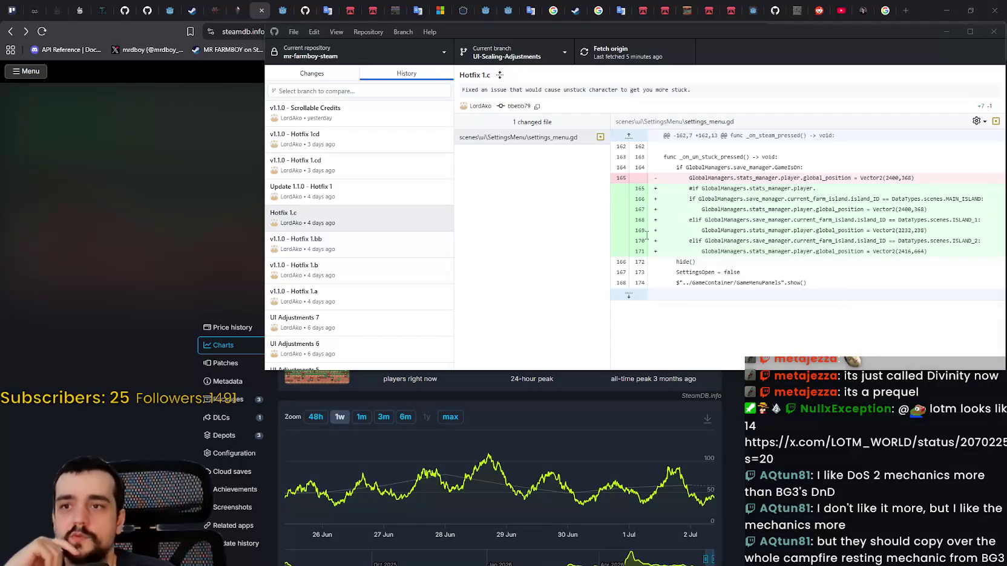
Step: Look through the Hotfix 1.bb, 1.b and 1.a commits, including the player_house_panel.tscn and field_cursor_component.gd diffs
click(385, 255)
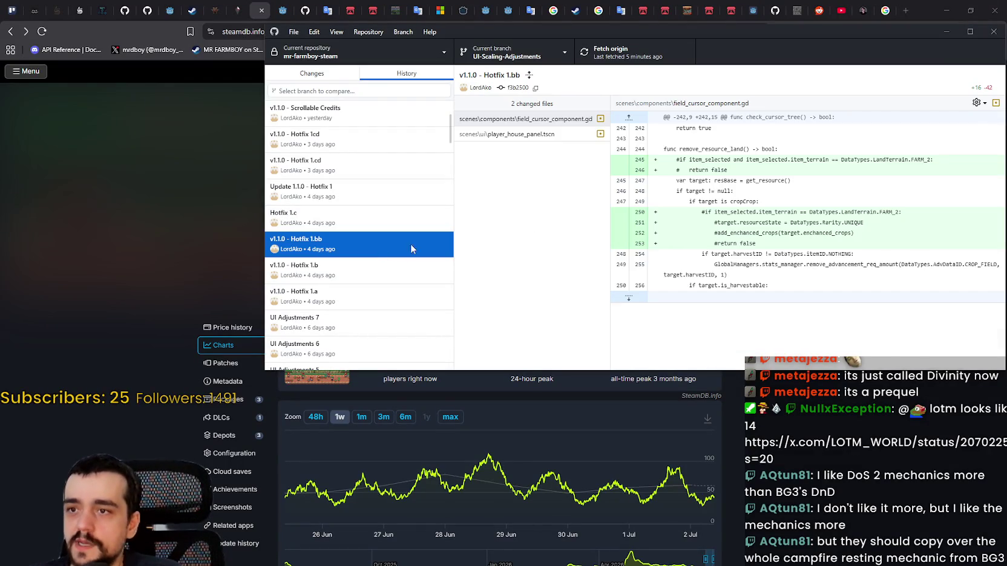
click(532, 135)
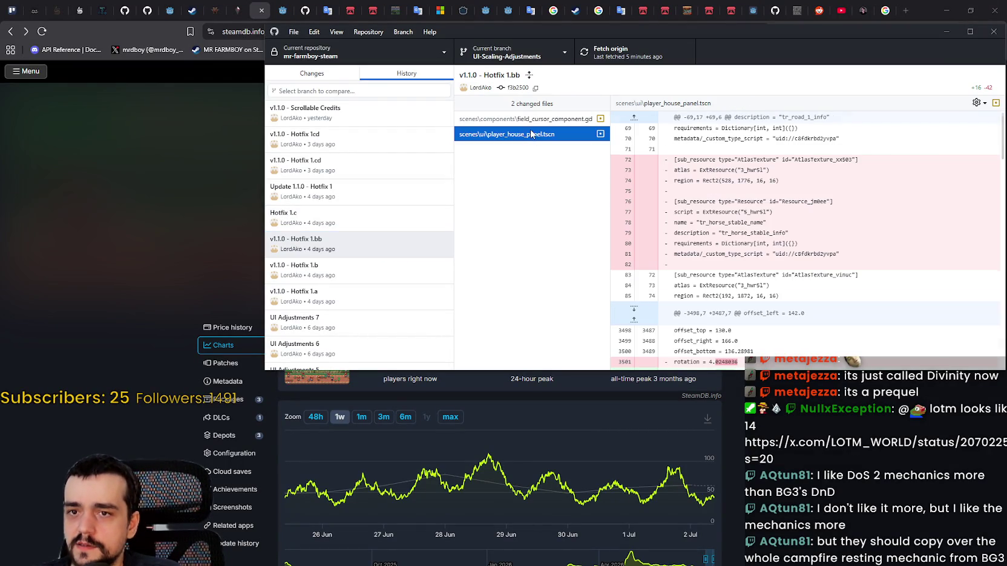
click(529, 120)
click(323, 275)
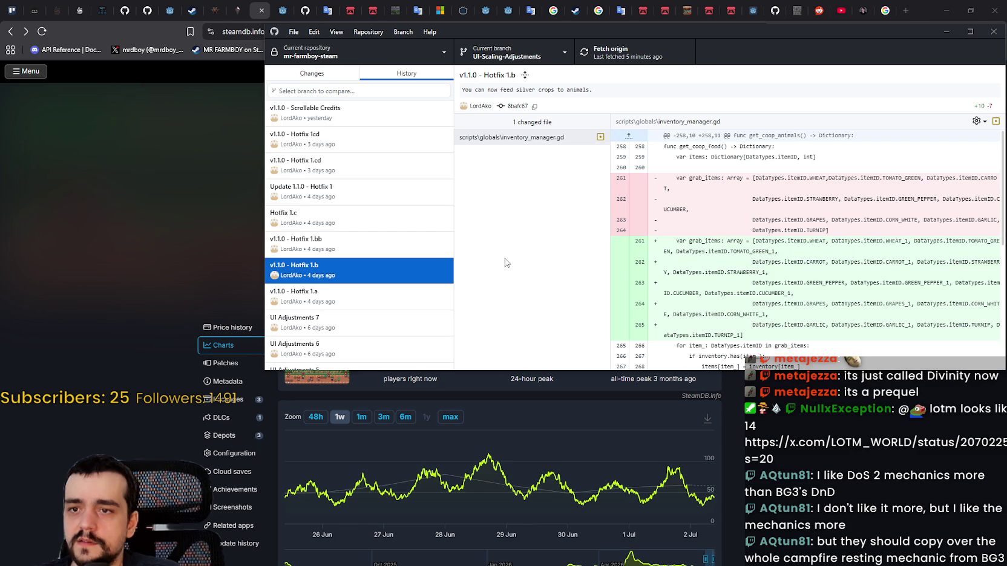
click(326, 295)
scroll(330, 288, down, 2)
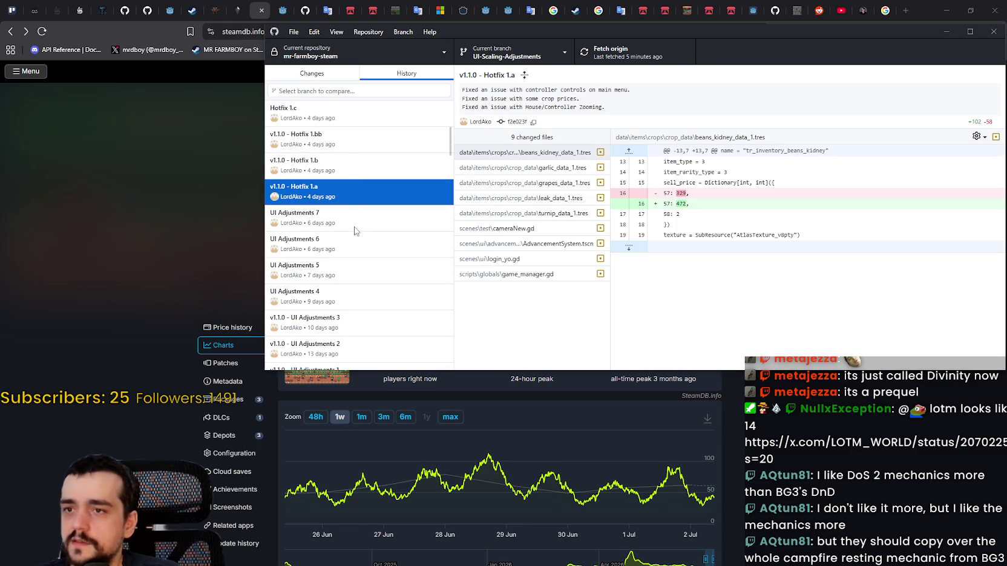
scroll(355, 231, down, 4)
scroll(353, 233, up, 4)
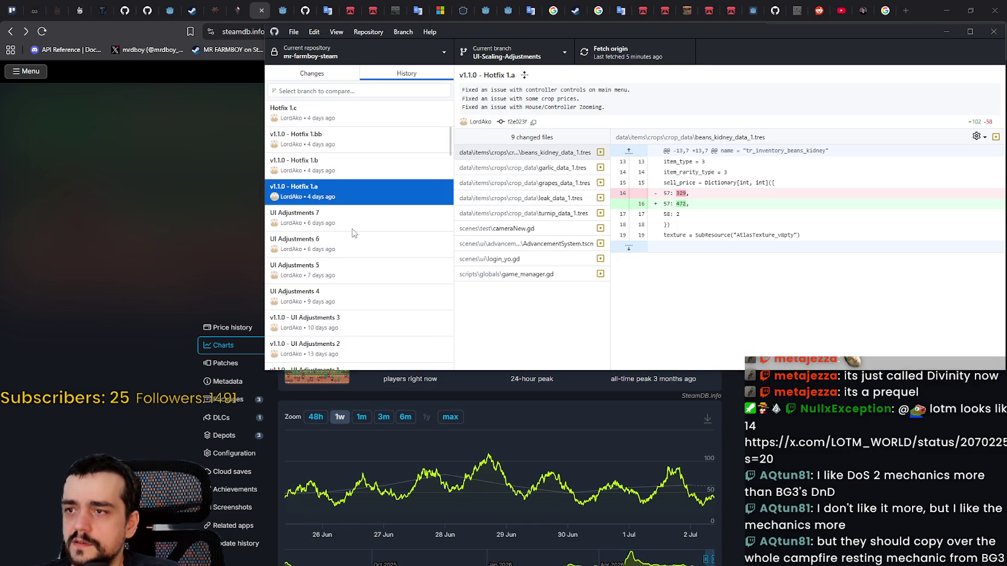
scroll(353, 233, up, 5)
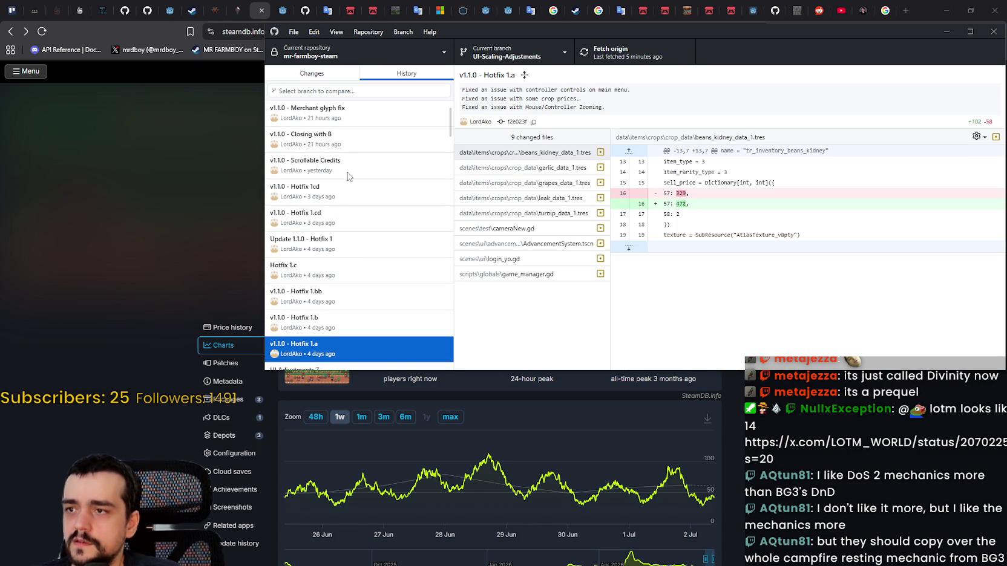
Step: Select Scrollable Credits together with Hotfix 1cd to list their five combined changed files
click(349, 176)
scroll(352, 231, up, 2)
click(355, 251)
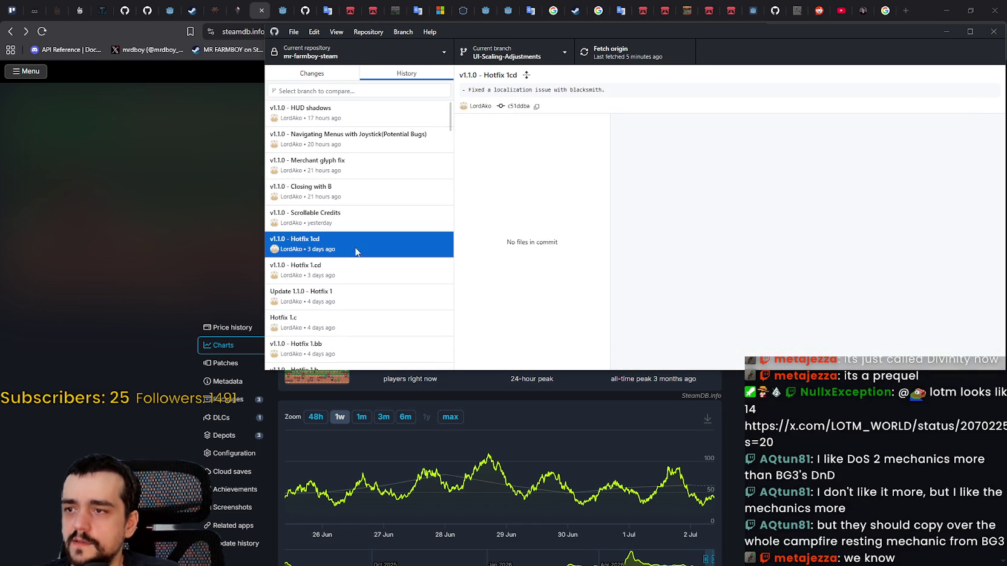
shift+click(340, 216)
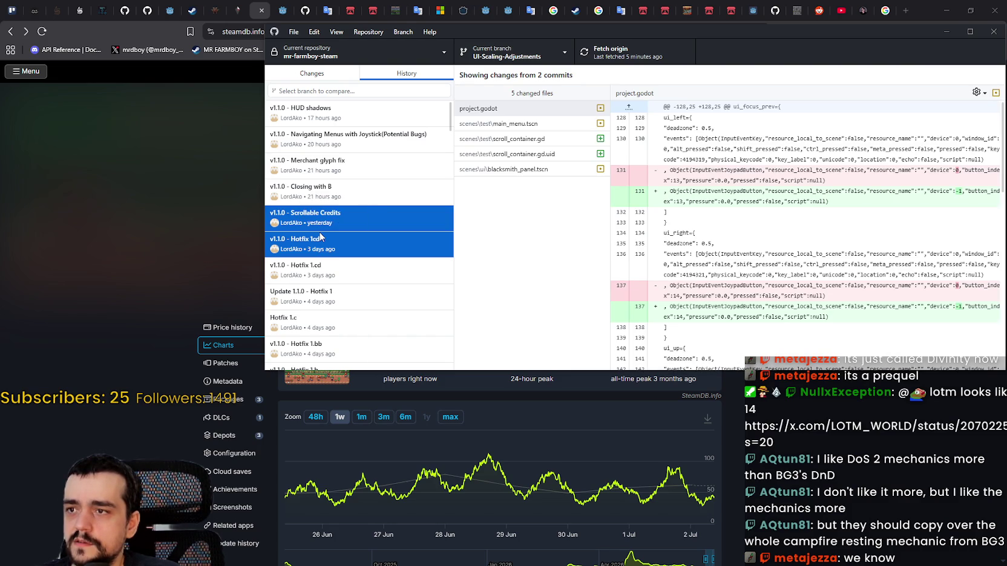
Step: Narrow the selection to the Scrollable Credits commit alone, checking the branch list without switching
click(341, 236)
click(339, 216)
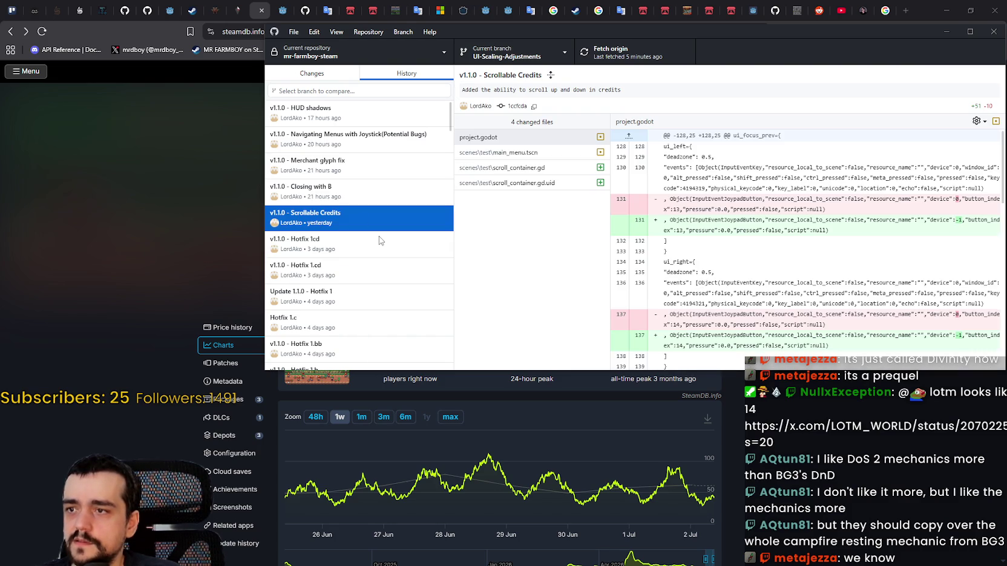
click(501, 55)
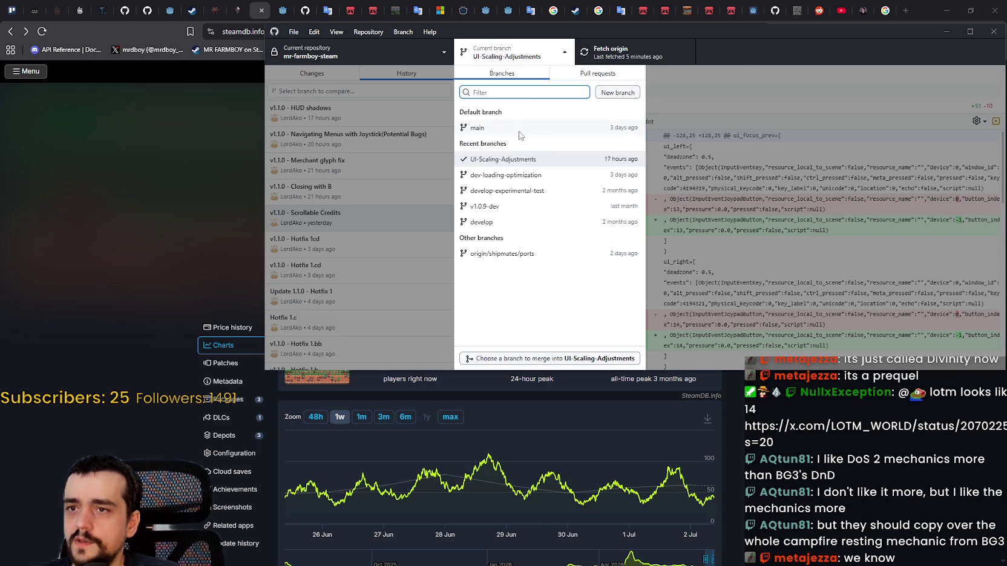
click(884, 107)
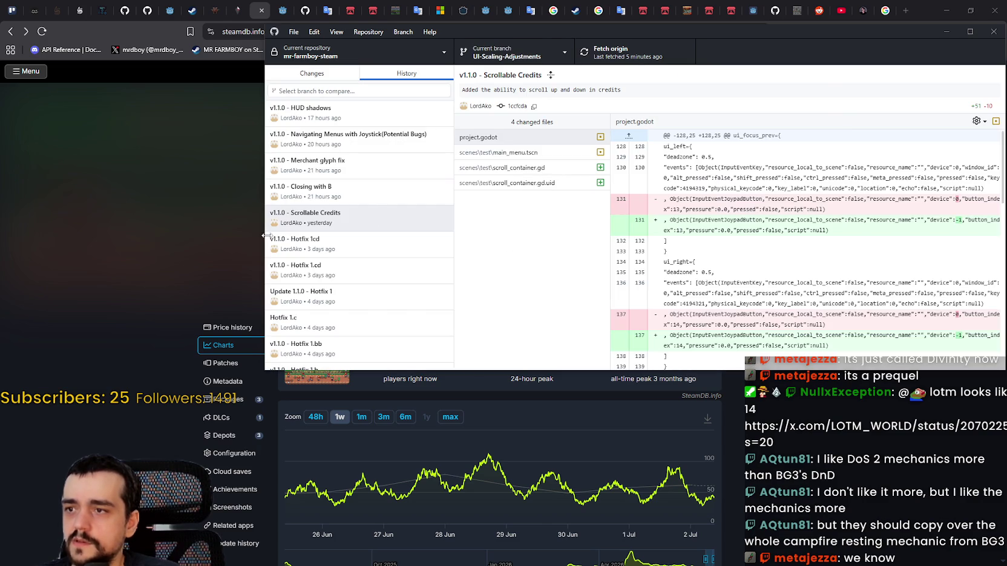
click(344, 217)
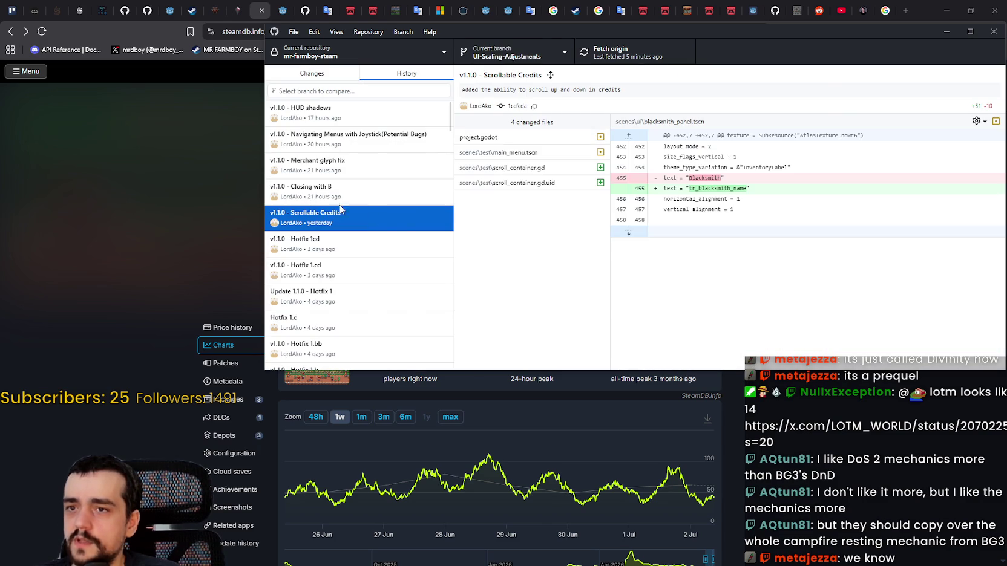
Step: Read through the Scrollable Credits main_menu.tscn diff after glancing at the scroll_container files
click(525, 183)
click(525, 168)
click(528, 153)
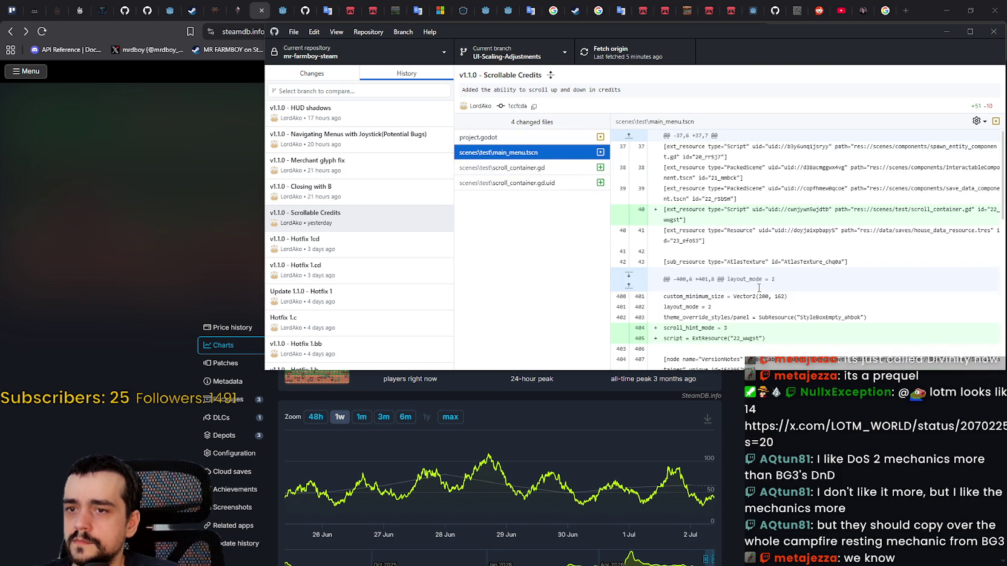
scroll(758, 288, down, 8)
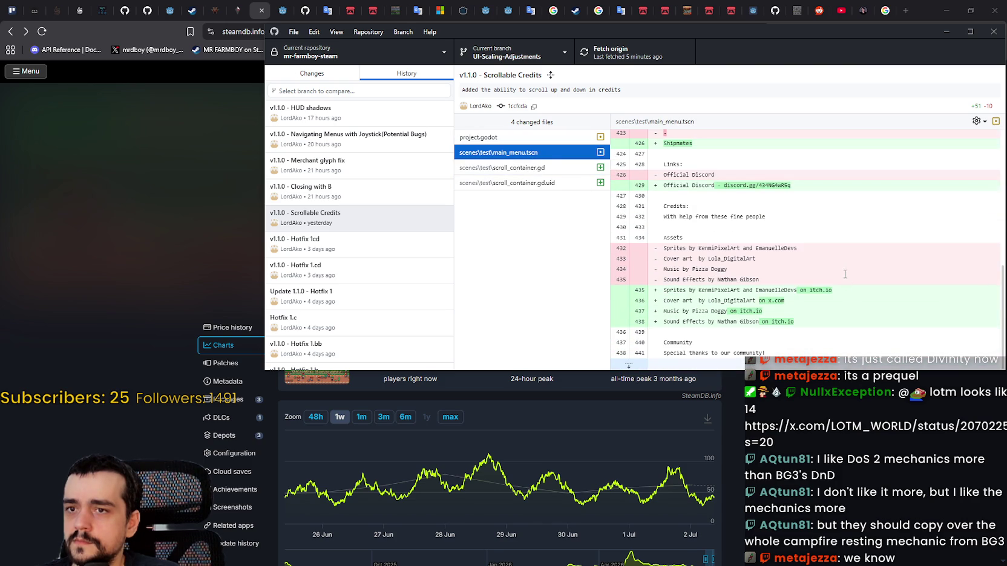
scroll(835, 274, up, 6)
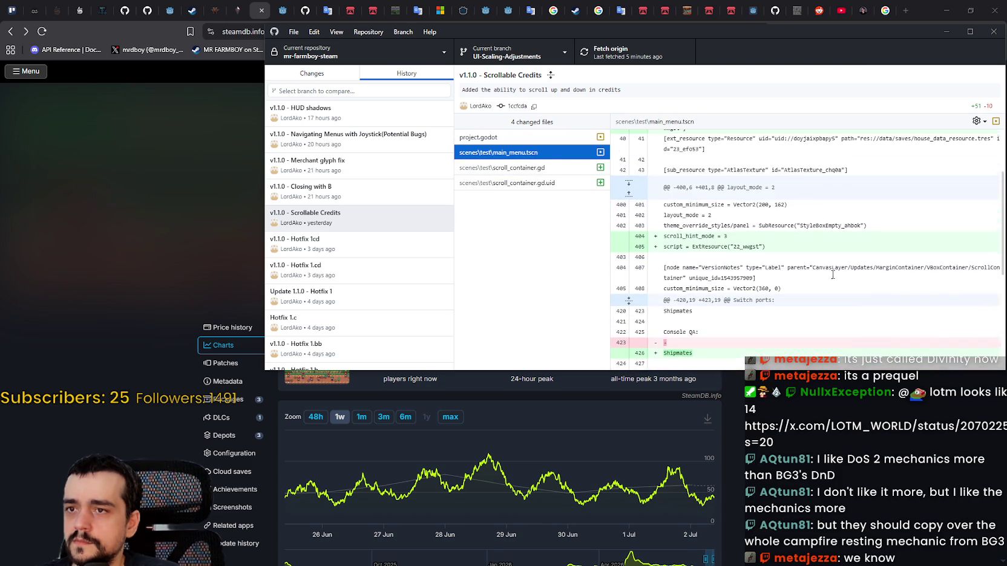
scroll(770, 252, up, 3)
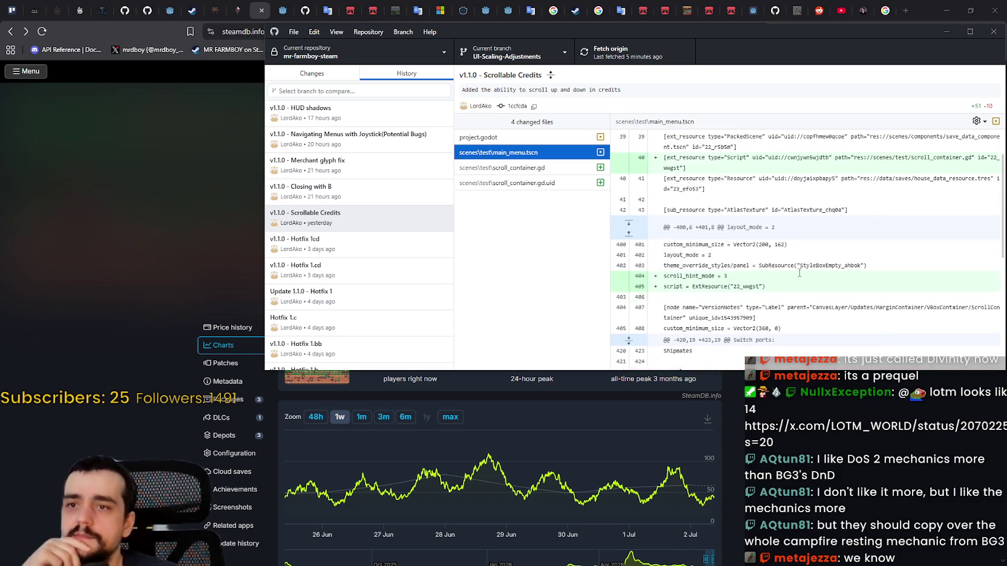
scroll(769, 252, down, 8)
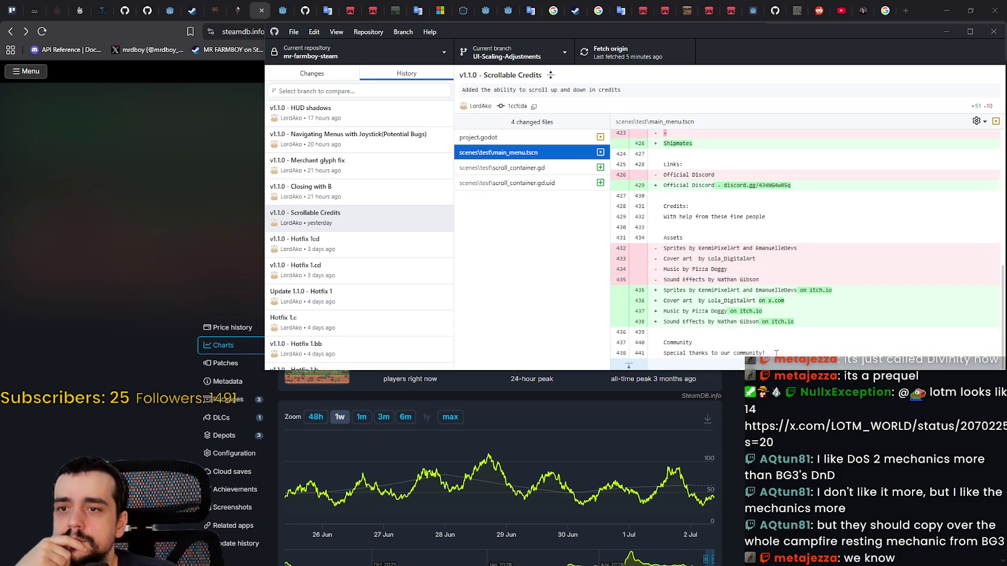
scroll(758, 291, up, 6)
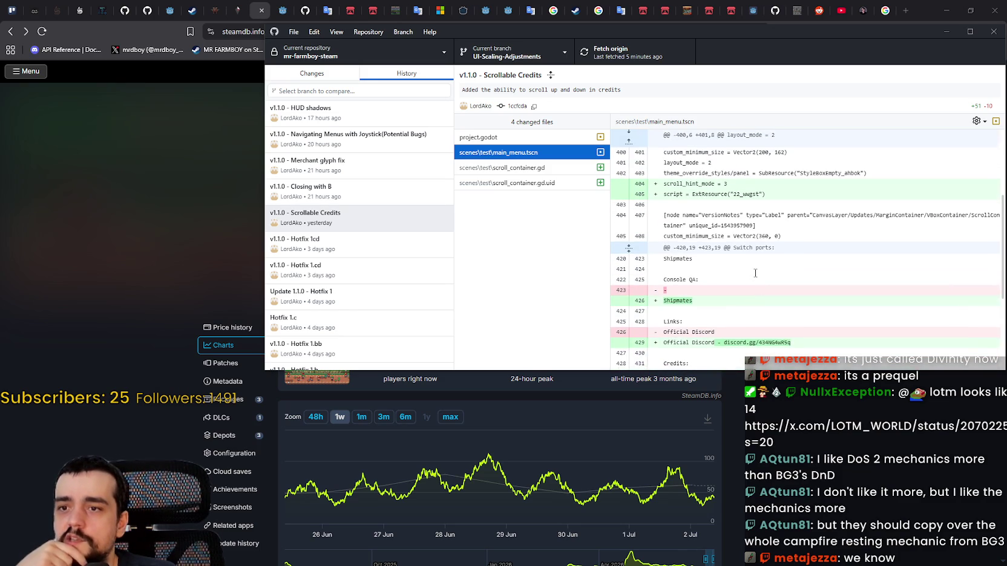
scroll(756, 275, up, 3)
scroll(755, 272, down, 8)
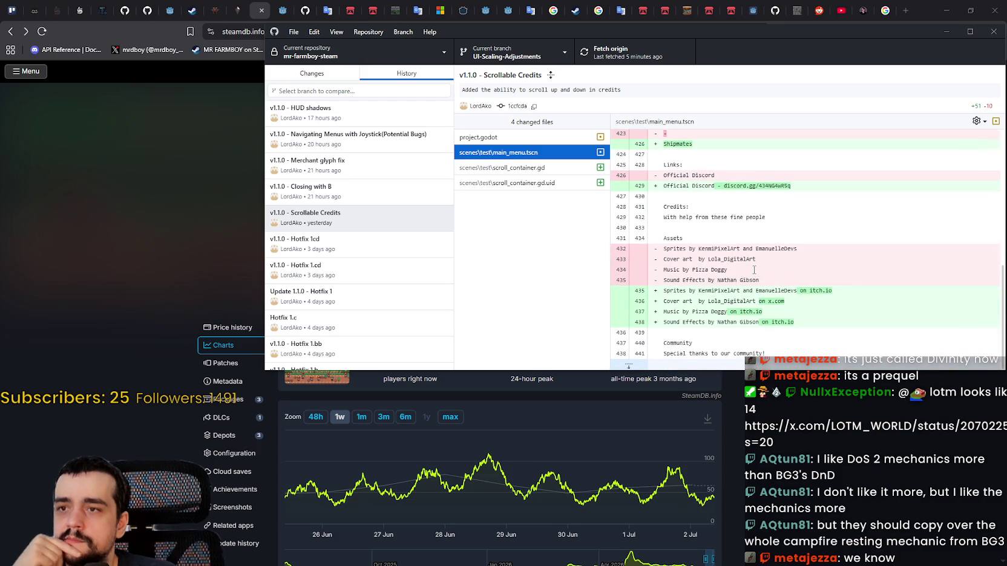
scroll(755, 270, up, 5)
scroll(751, 268, down, 5)
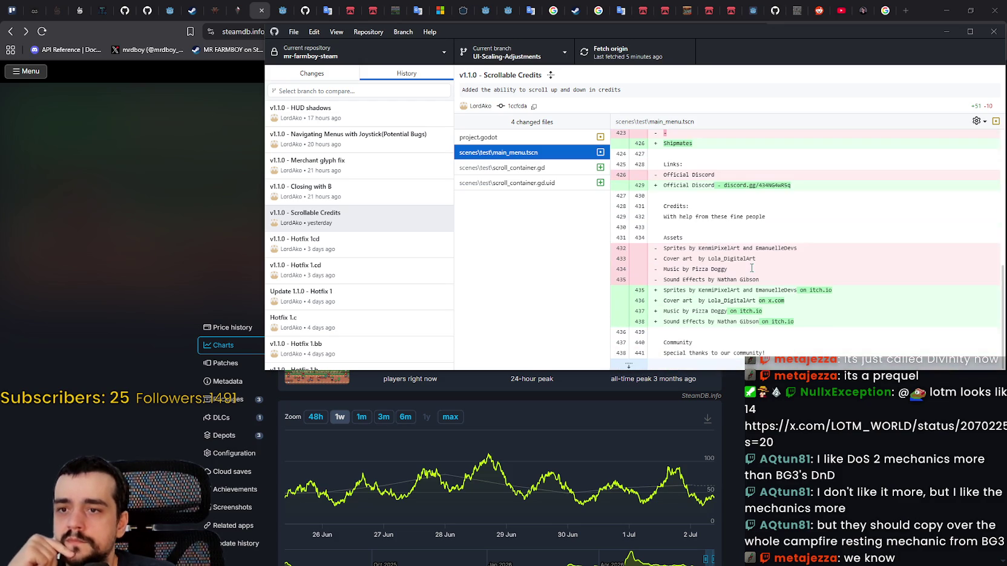
scroll(824, 319, up, 6)
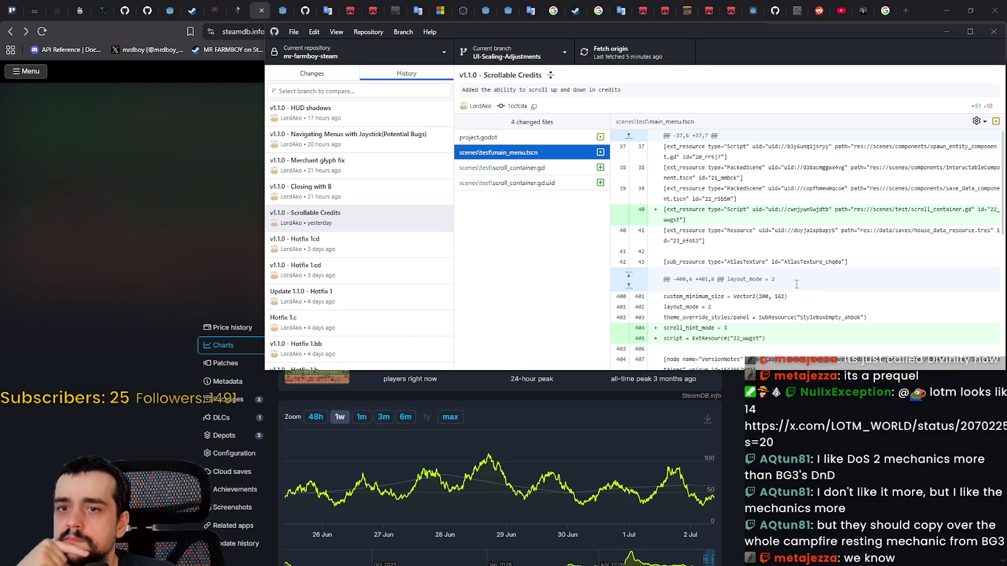
Step: Review the new scroll_container.gd file and its scroll_container.gd.uid diff
click(578, 172)
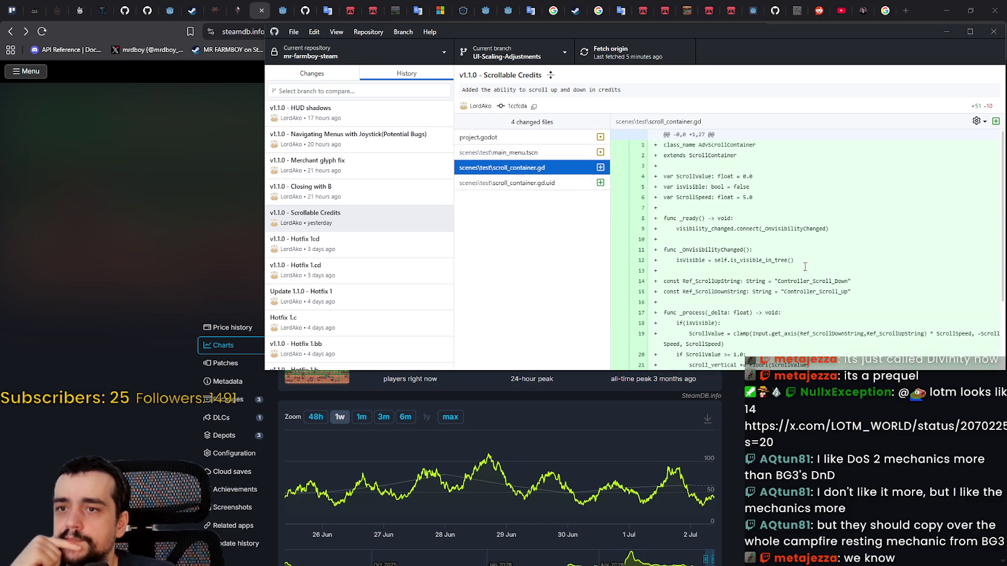
scroll(800, 264, down, 3)
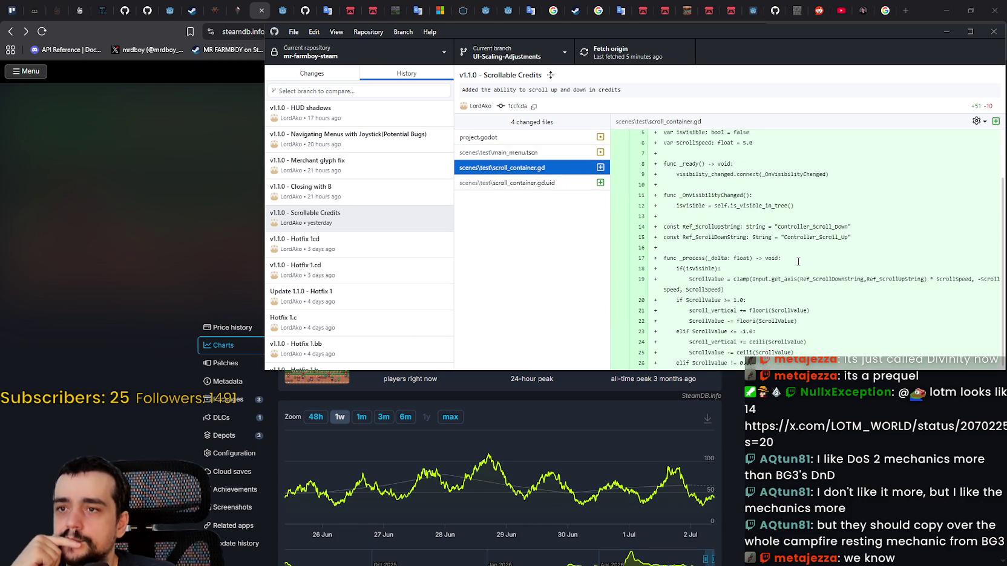
key(Down)
click(547, 167)
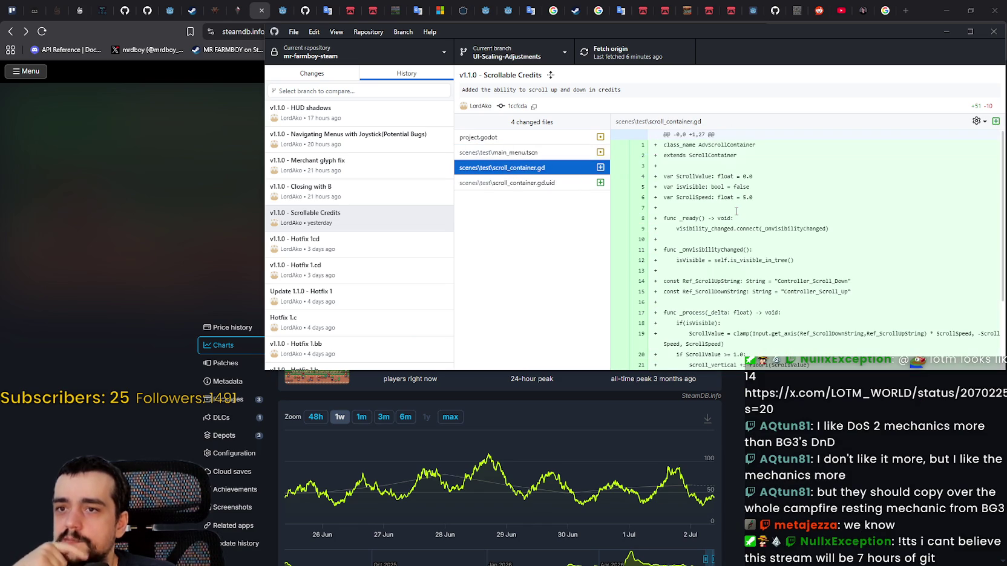
scroll(737, 210, down, 2)
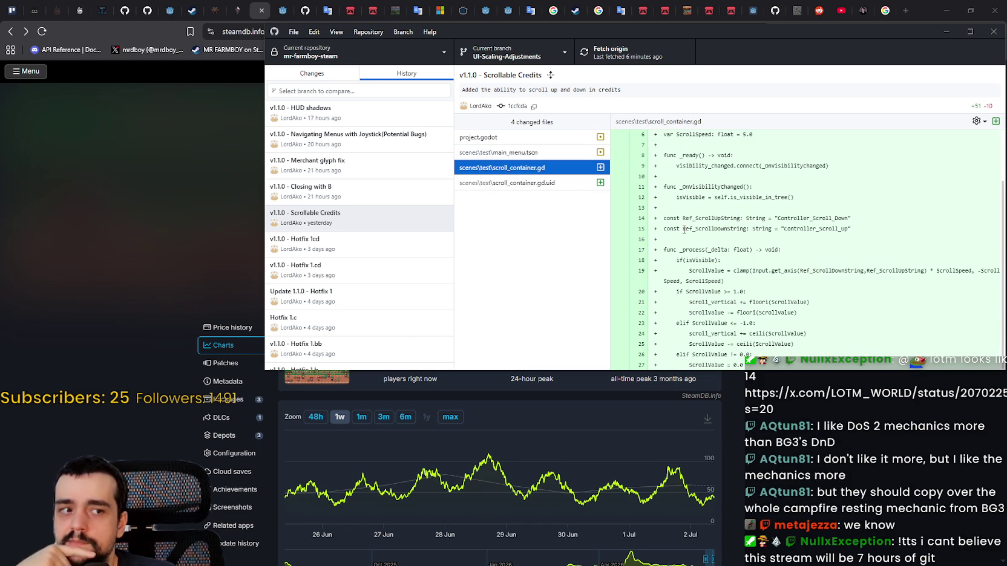
scroll(738, 210, up, 1)
Step: In the Closing with B commit, read the continue_reminder.gd, credits.gd and main_menu.tscn diffs
click(354, 192)
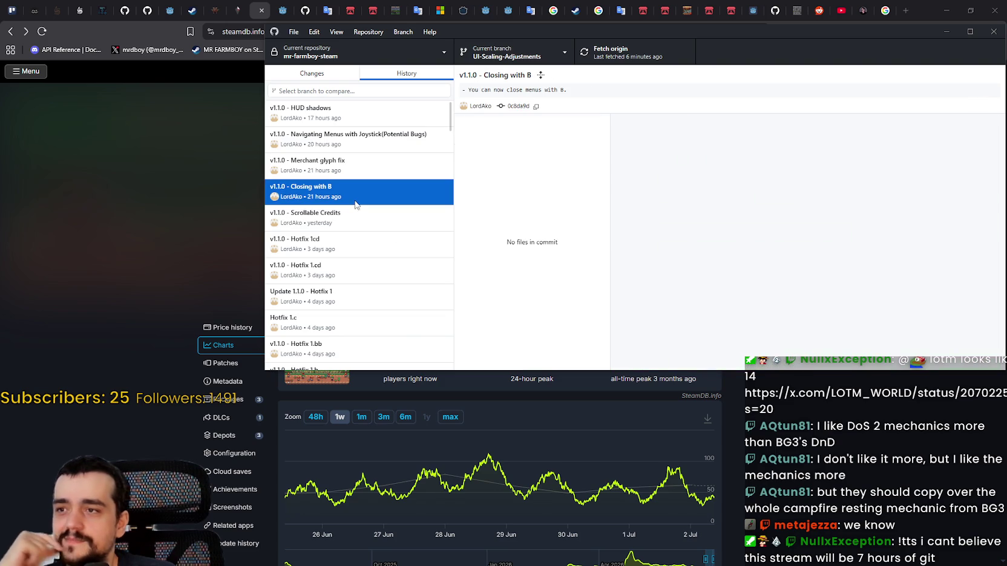
click(525, 152)
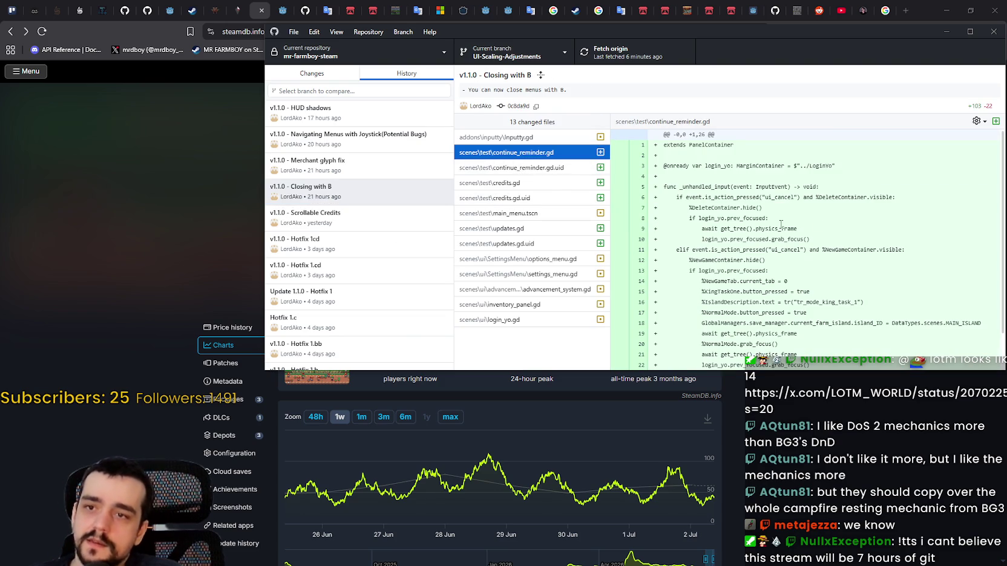
scroll(744, 208, down, 1)
scroll(744, 208, down, 1)
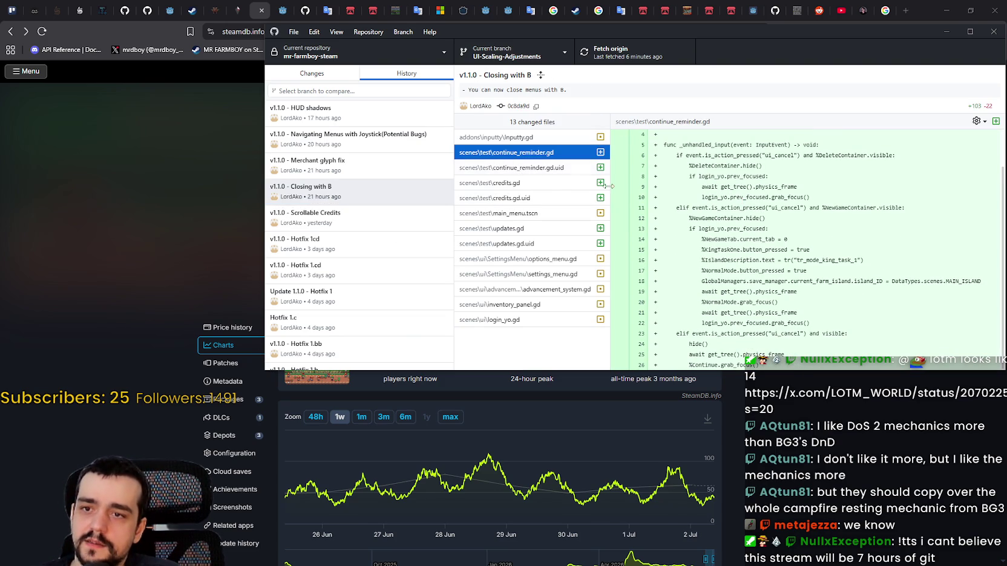
click(484, 172)
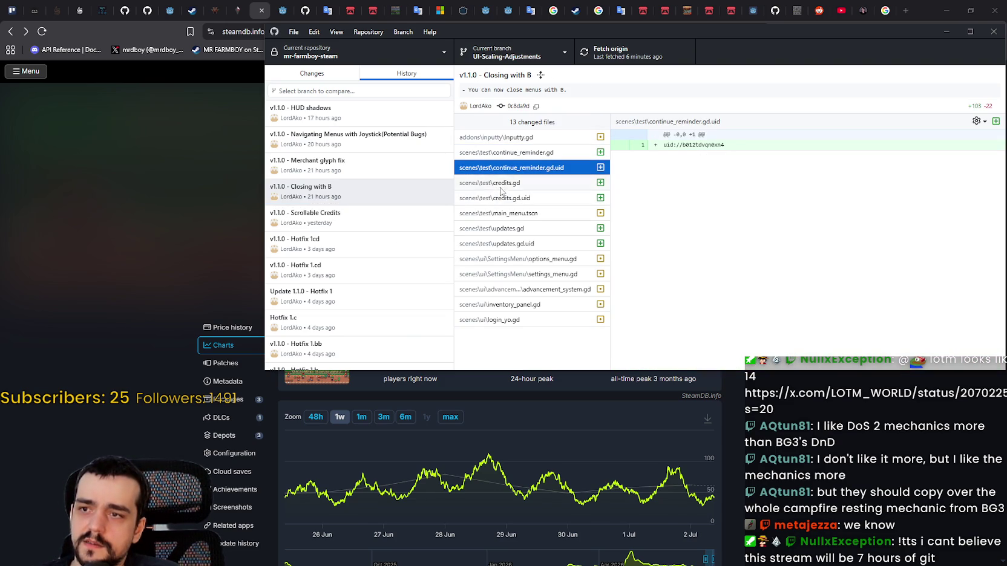
click(502, 186)
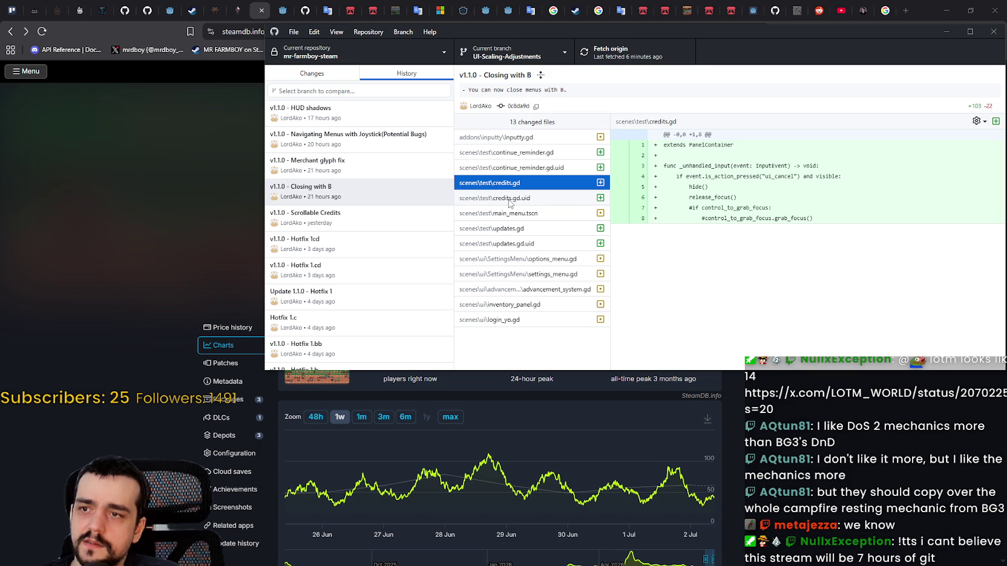
click(508, 199)
click(512, 213)
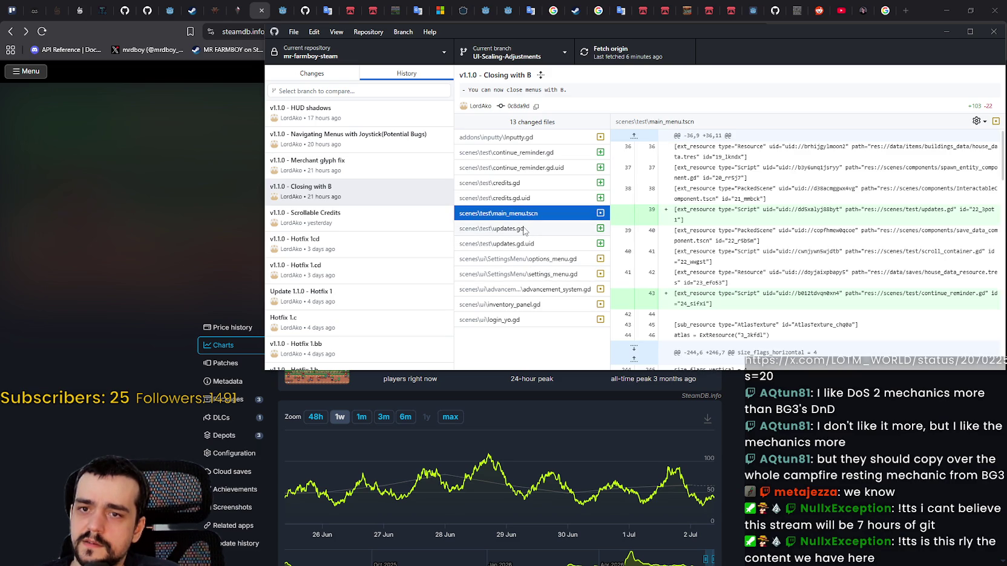
scroll(749, 257, down, 5)
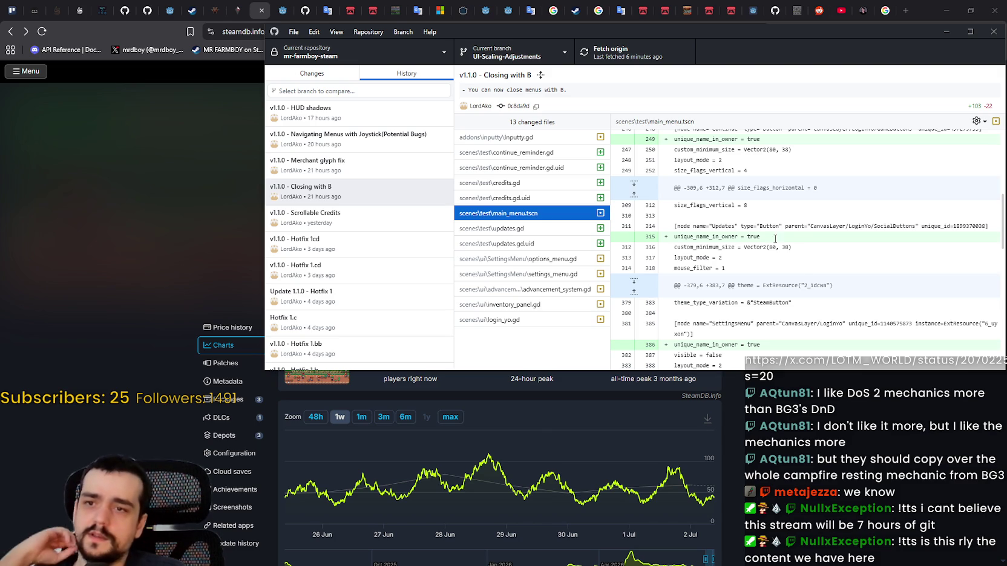
scroll(772, 238, down, 1)
scroll(772, 238, down, 15)
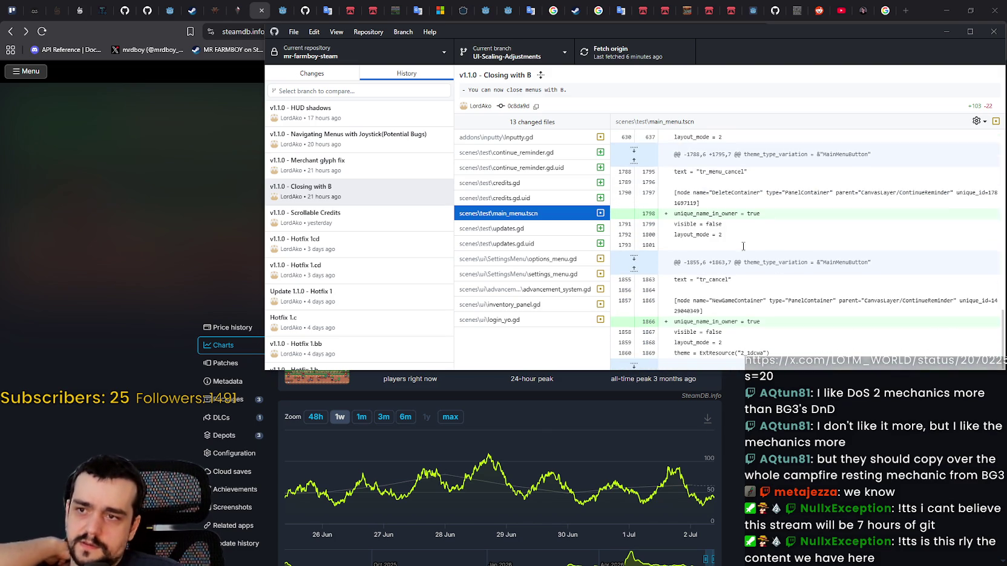
Step: Read its updates.gd, options_menu.gd, settings_menu.gd, advancement_system.gd, inventory_panel.gd and login_yo.gd diffs
click(492, 229)
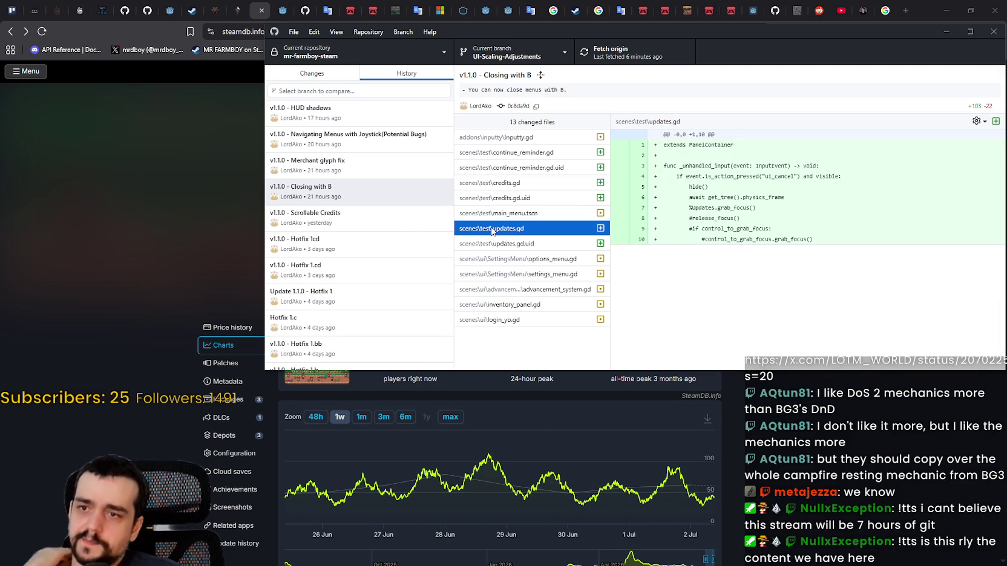
click(525, 244)
click(531, 231)
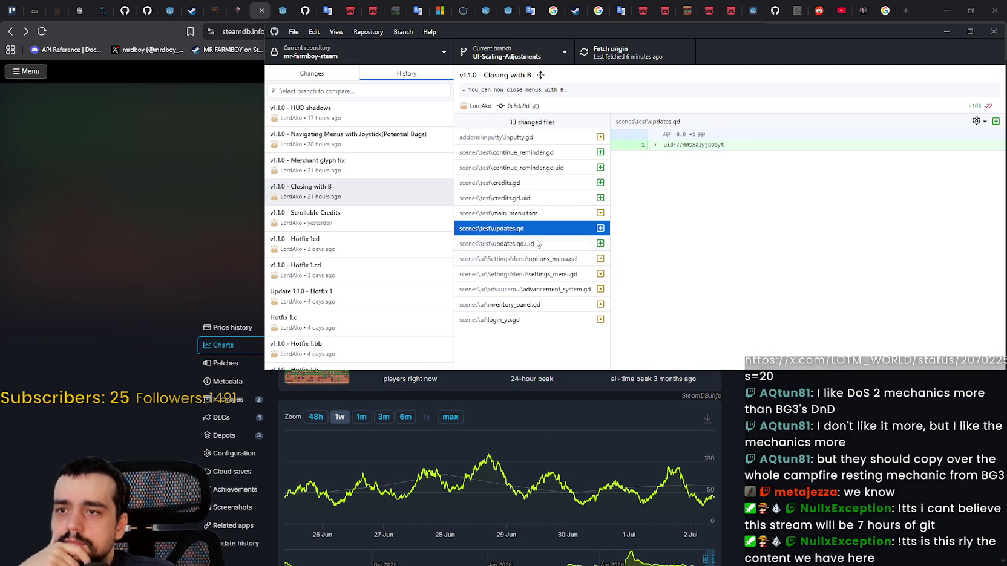
click(549, 264)
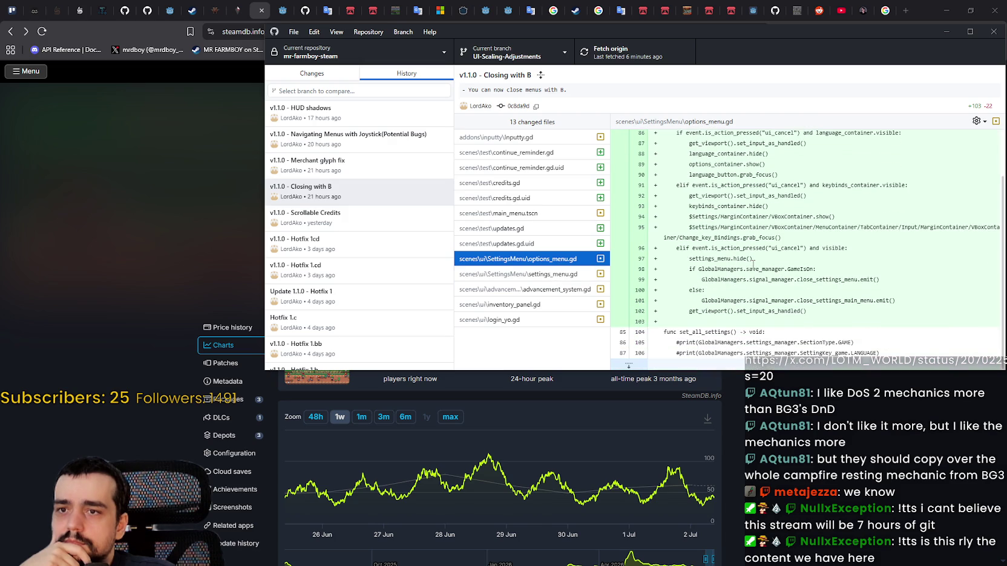
click(590, 280)
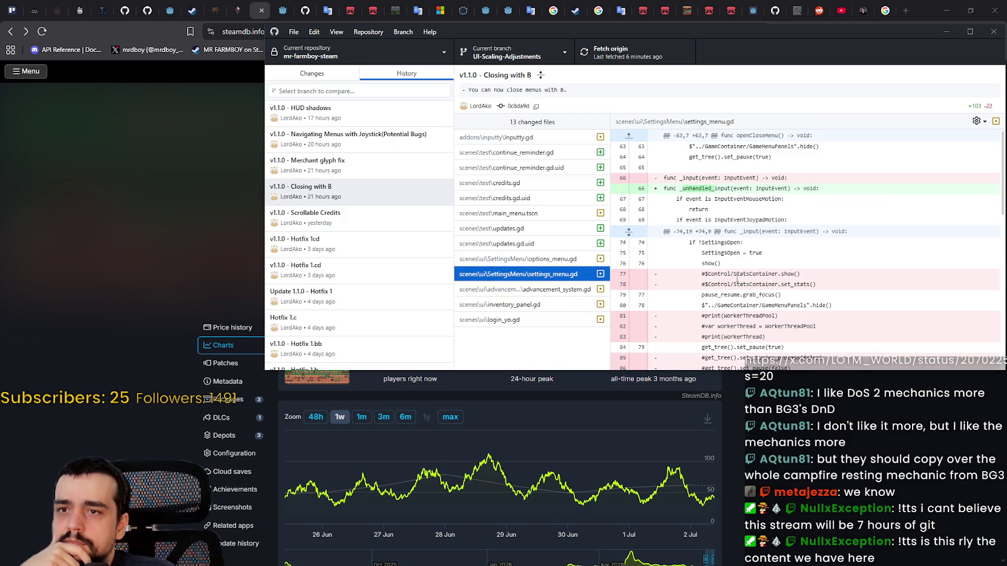
scroll(735, 277, down, 3)
scroll(734, 274, down, 3)
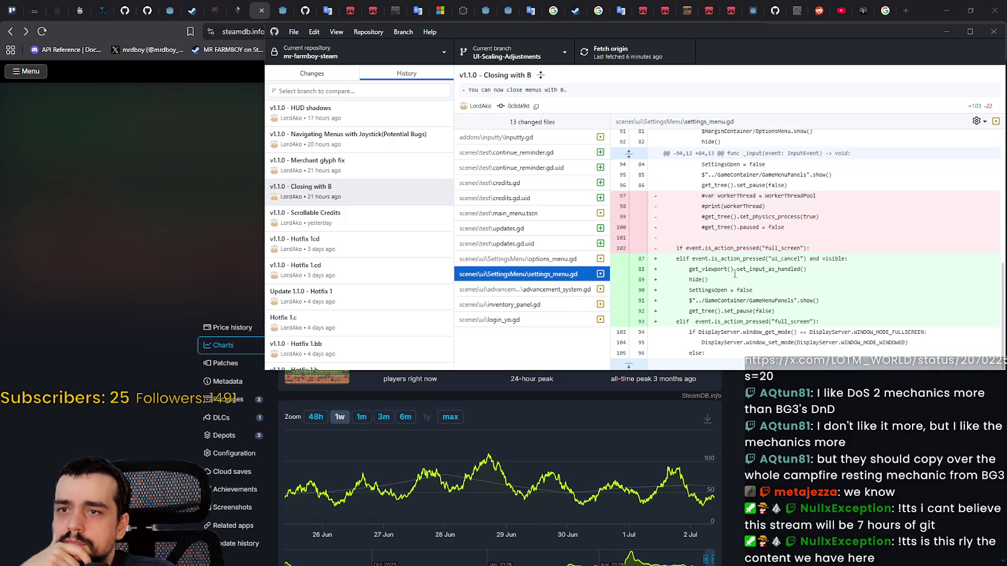
click(526, 289)
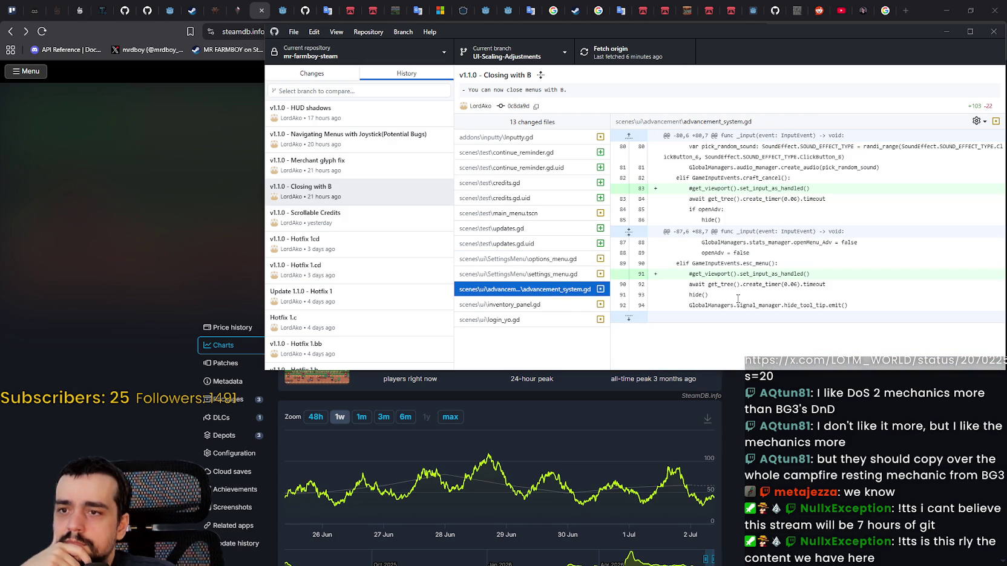
click(521, 307)
scroll(777, 315, down, 3)
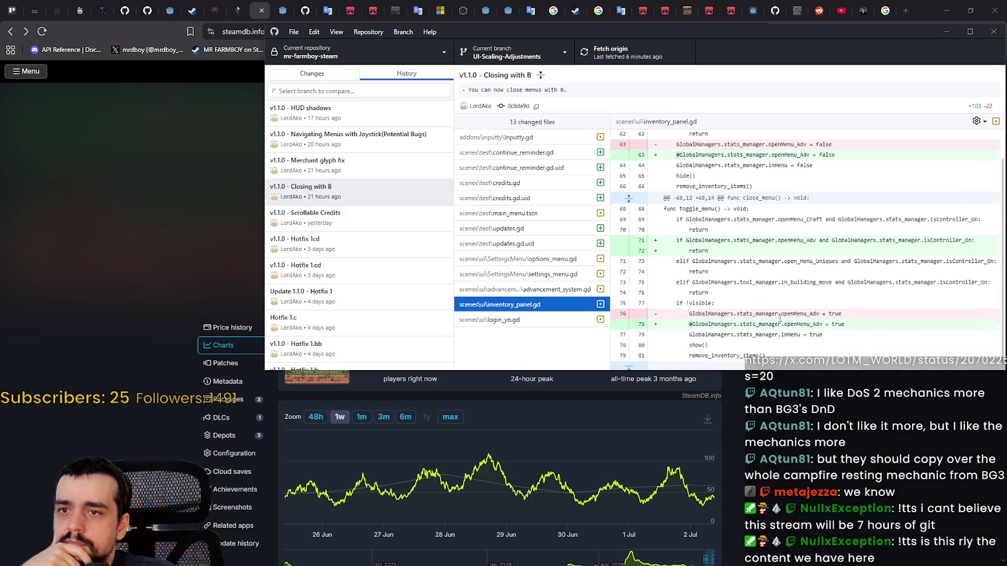
click(502, 320)
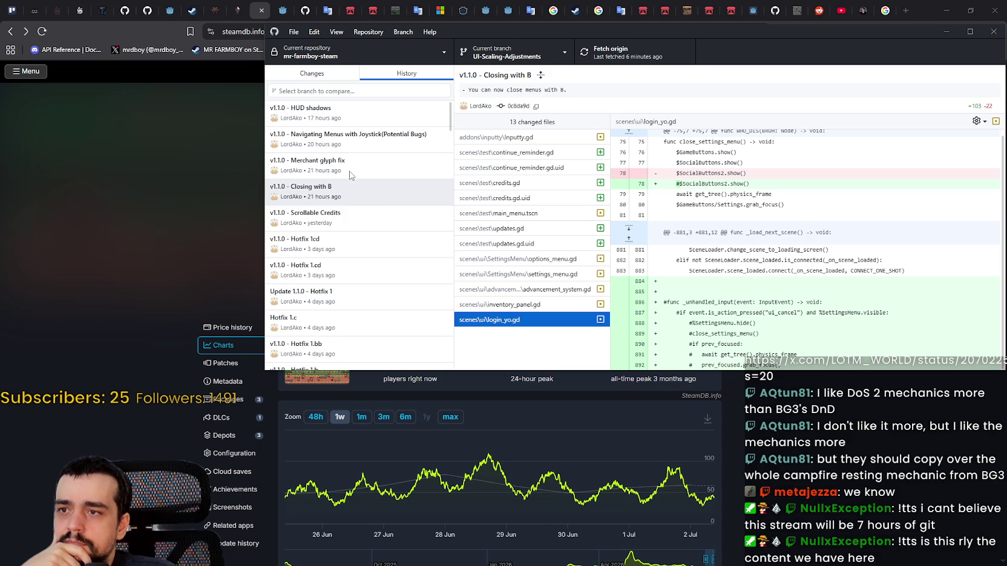
Step: Look over the Scrollable Credits commit's changed files
click(346, 195)
click(363, 217)
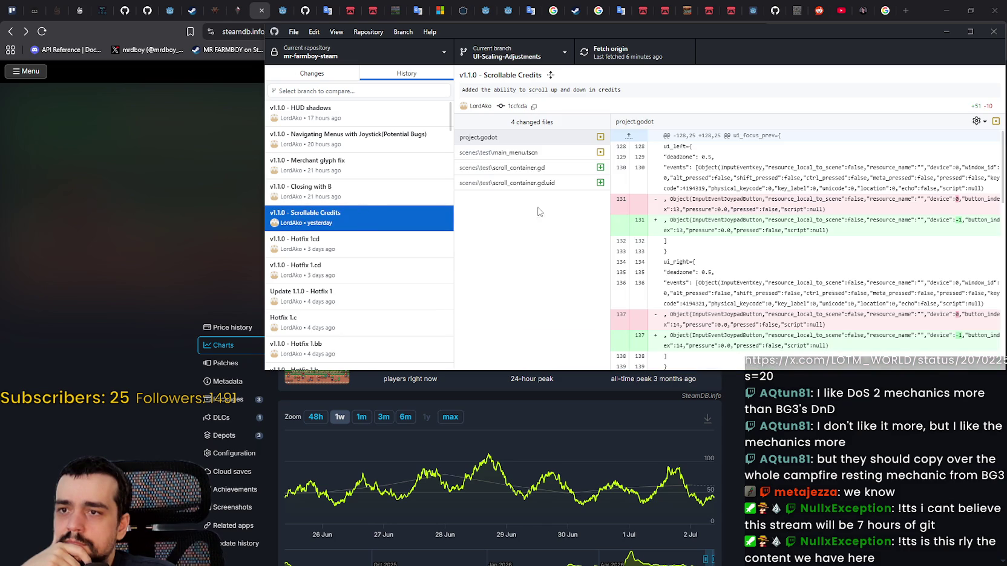
scroll(708, 252, down, 3)
scroll(708, 251, down, 3)
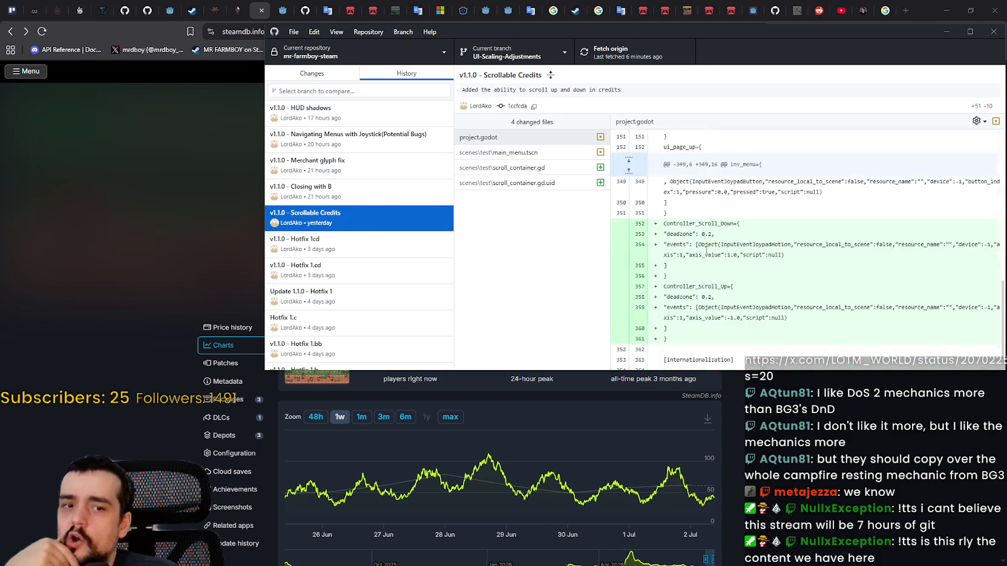
scroll(702, 247, up, 5)
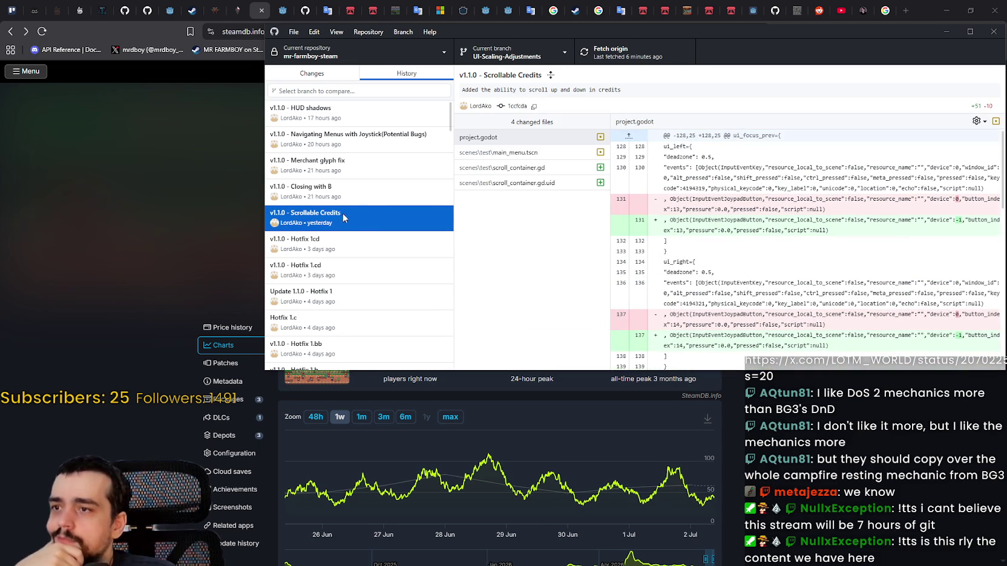
Step: Check the Navigating Menus with Joystick commit's crafting_panel.gd, game_menu_panels.gd and inventory_panel.gd diffs
click(376, 138)
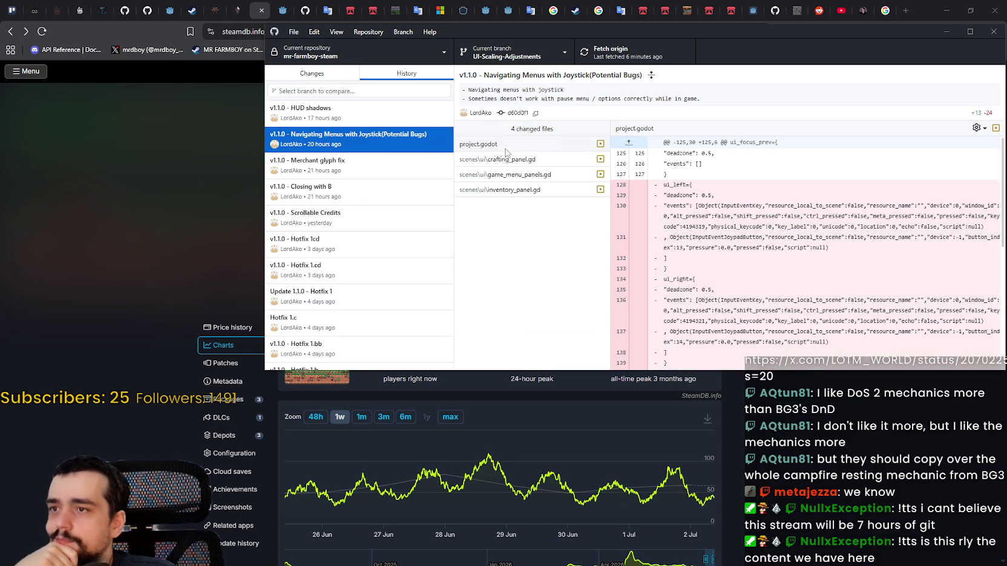
click(519, 160)
click(542, 176)
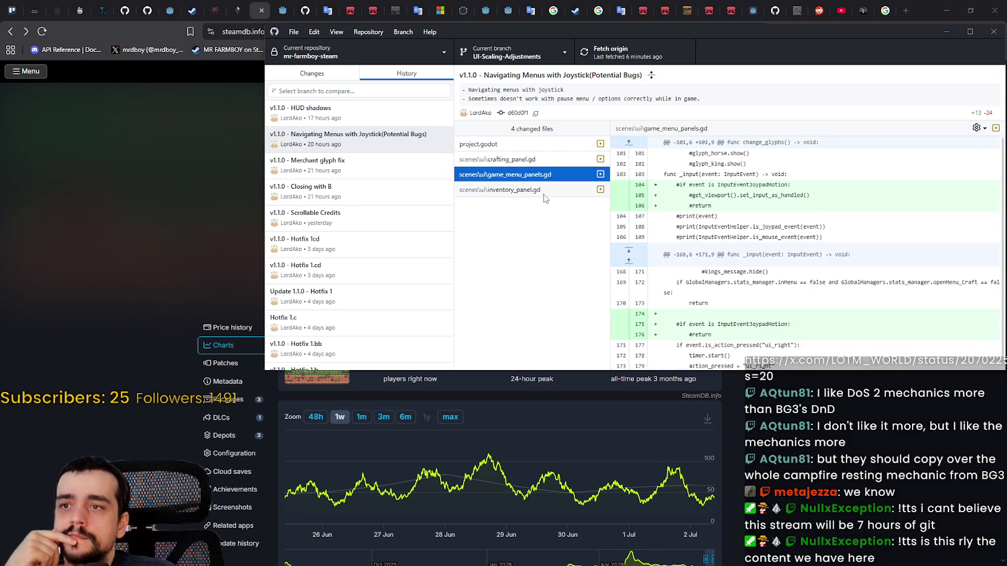
click(544, 199)
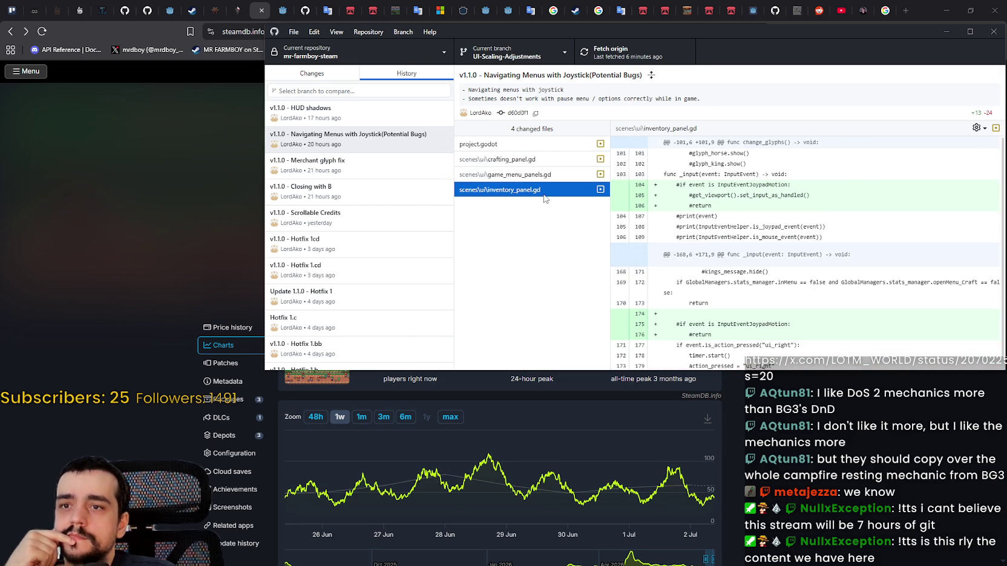
click(327, 132)
Step: Select the four commits from Navigating Menus with Joystick down to Scrollable Credits and cherry-pick them onto main
shift+click(344, 171)
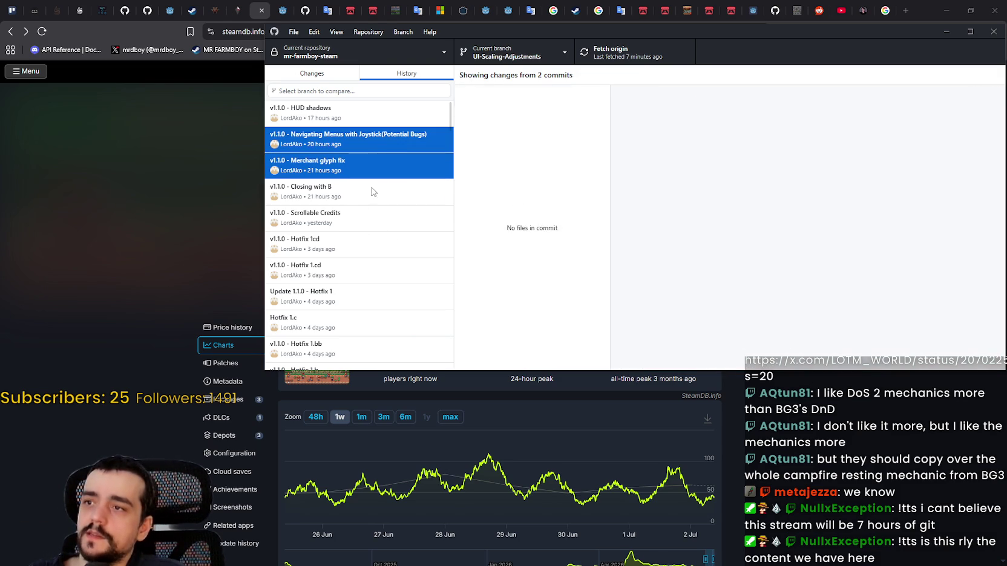
shift+click(361, 195)
shift+click(363, 217)
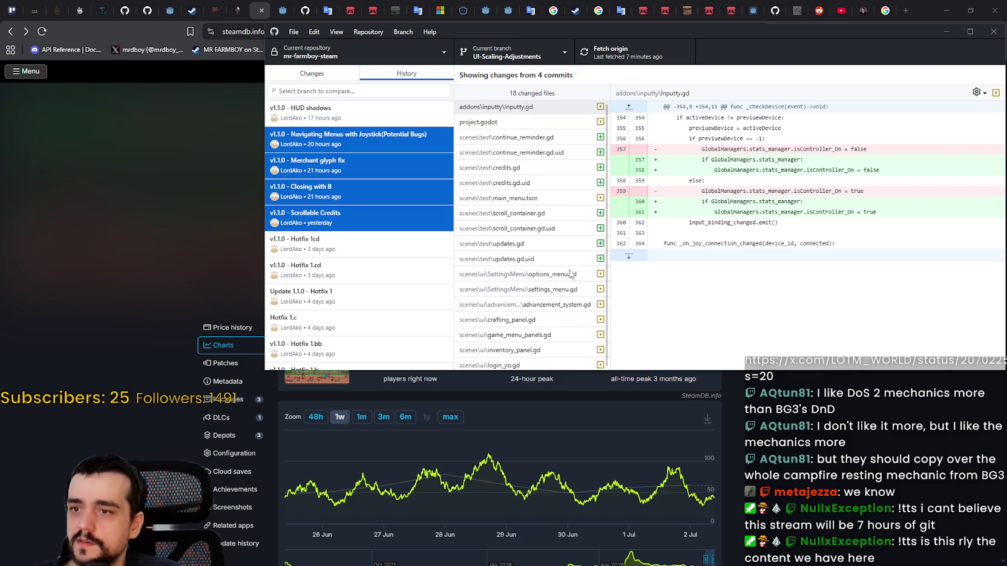
right_click(394, 140)
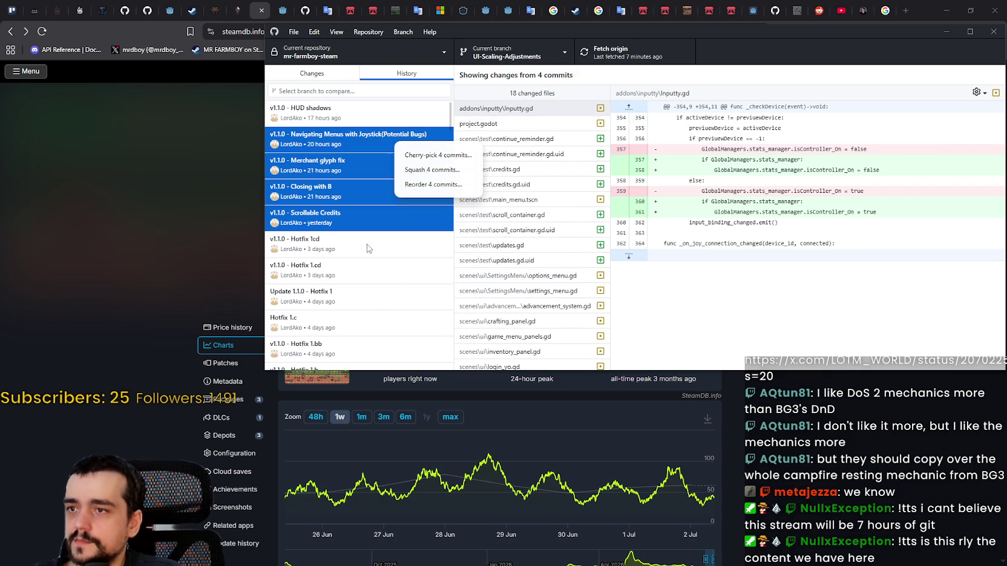
click(417, 156)
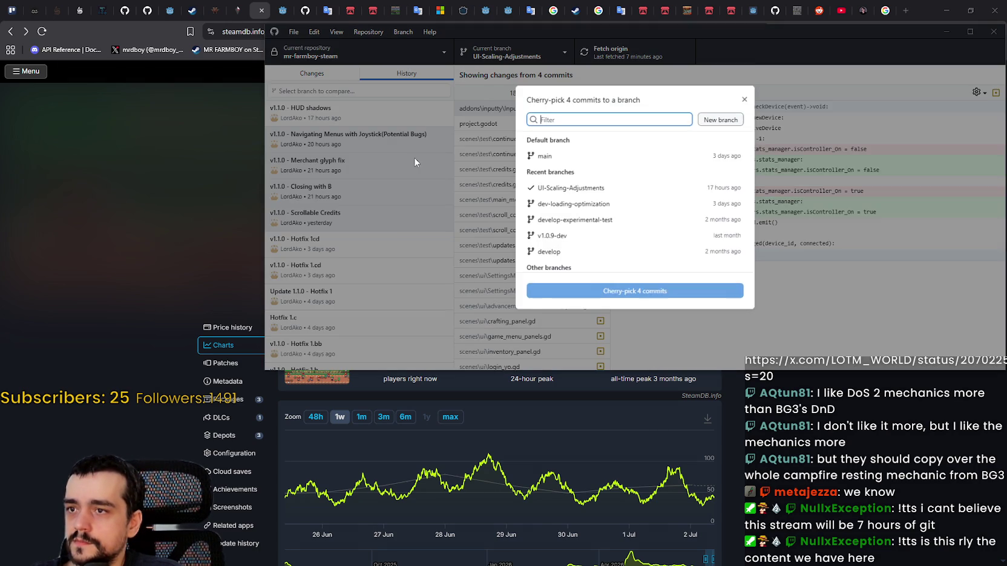
click(574, 157)
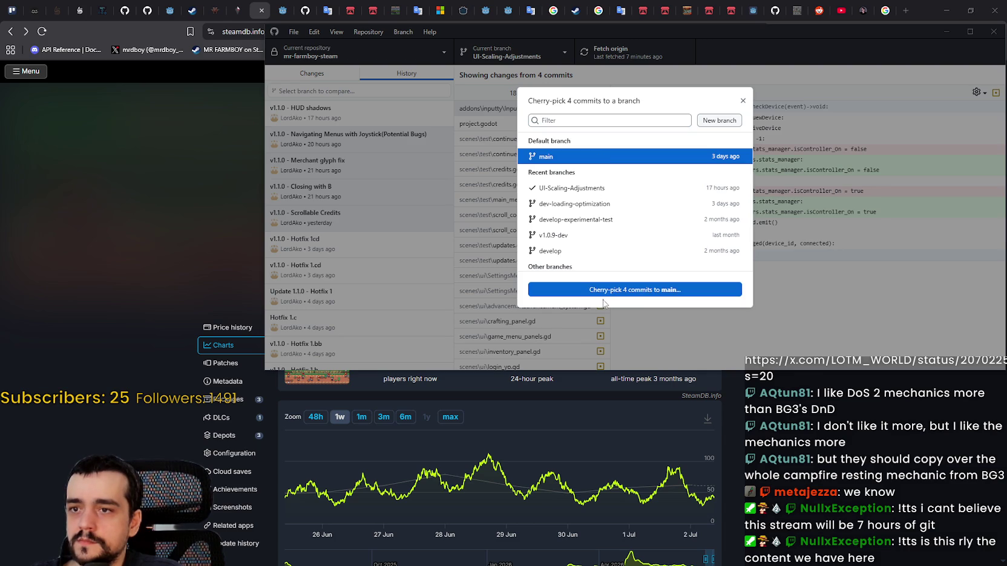
click(676, 291)
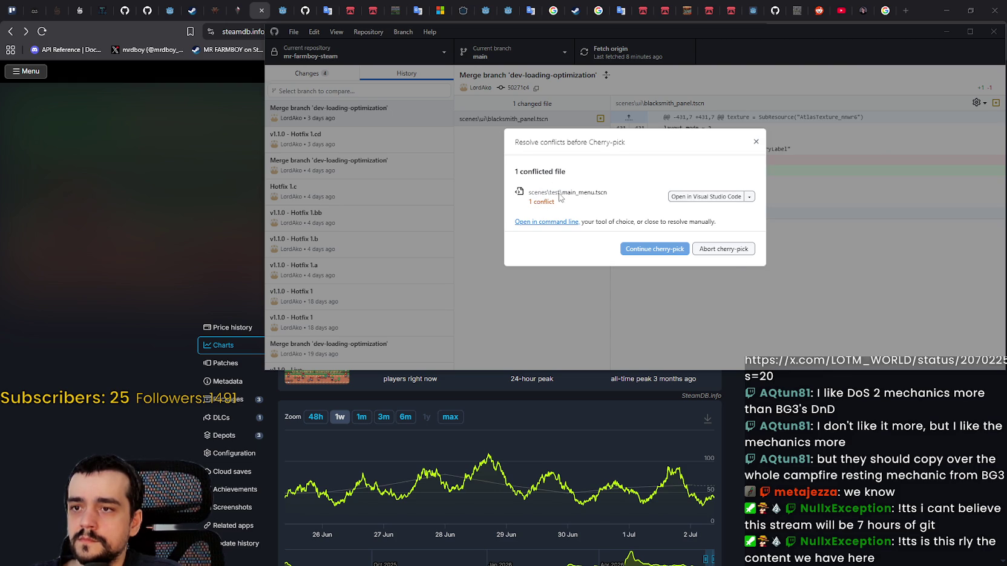
Step: Look over the resolution options for the conflicted main_menu.tscn without picking one
click(750, 197)
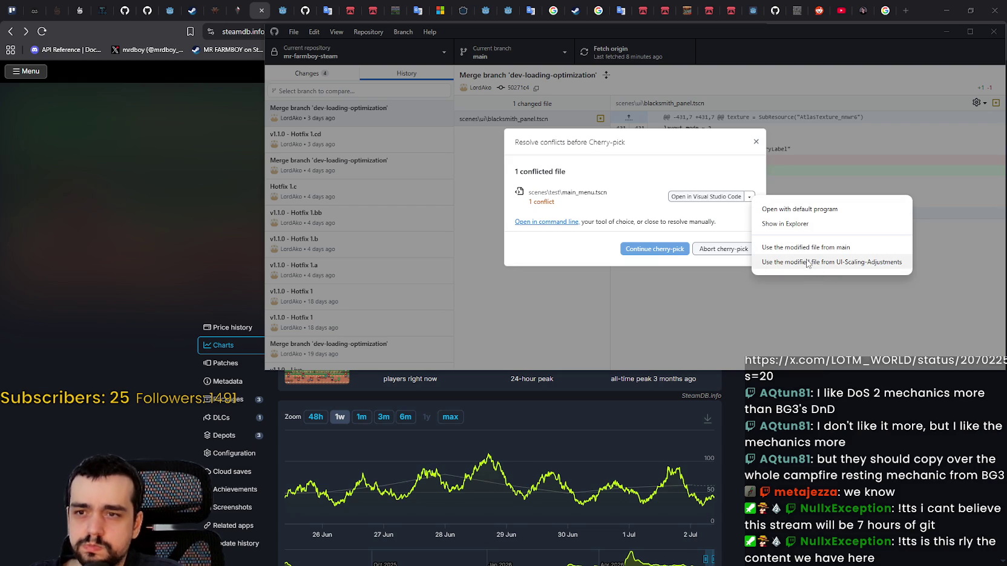
click(555, 261)
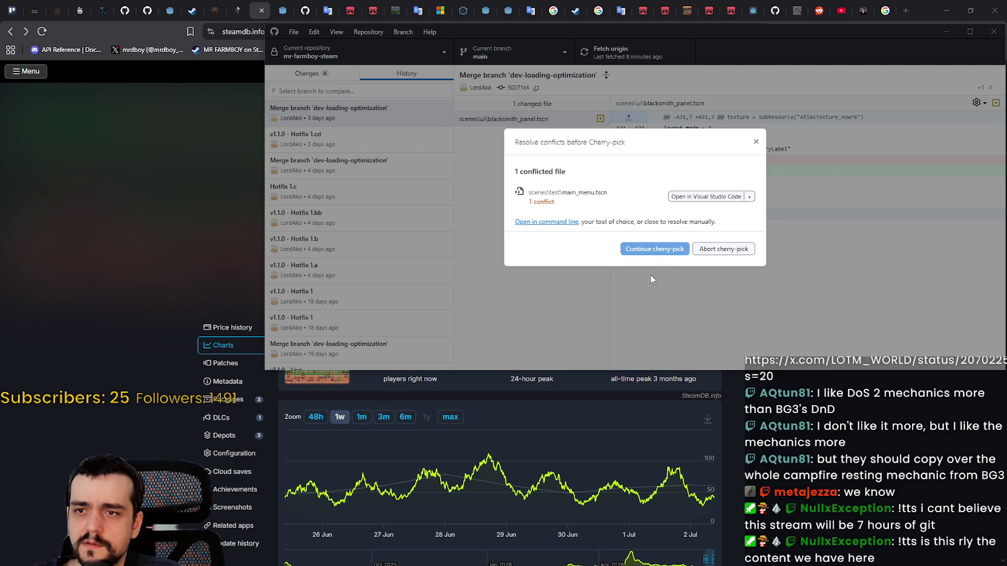
click(750, 197)
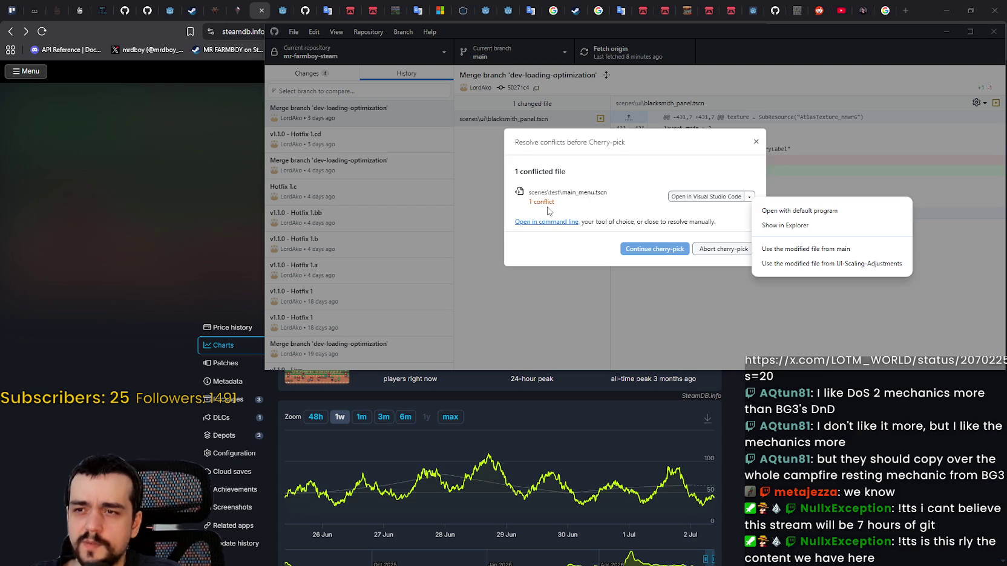
click(516, 209)
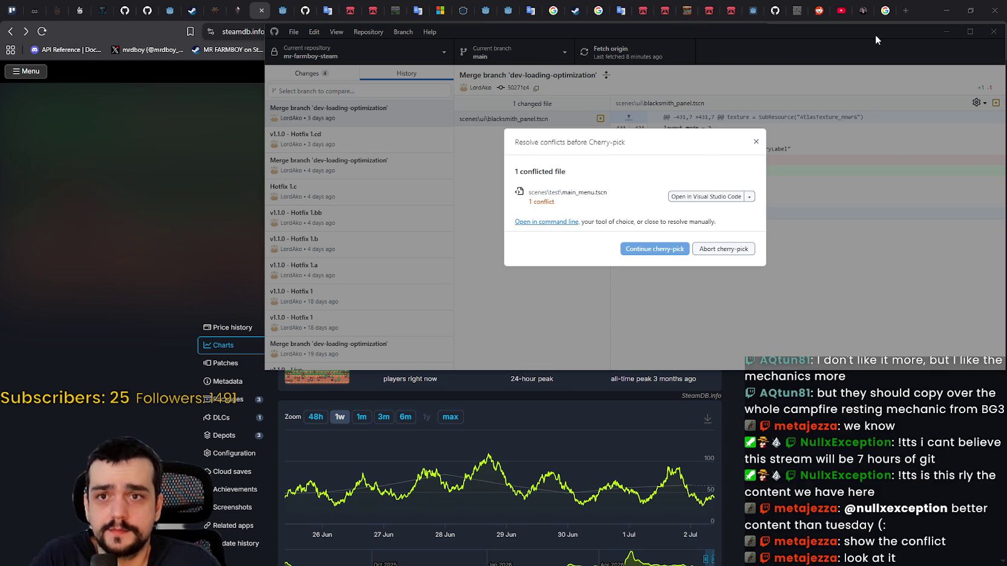
Step: Open scenes/test/main_menu.tscn in Visual Studio Code and bring that editor forward
drag(871, 34, 847, 38)
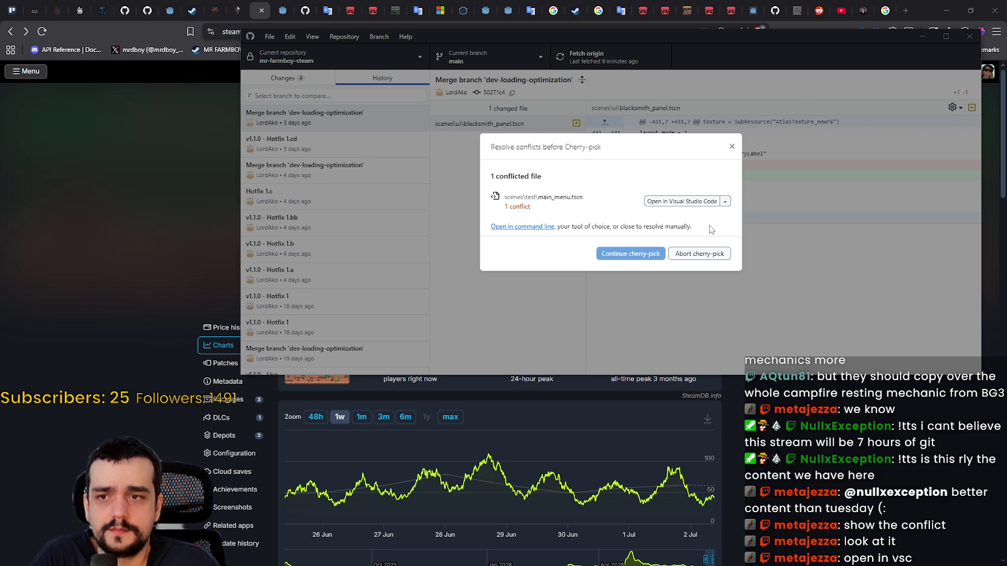
click(724, 201)
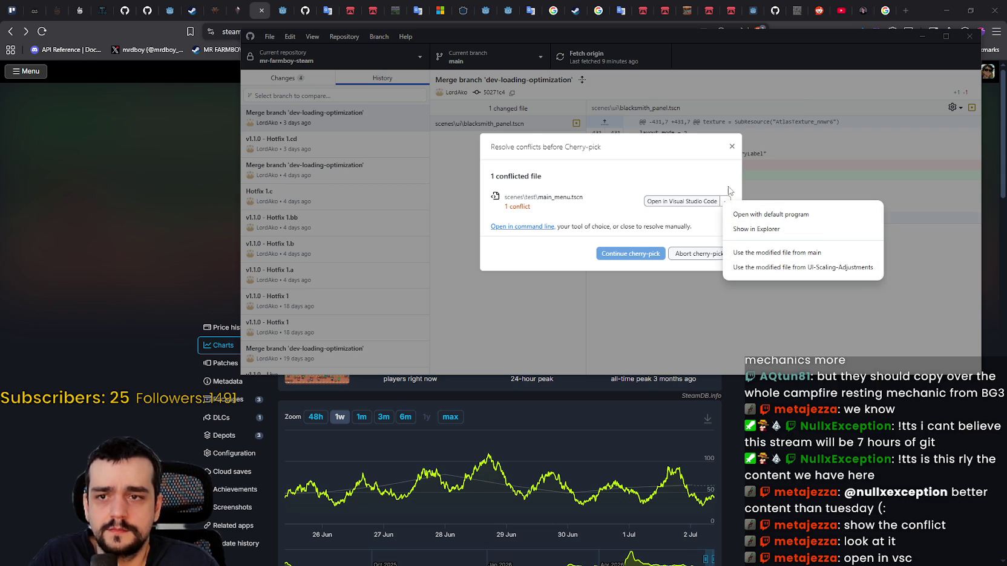
click(716, 180)
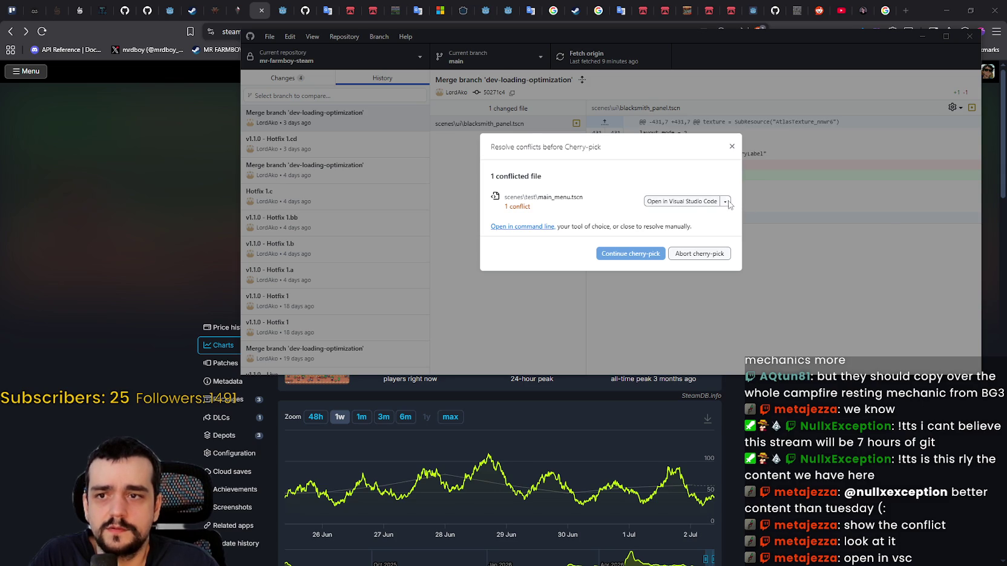
click(726, 202)
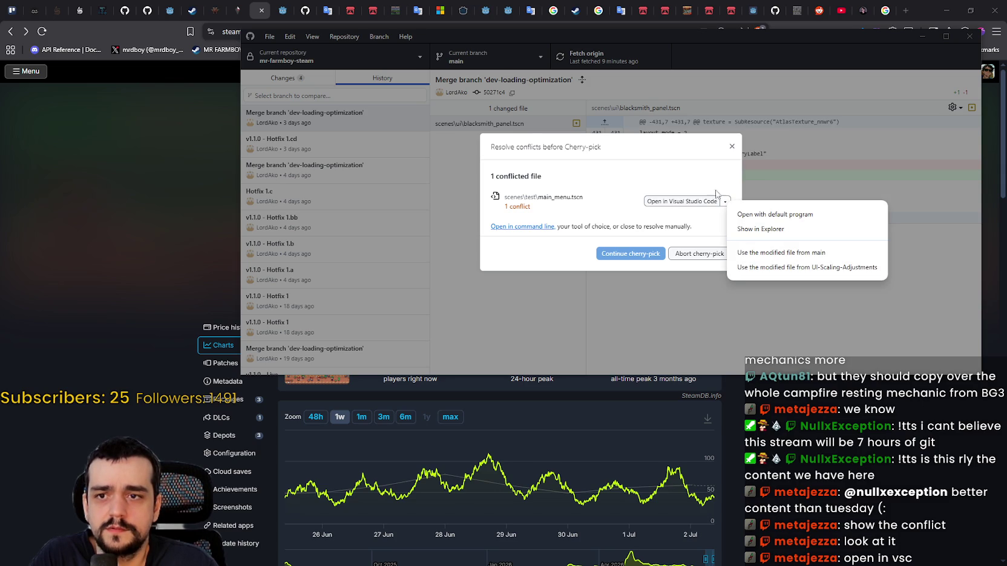
click(707, 189)
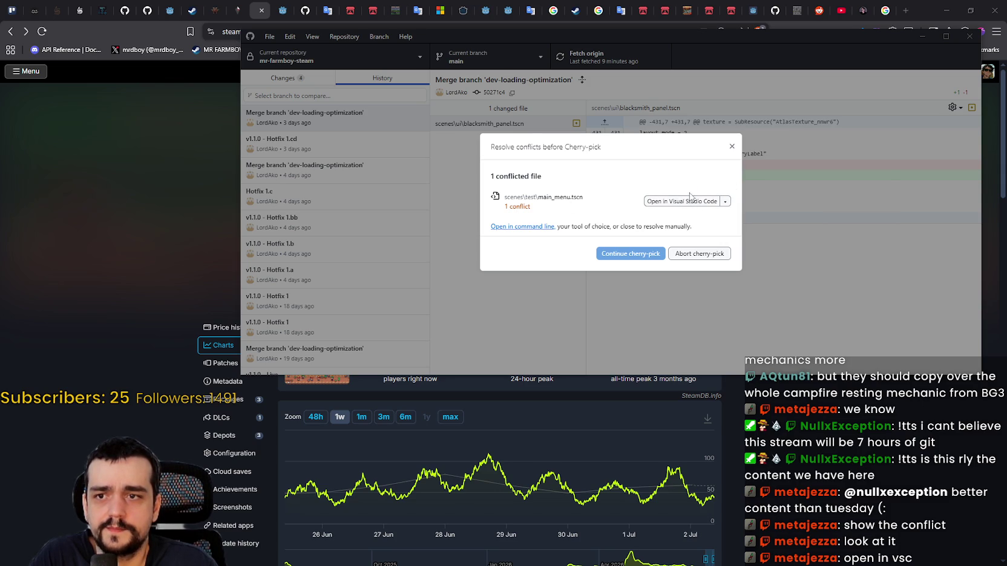
click(689, 199)
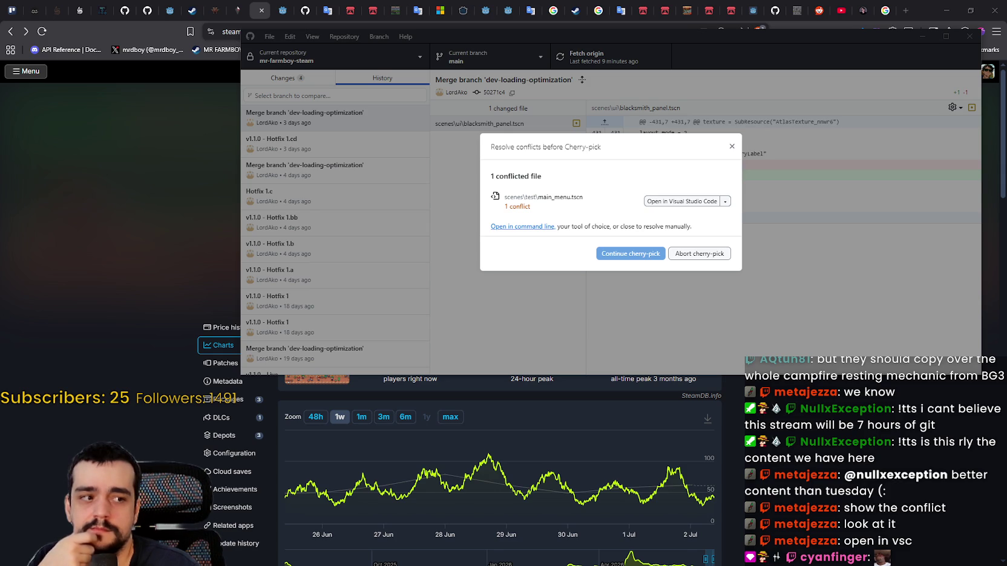
click(682, 201)
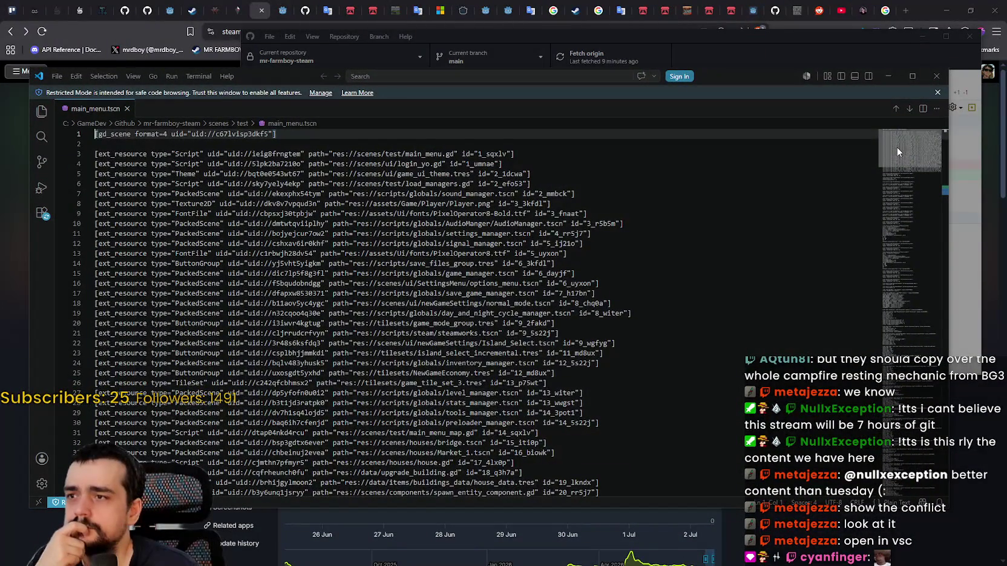
mouse_move(897, 147)
mouse_down()
mouse_move(902, 169)
mouse_move(909, 147)
mouse_move(912, 221)
mouse_move(922, 204)
mouse_up()
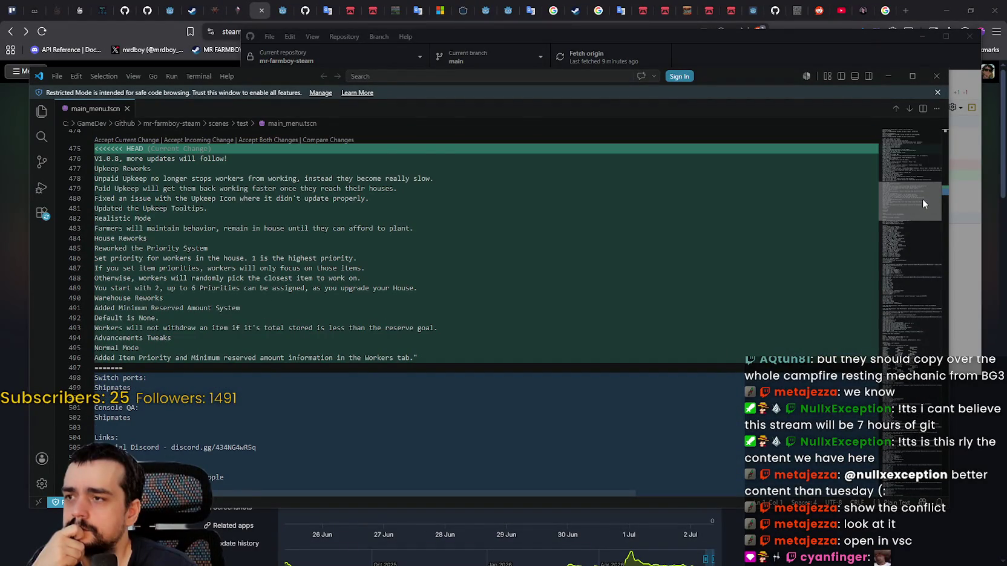
scroll(922, 199, up, 2)
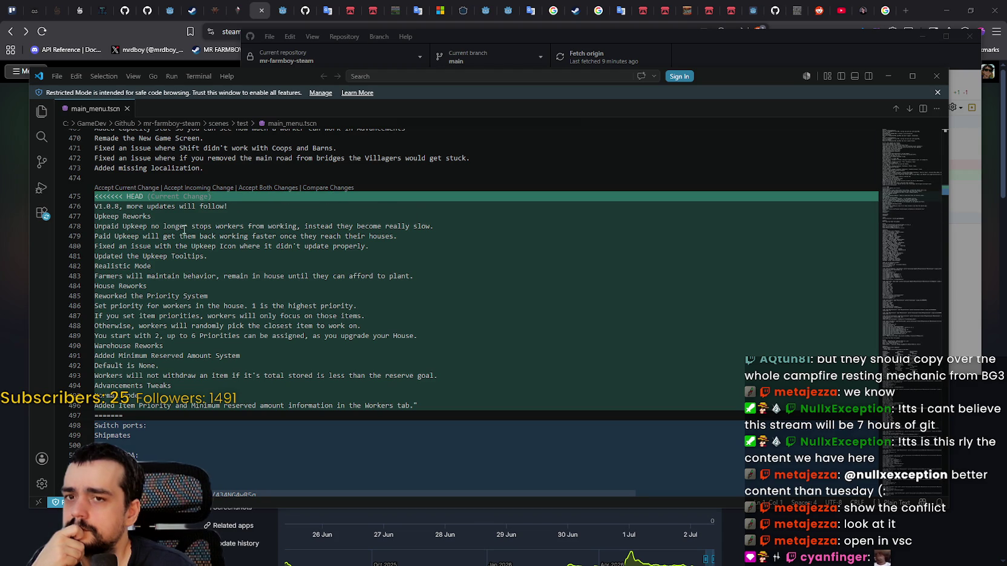
scroll(184, 229, down, 1)
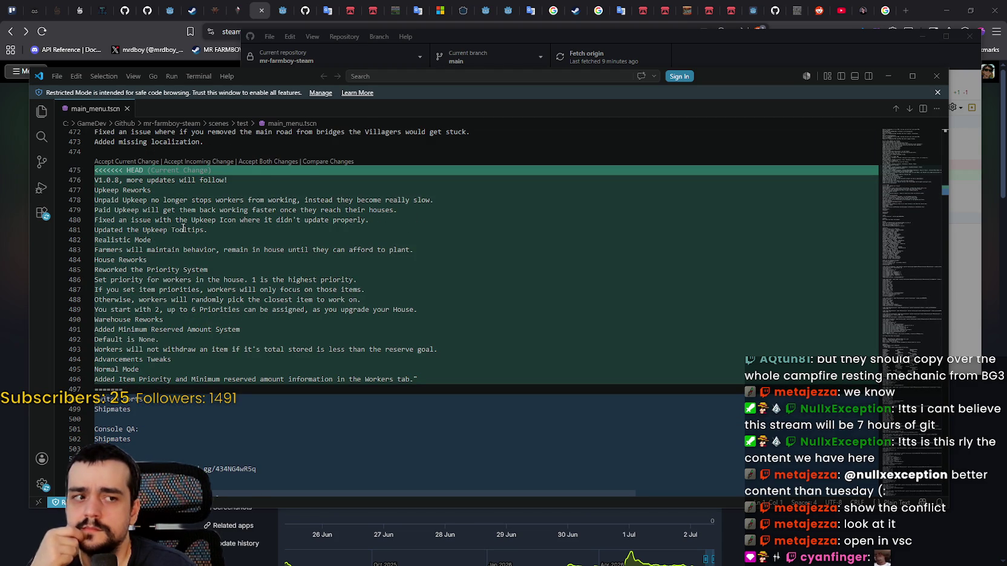
scroll(186, 225, down, 2)
scroll(181, 200, down, 4)
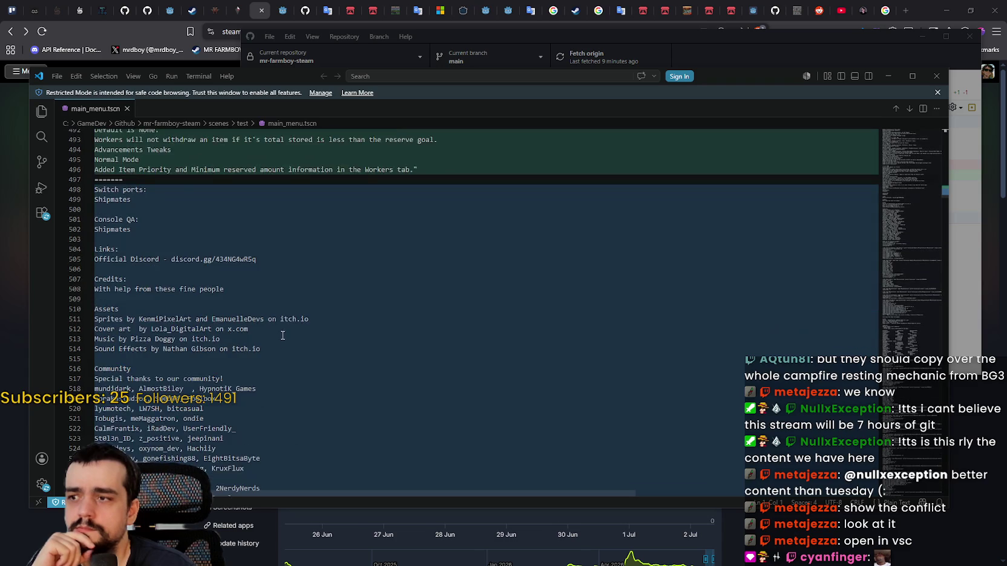
scroll(167, 192, down, 10)
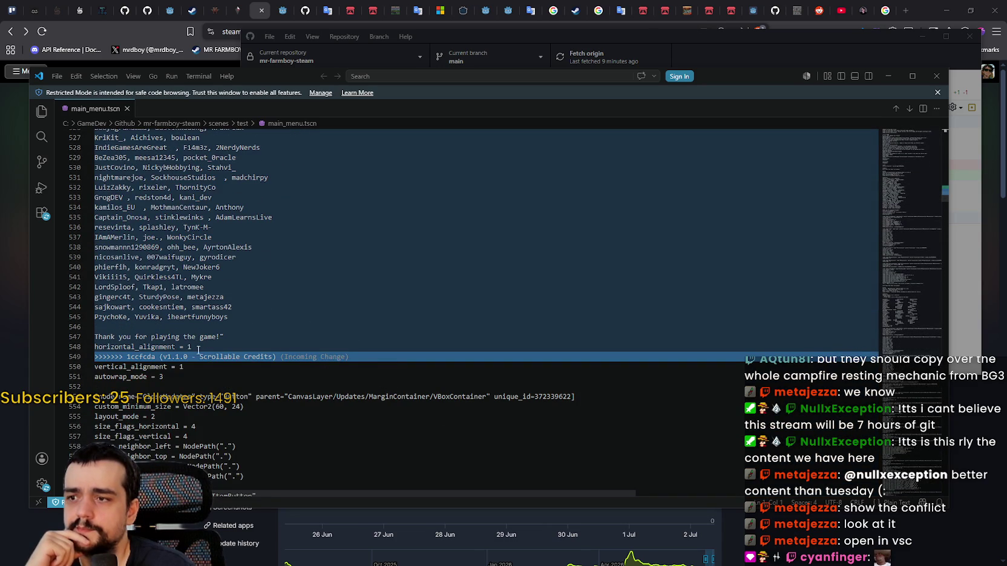
scroll(183, 326, down, 1)
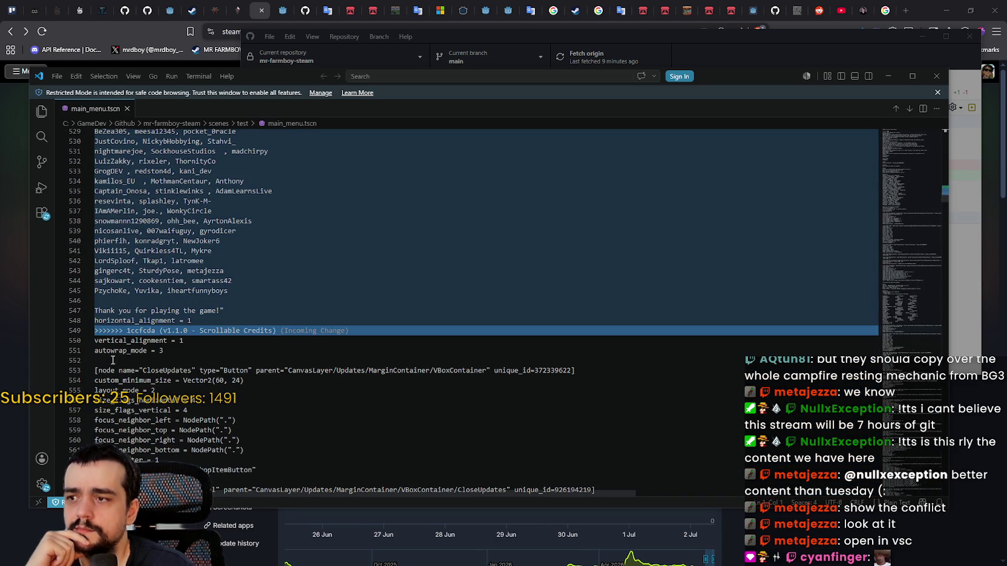
scroll(113, 360, up, 11)
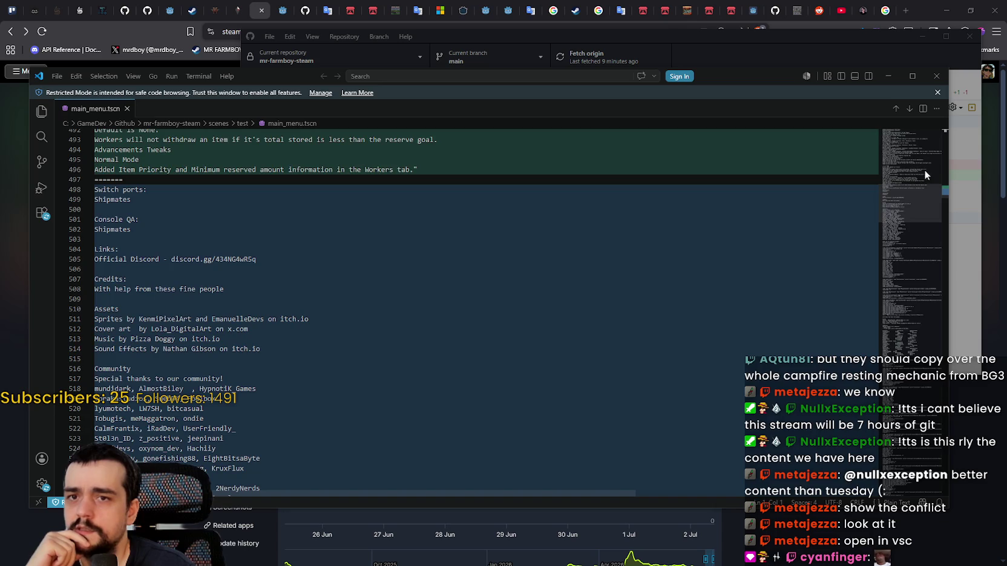
scroll(918, 186, up, 15)
mouse_move(922, 195)
mouse_down()
mouse_move(927, 459)
mouse_move(941, 262)
mouse_move(932, 191)
mouse_up()
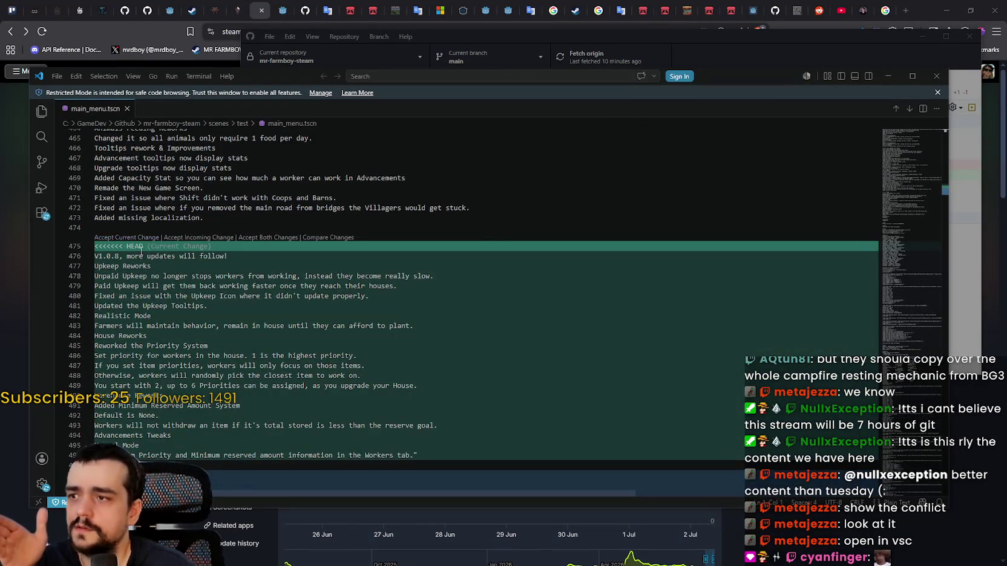
scroll(207, 300, down, 1)
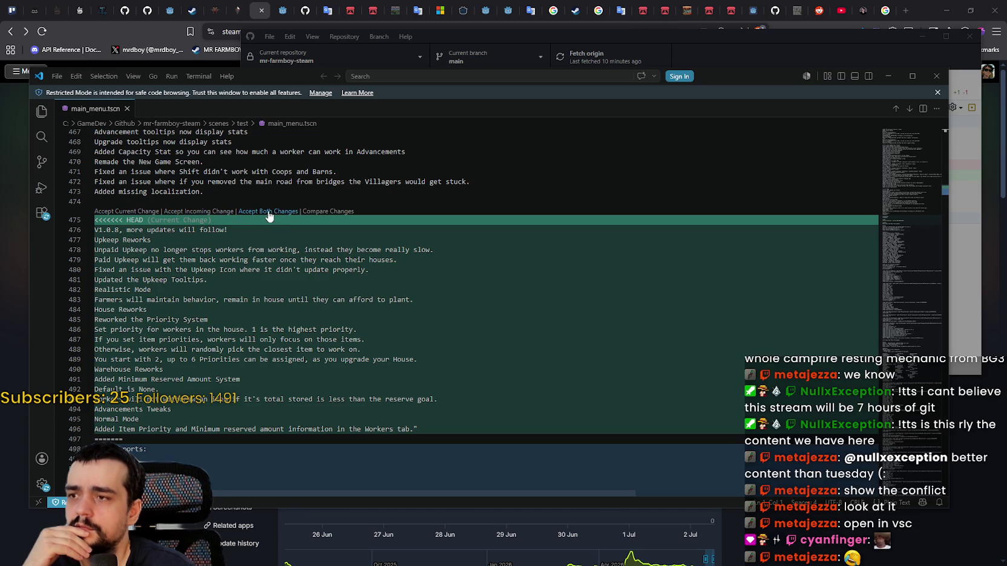
scroll(284, 232, down, 2)
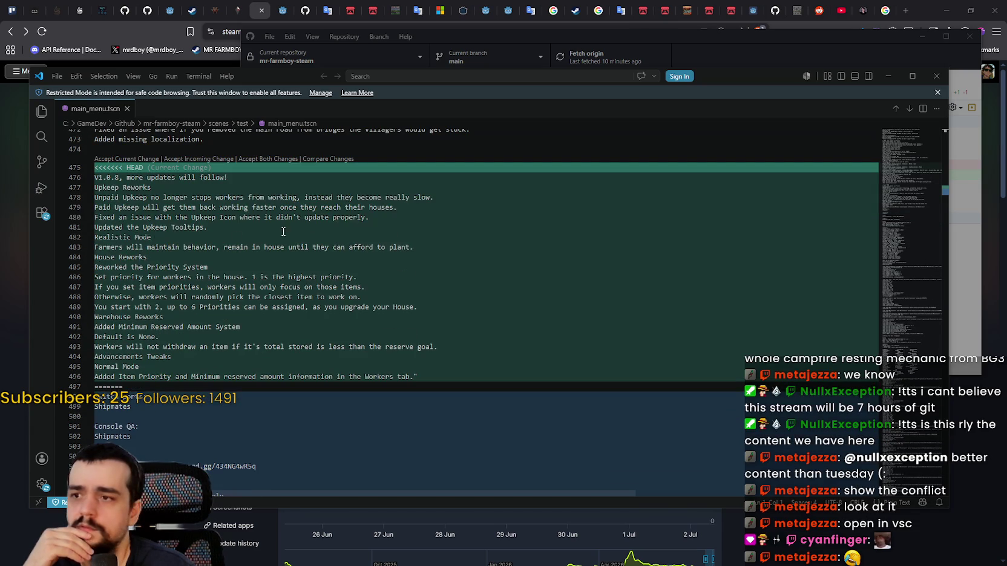
scroll(148, 248, down, 3)
scroll(225, 266, up, 2)
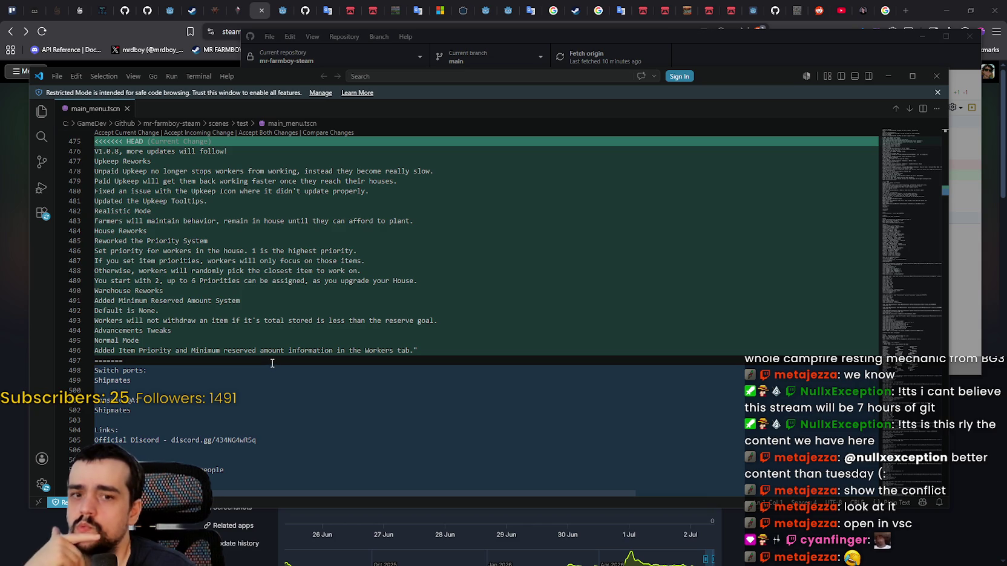
mouse_move(99, 150)
mouse_down()
mouse_move(151, 162)
mouse_move(496, 348)
mouse_up()
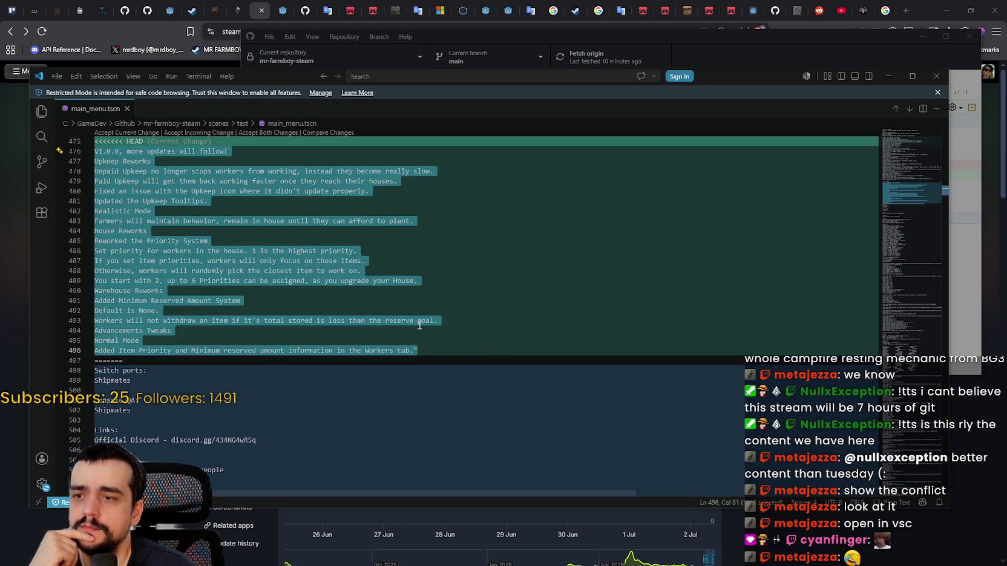
scroll(305, 310, down, 3)
scroll(297, 297, up, 3)
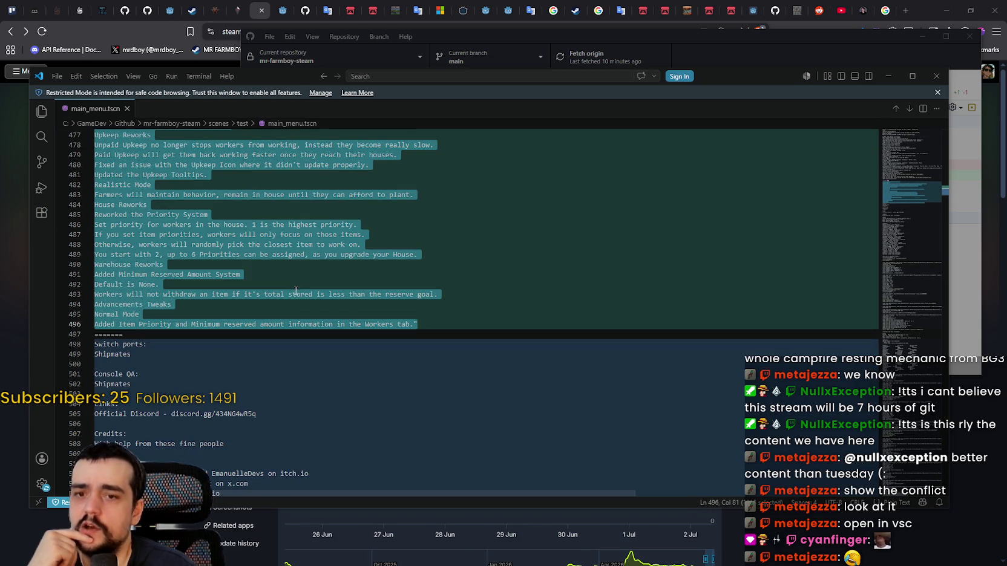
scroll(320, 312, down, 1)
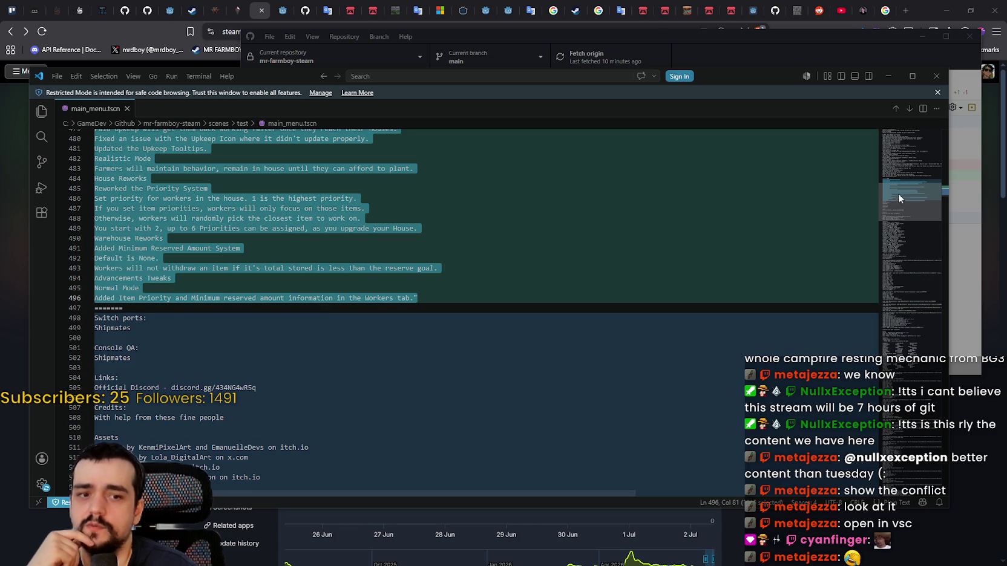
scroll(898, 193, up, 2)
scroll(904, 192, down, 5)
scroll(904, 191, up, 9)
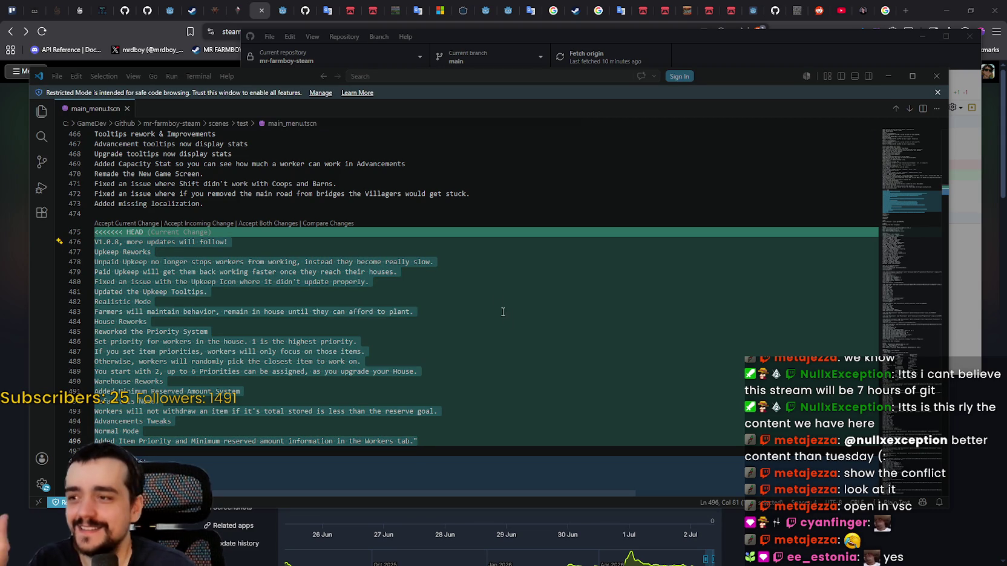
scroll(511, 270, down, 4)
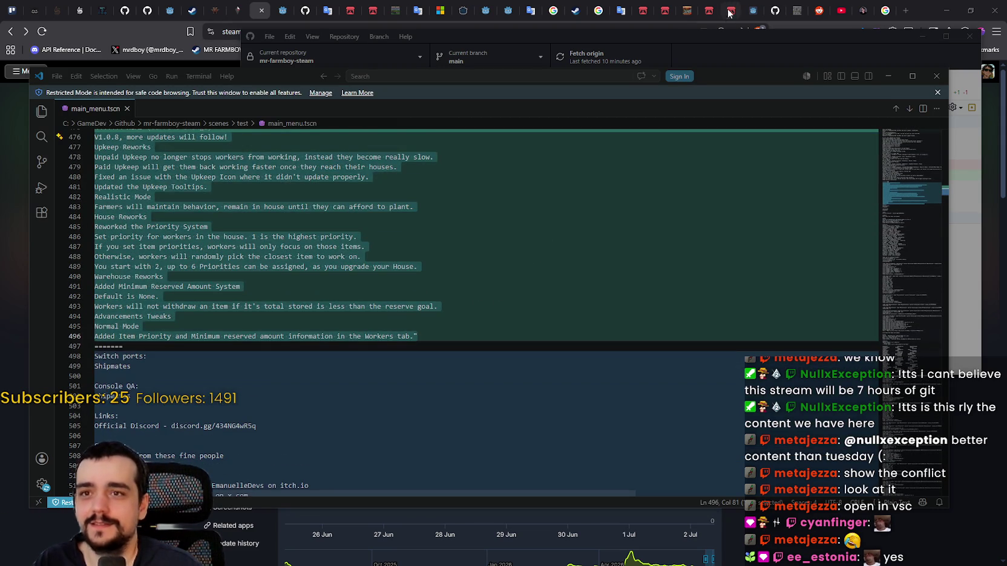
drag(280, 78, 294, 84)
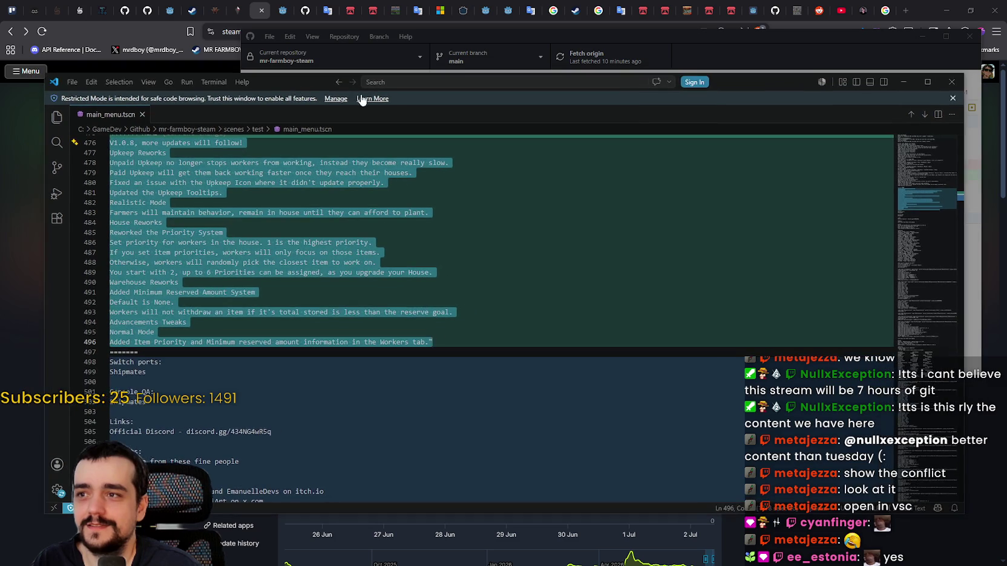
Step: Close VS Code, keep the UI-Scaling-Adjustments version of main_menu.tscn, and continue the cherry-pick
click(953, 83)
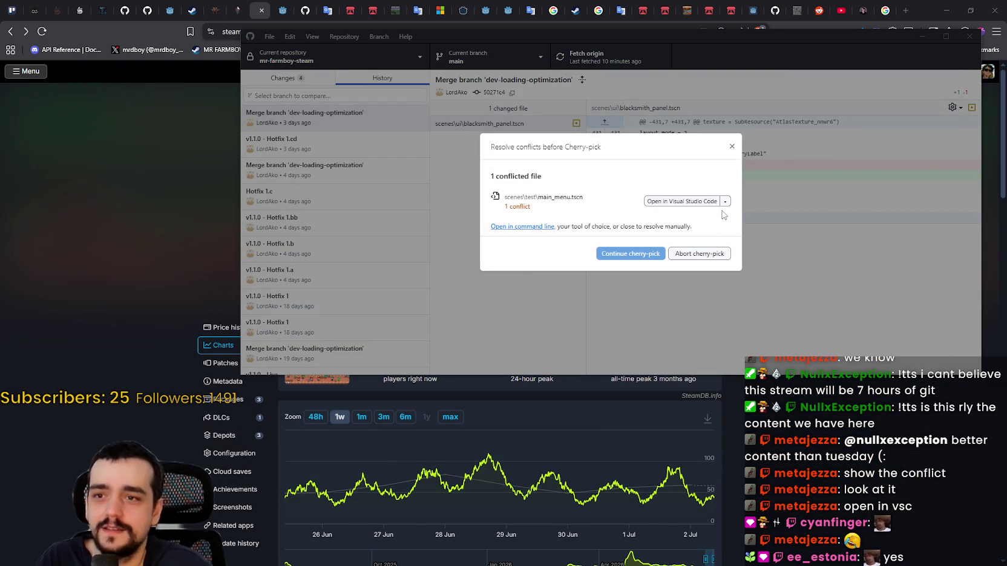
click(725, 202)
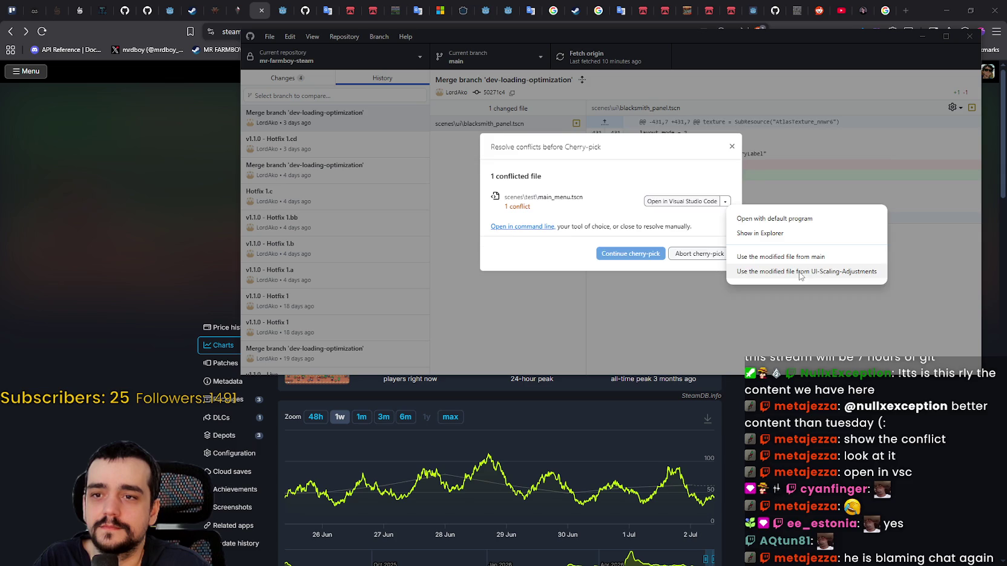
click(801, 272)
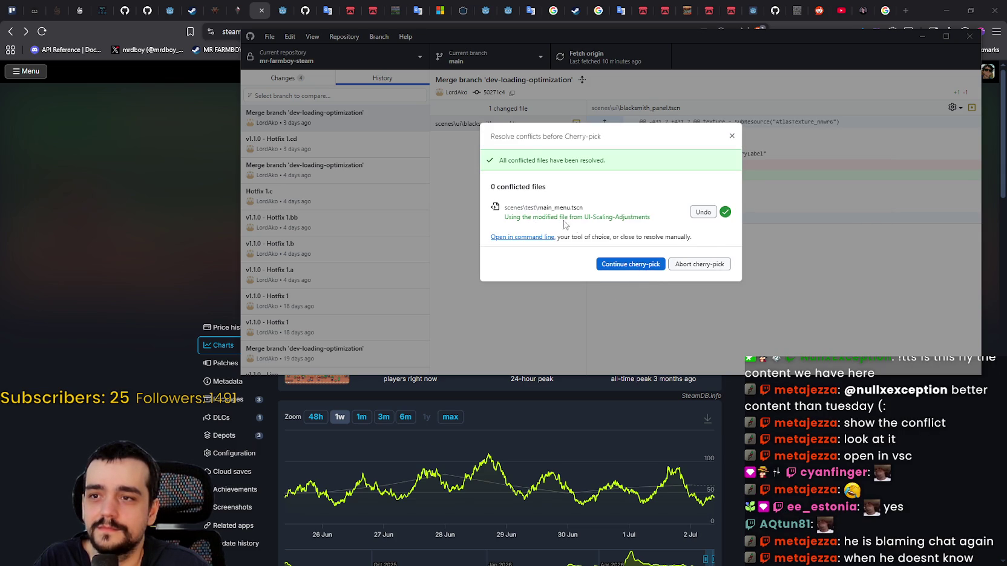
click(618, 265)
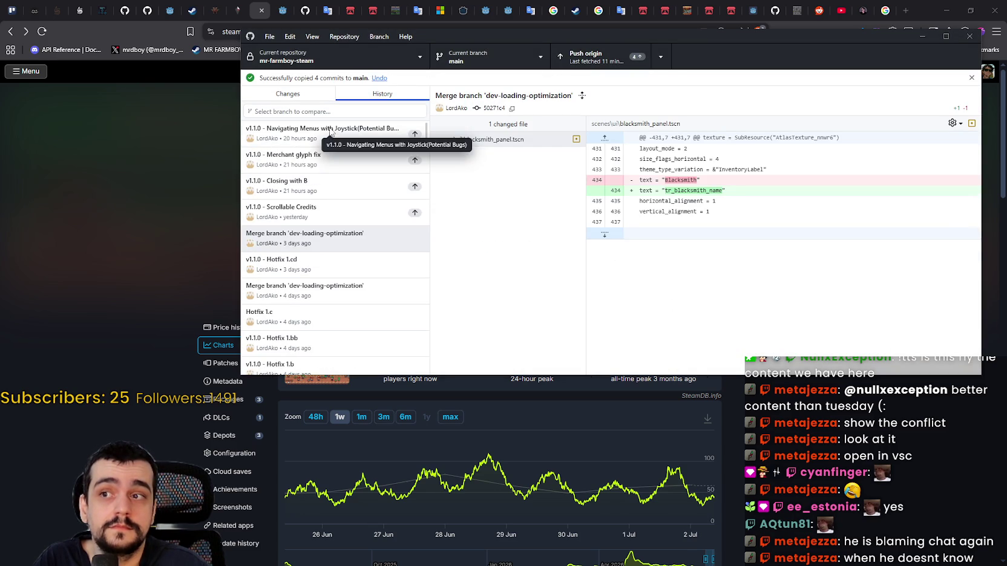
click(307, 95)
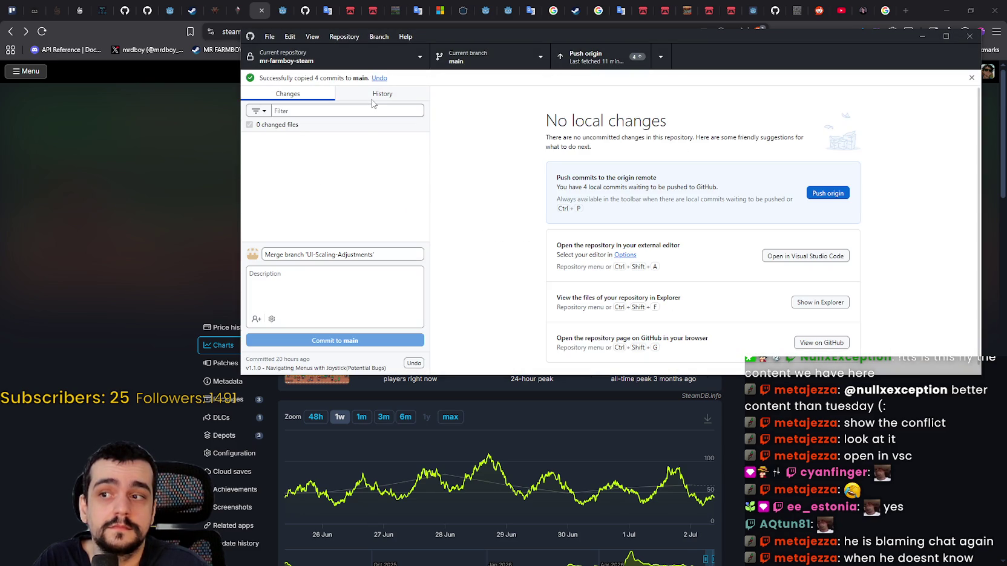
click(372, 95)
click(350, 212)
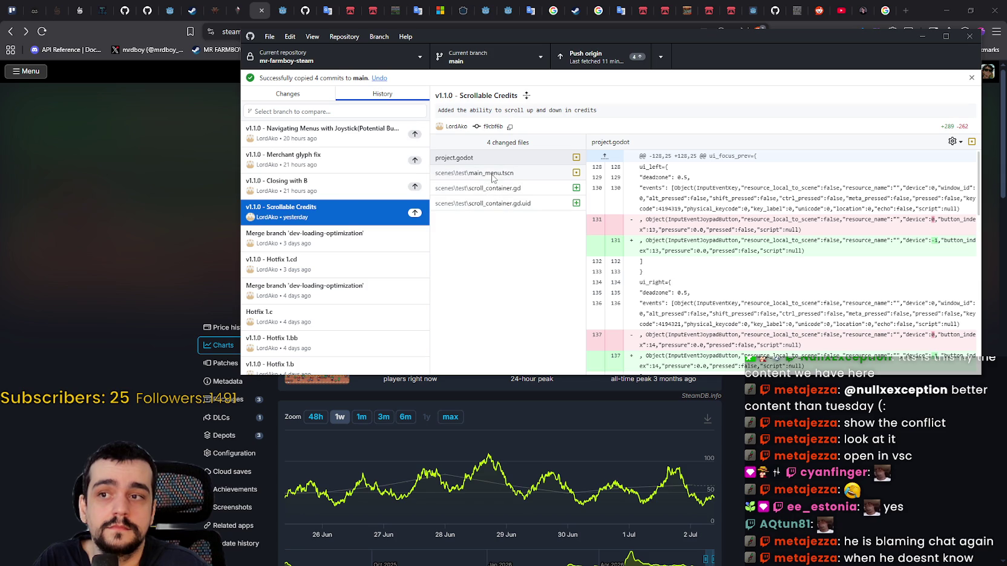
click(471, 175)
click(481, 188)
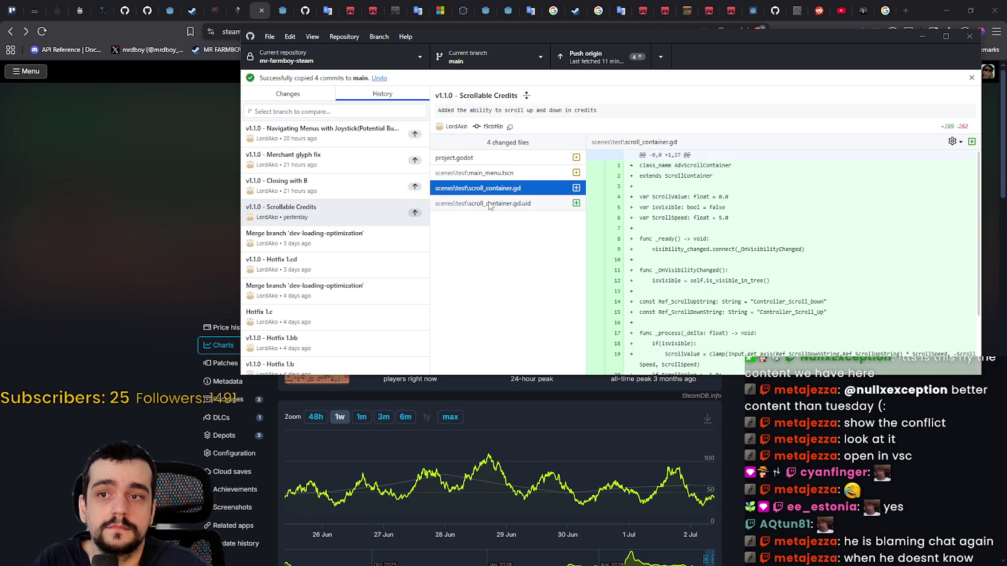
click(490, 203)
click(333, 183)
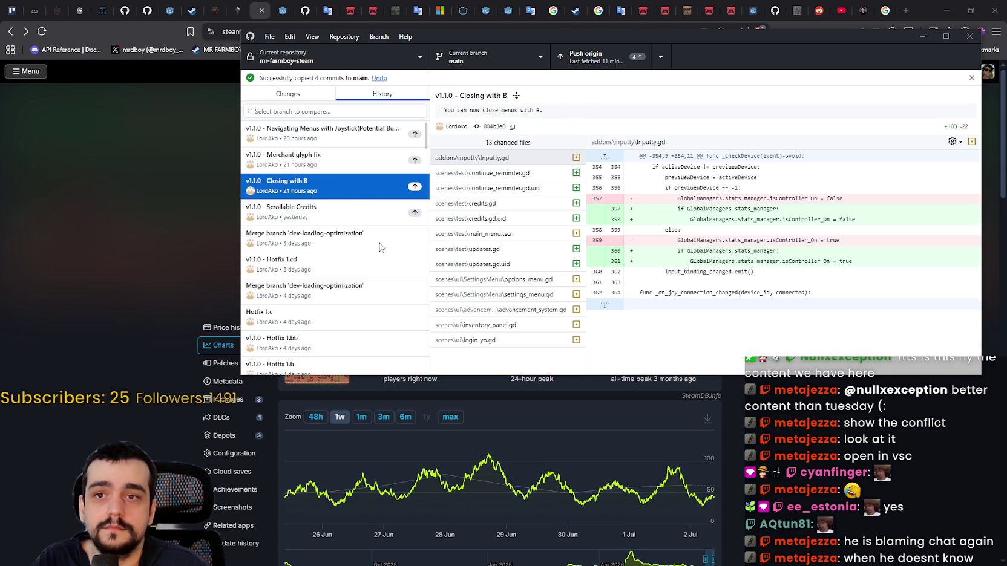
key(Up)
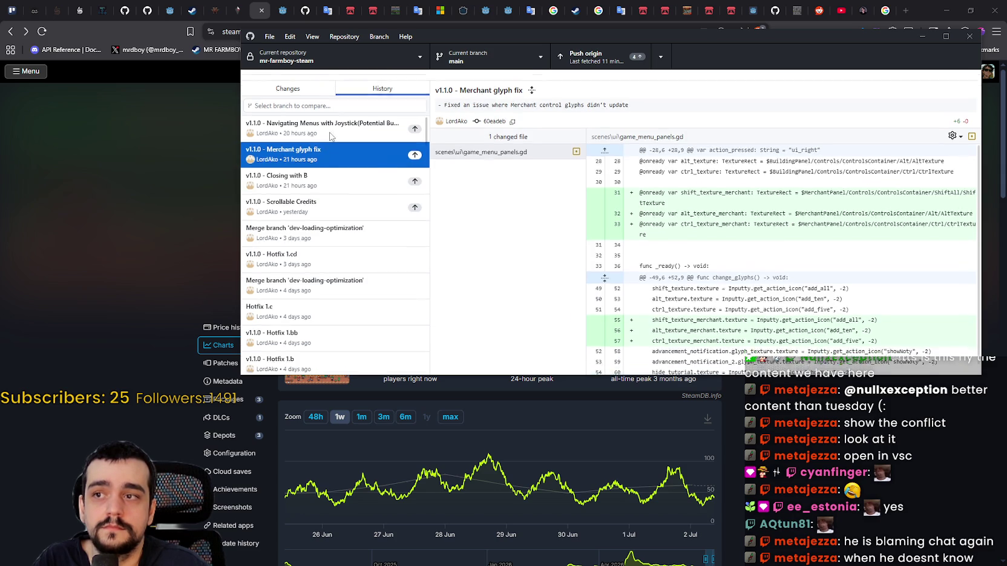
scroll(677, 228, down, 1)
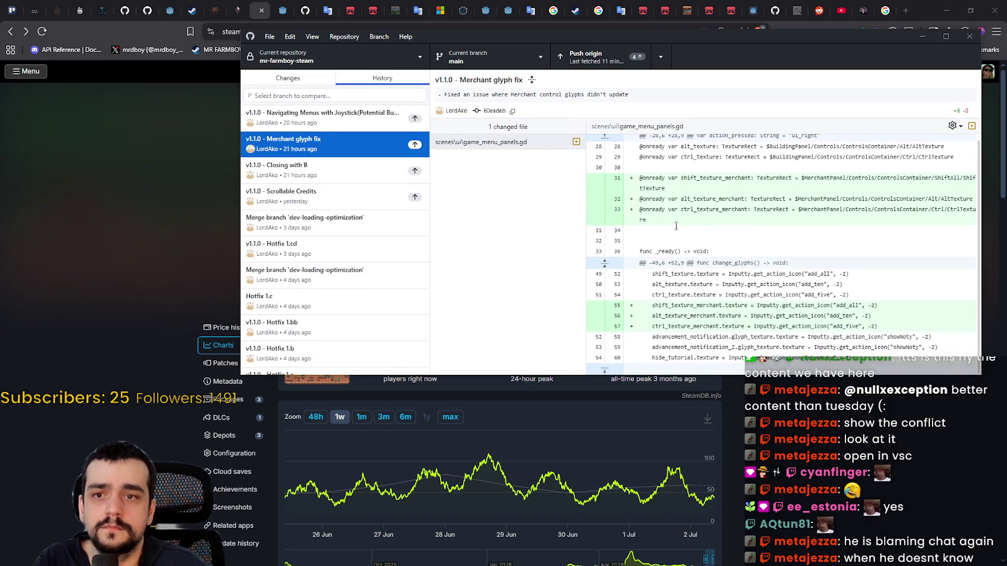
click(343, 118)
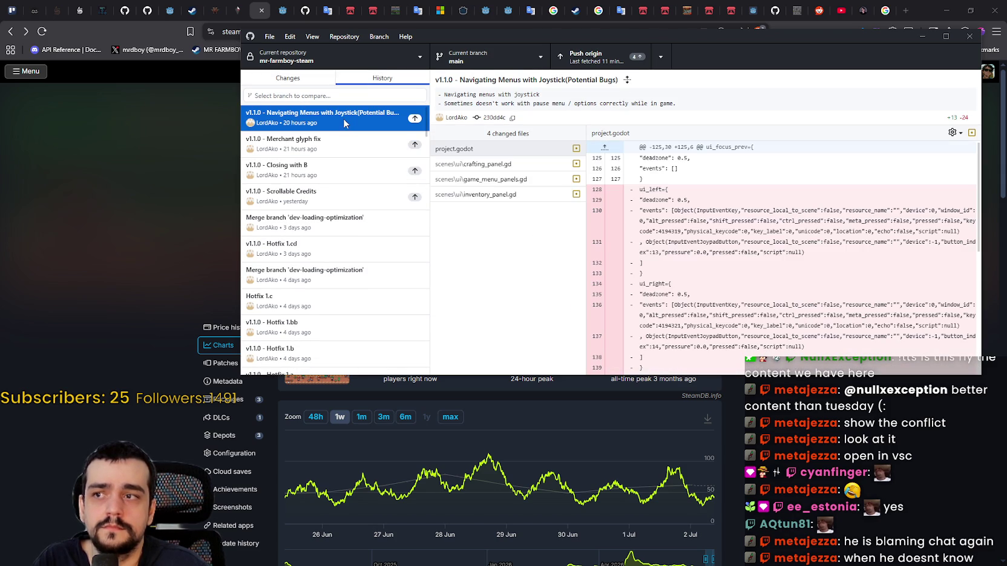
click(511, 164)
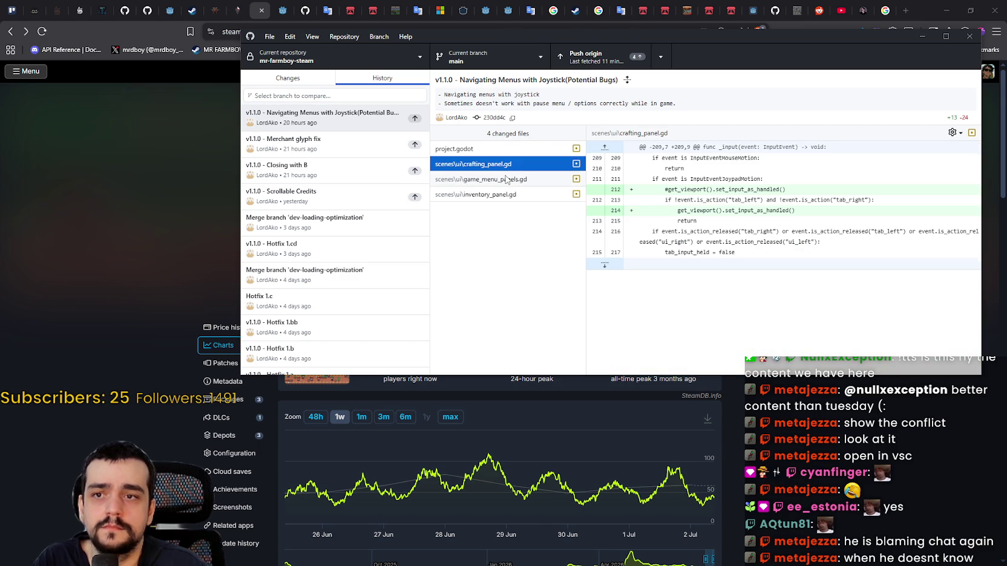
click(506, 179)
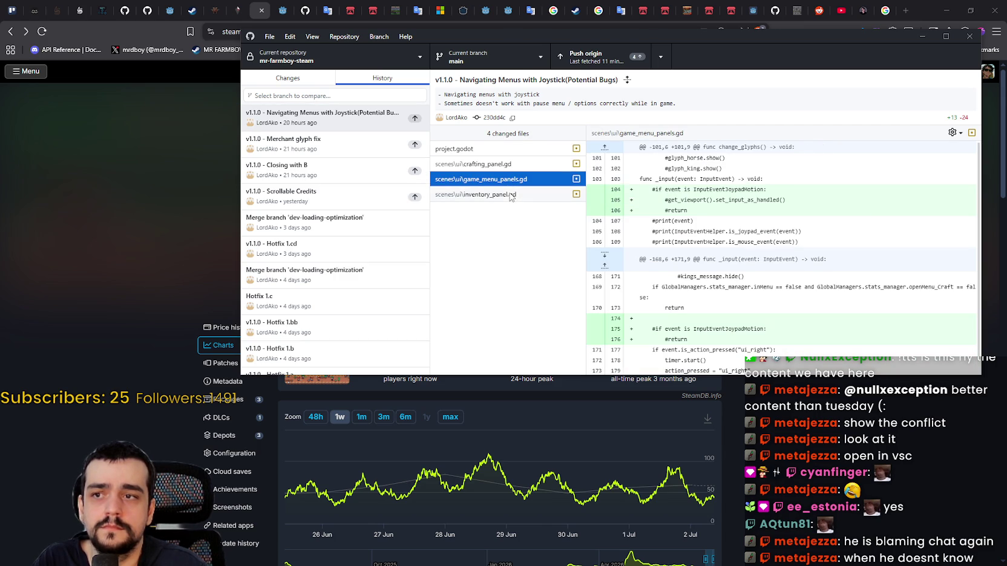
click(511, 194)
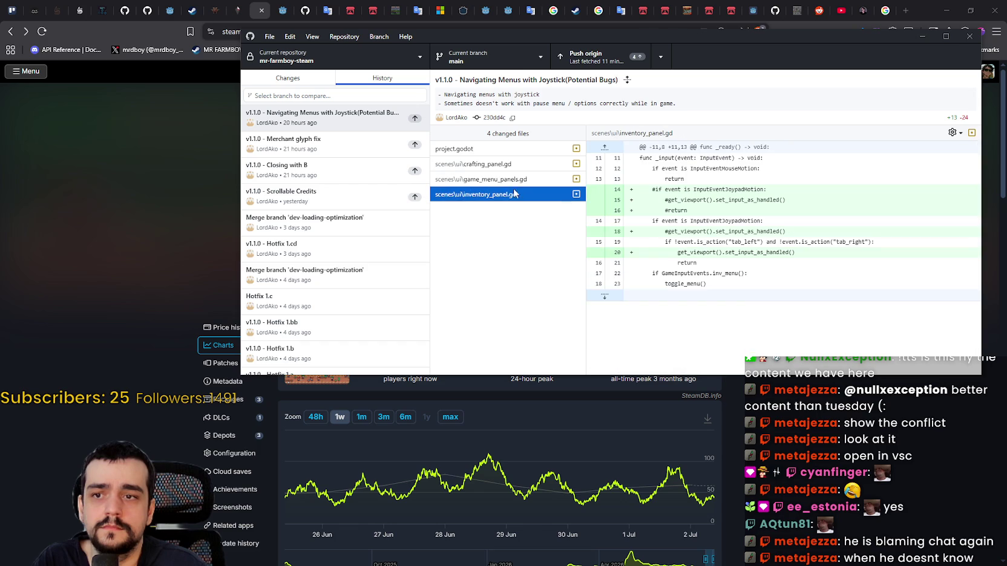
click(358, 145)
click(361, 171)
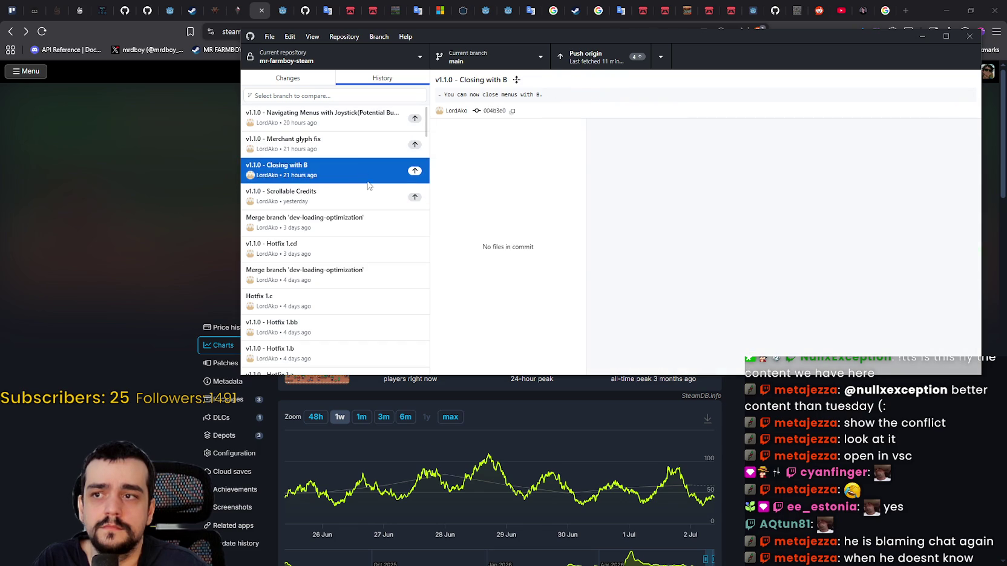
click(363, 196)
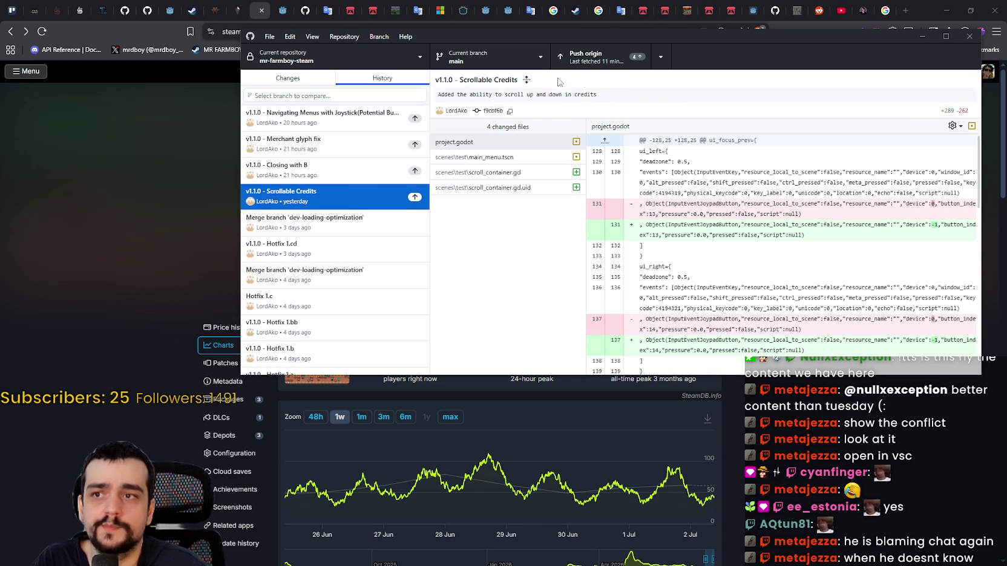
Step: Push main's four cherry-picked commits to origin and confirm no uncommitted changes remain
click(599, 60)
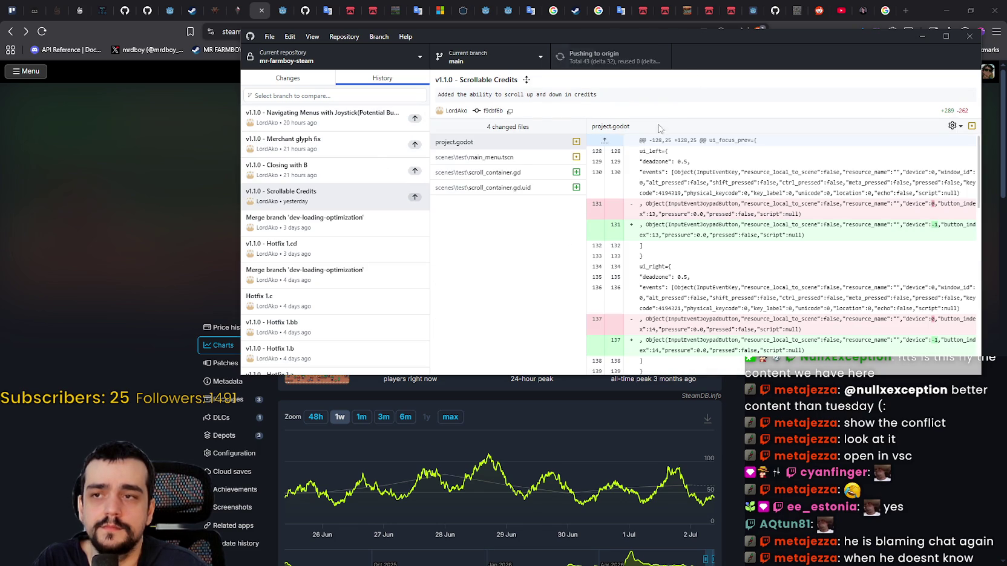
drag(753, 34, 762, 60)
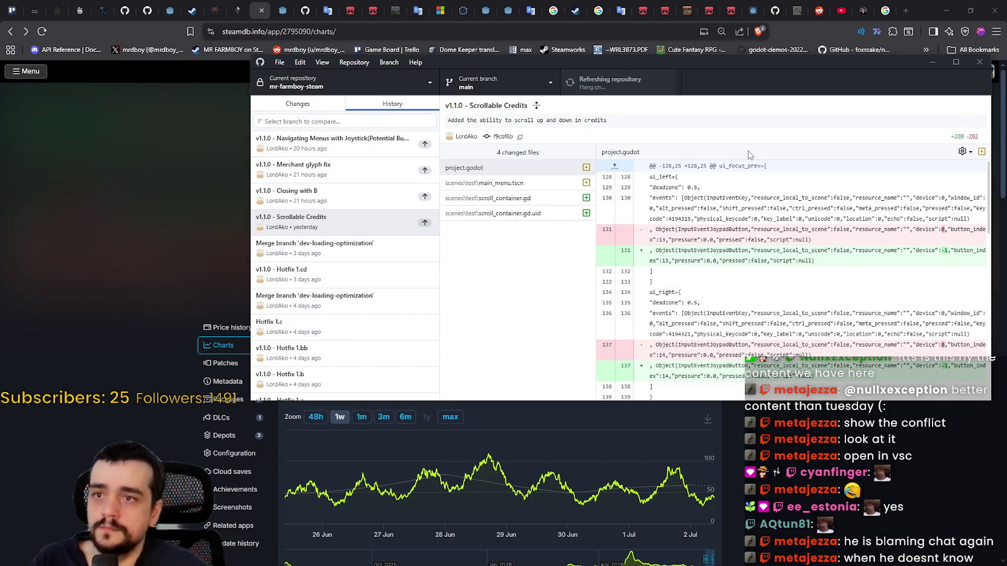
click(298, 106)
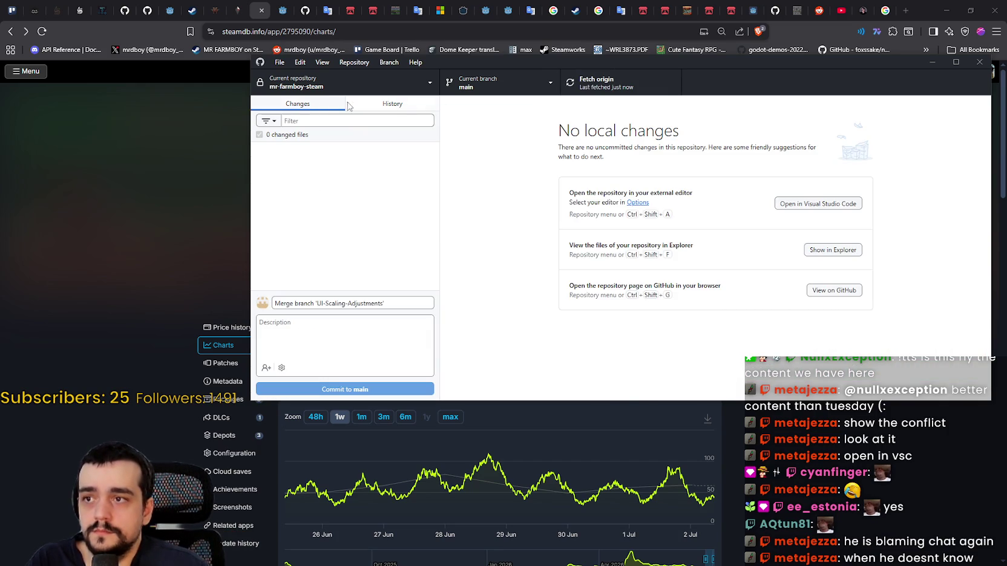
click(419, 104)
click(303, 103)
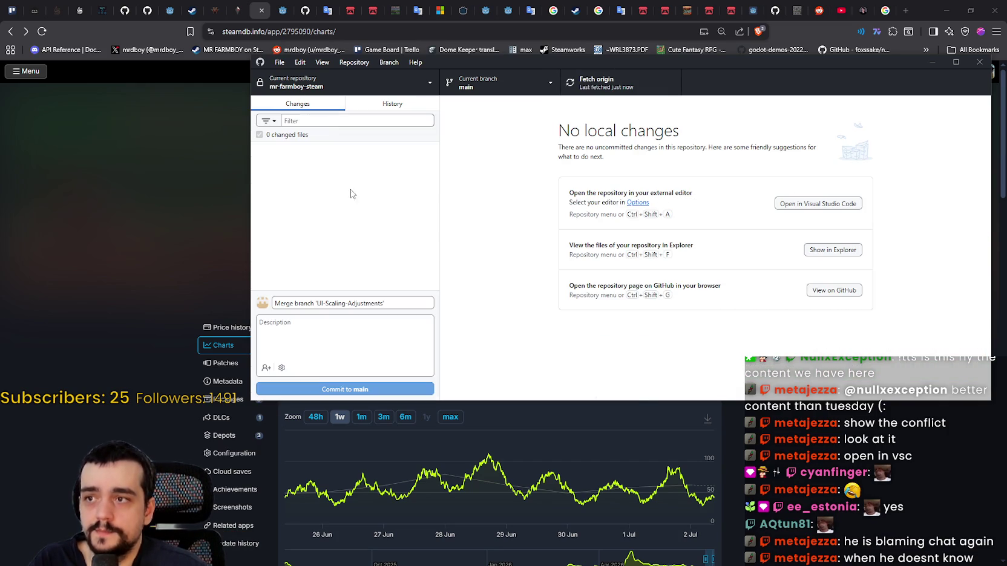
click(957, 9)
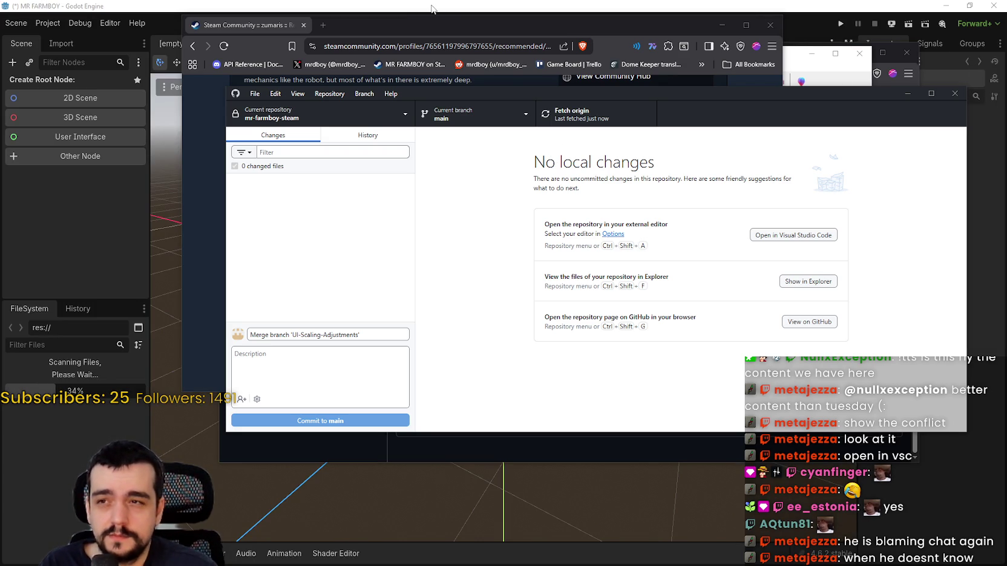
Step: Reselect the Scrollable Credits commit and flip through its project.godot, main_menu.tscn and scroll_container.gd diffs
click(384, 137)
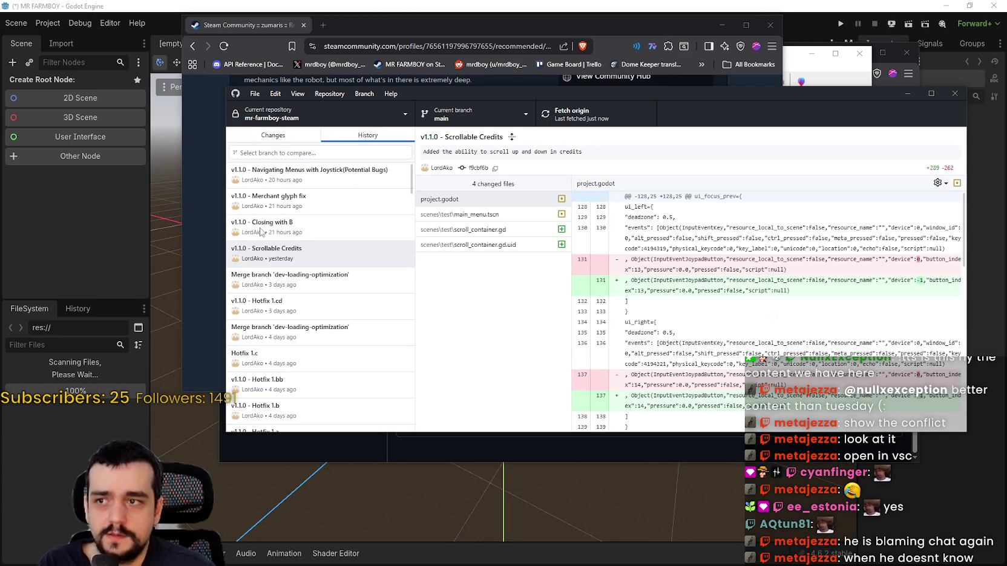
click(329, 253)
scroll(721, 317, down, 1)
scroll(721, 317, down, 5)
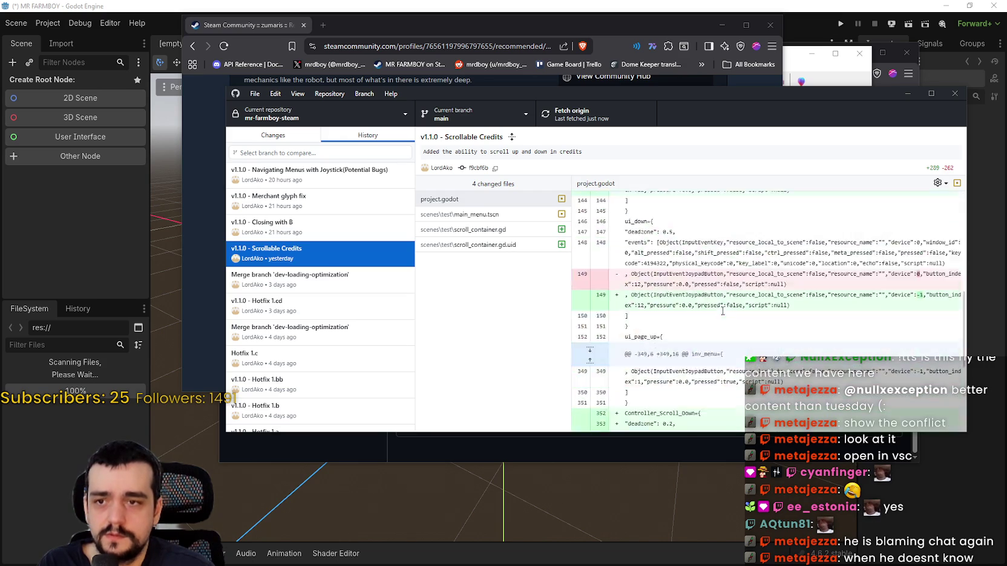
scroll(726, 321, up, 4)
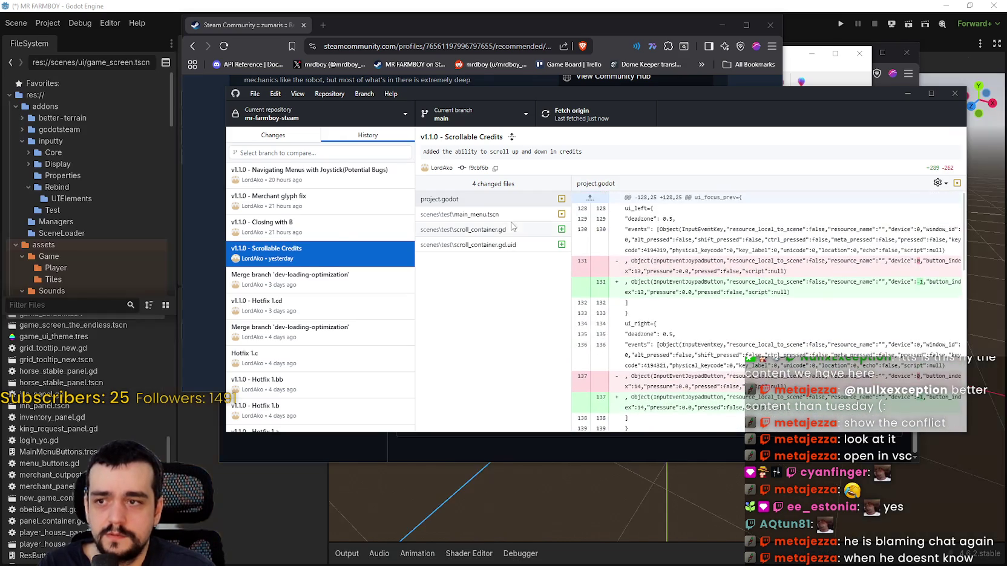
click(508, 214)
click(512, 229)
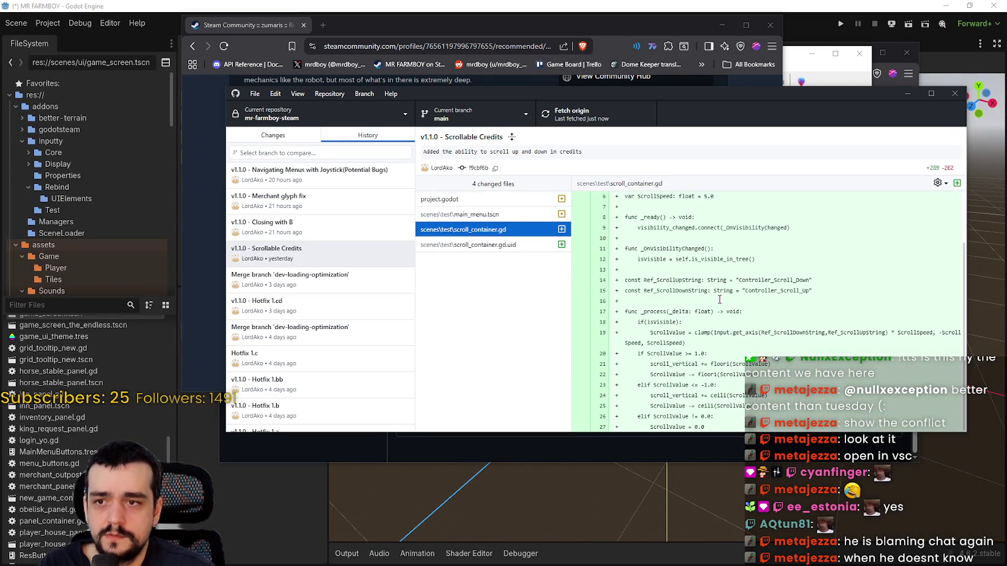
click(504, 245)
click(464, 200)
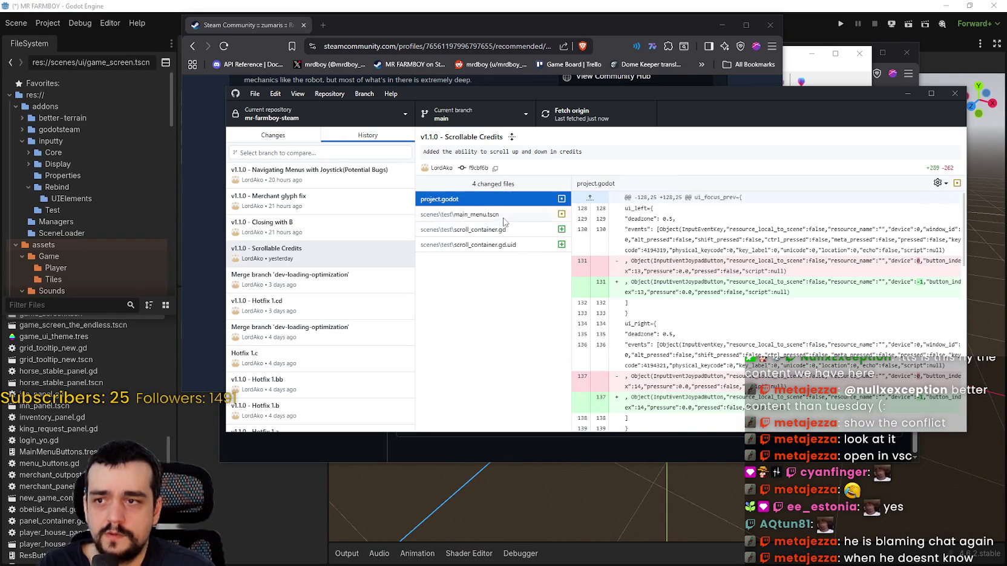
click(469, 214)
click(472, 229)
click(314, 244)
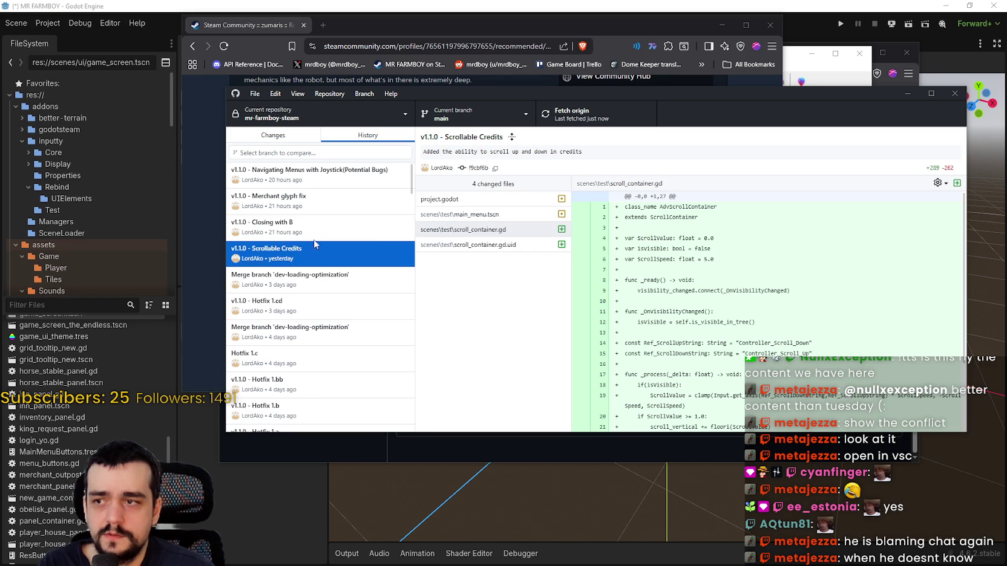
click(496, 230)
click(284, 281)
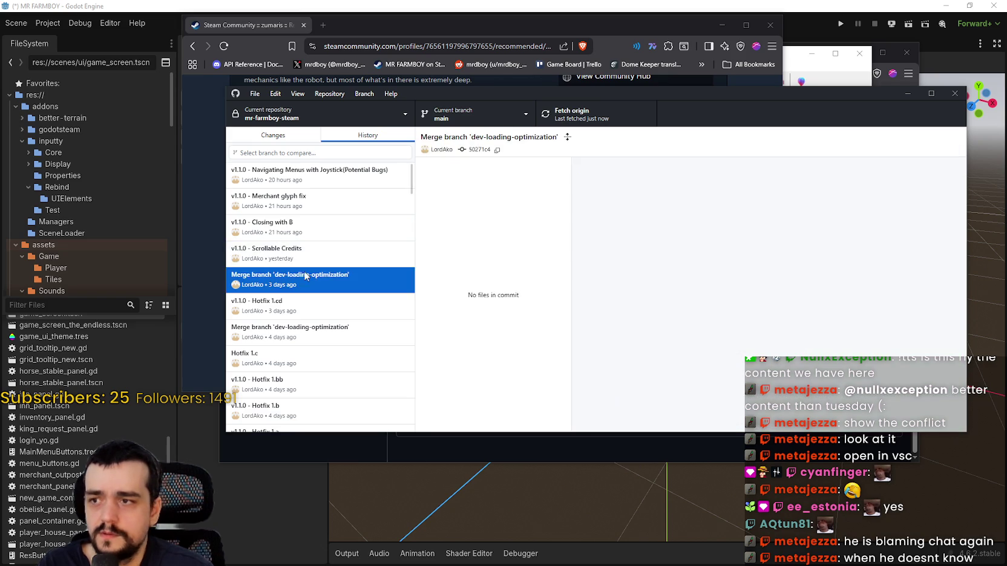
click(272, 251)
click(524, 229)
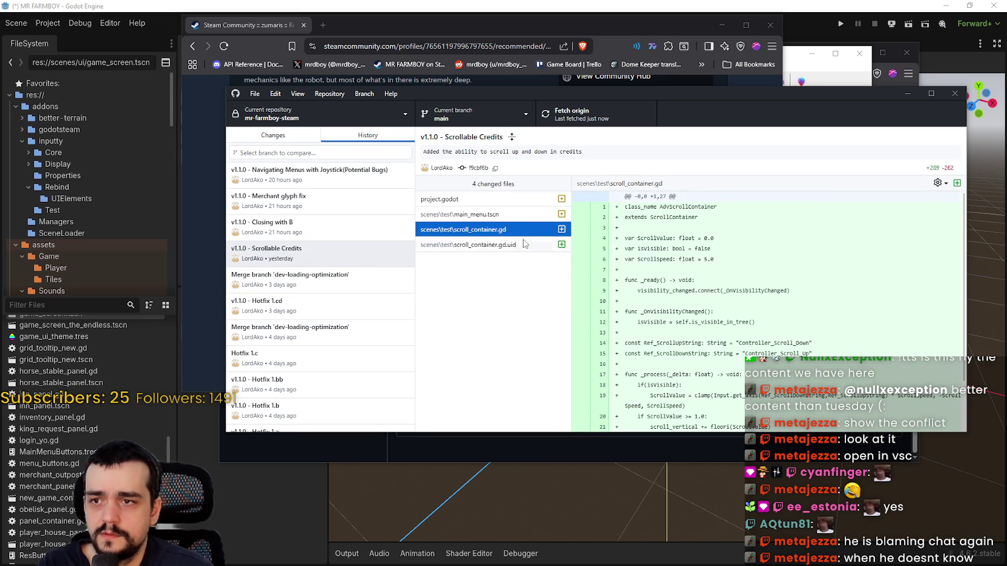
Step: Read the main_menu.tscn diff, selecting the changelog lines from 440 through 487
click(511, 215)
scroll(760, 307, down, 5)
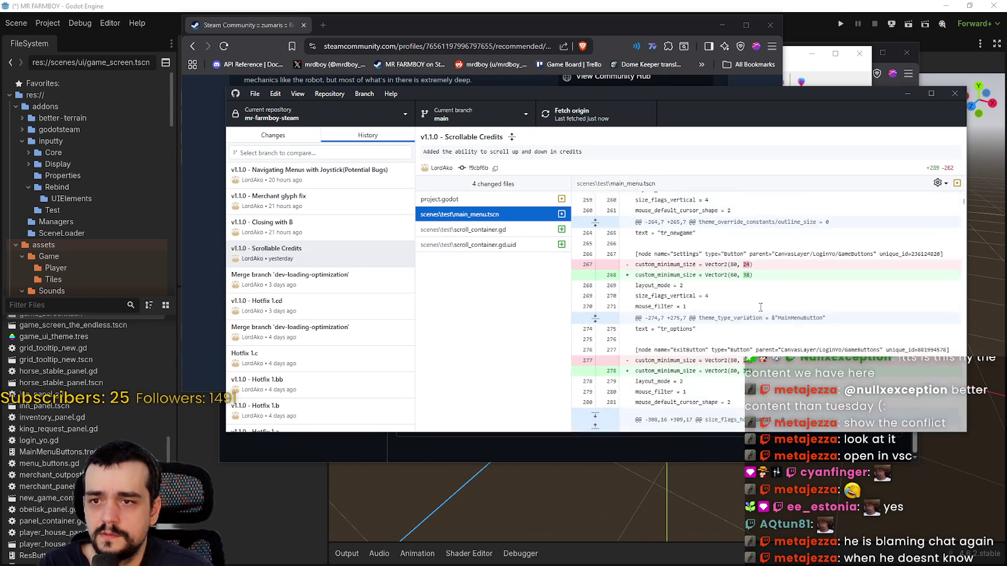
scroll(761, 307, down, 3)
scroll(963, 206, down, 15)
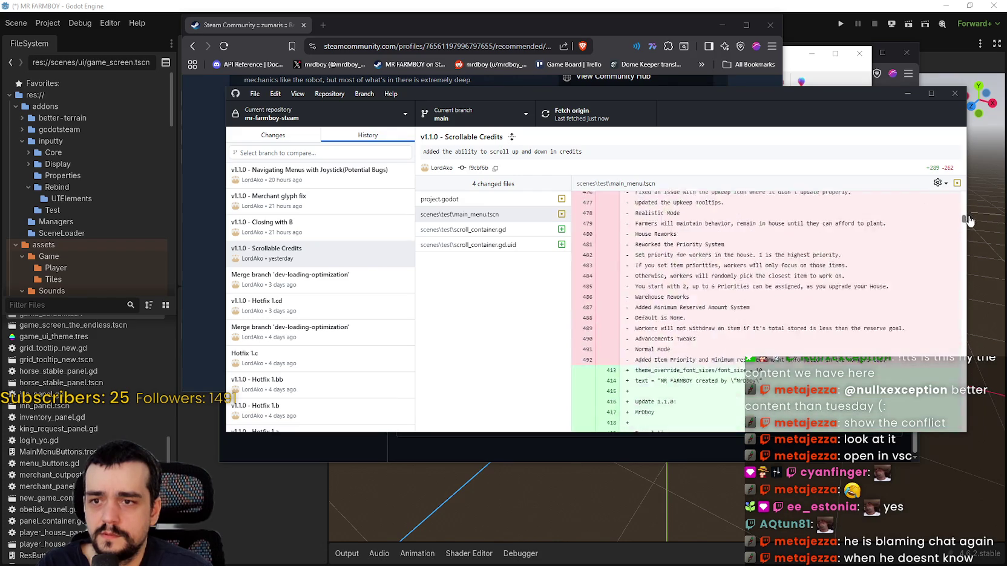
scroll(634, 269, up, 5)
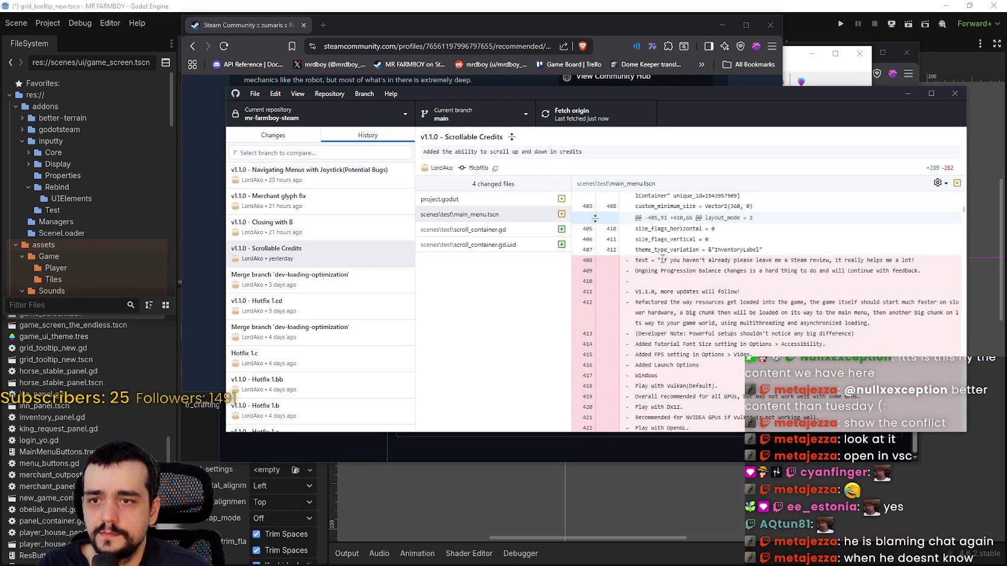
mouse_move(662, 259)
mouse_down()
mouse_move(695, 308)
mouse_move(720, 290)
mouse_move(734, 258)
mouse_up()
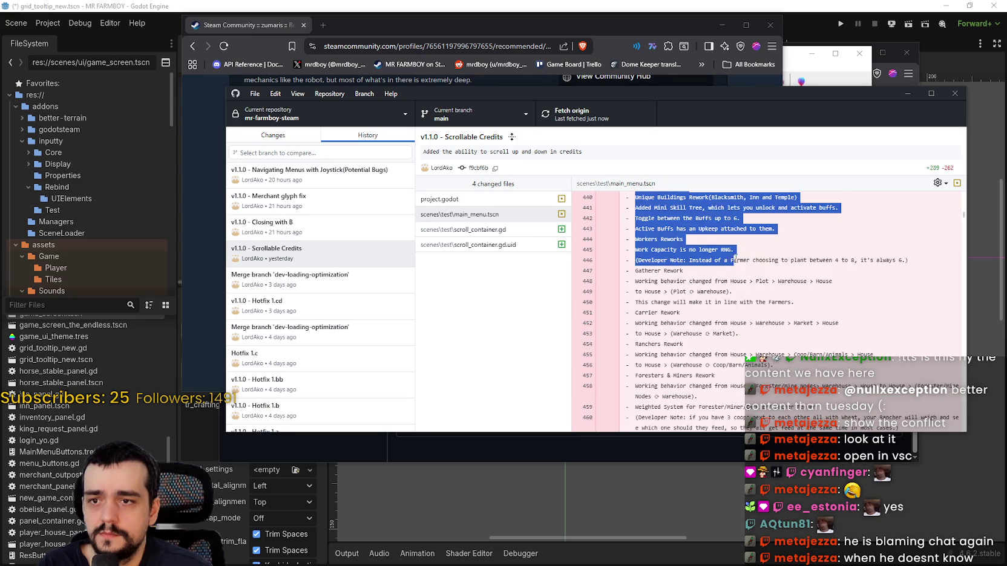
scroll(756, 266, down, 3)
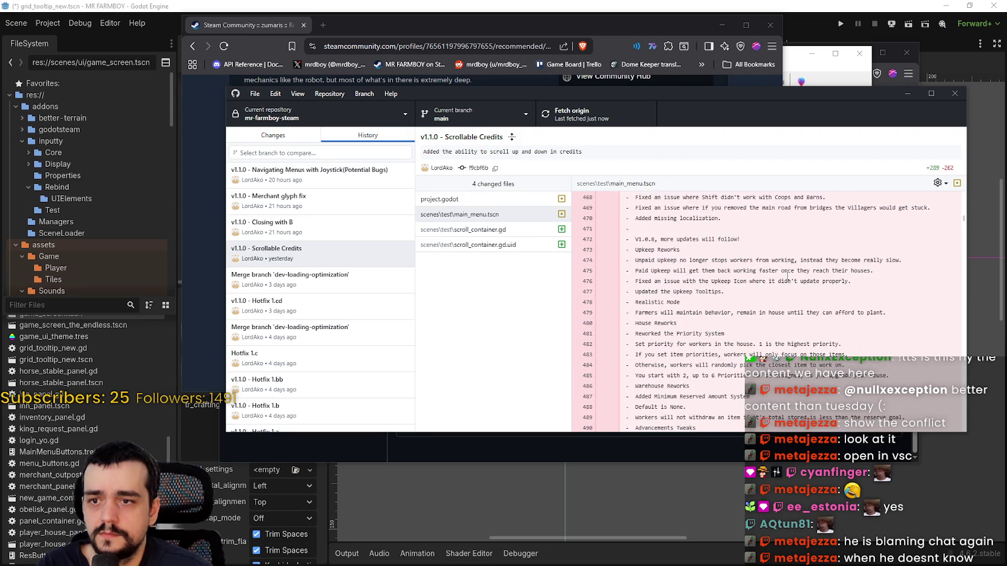
mouse_move(787, 276)
mouse_down()
mouse_move(768, 302)
mouse_move(895, 344)
mouse_up()
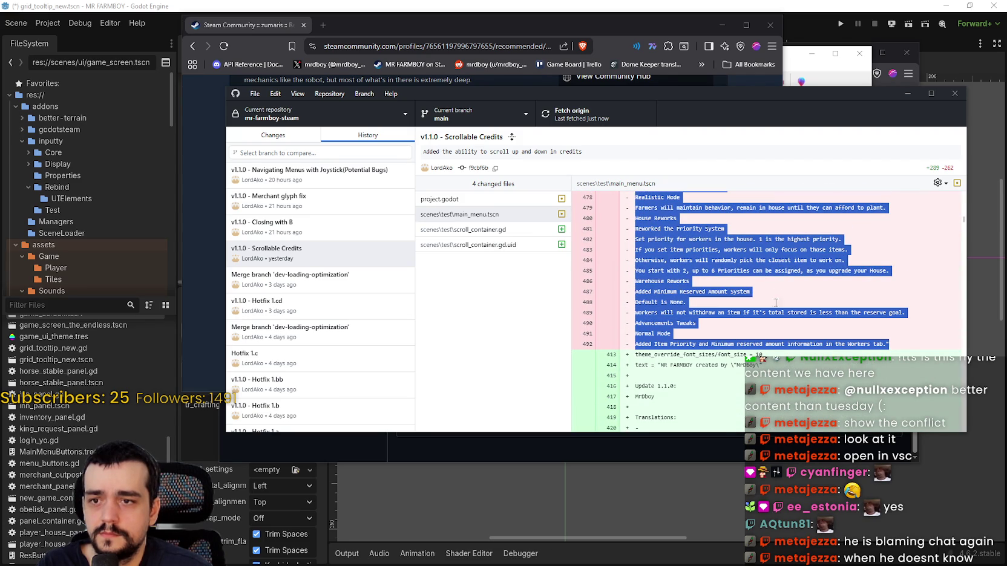
Step: Focus the Godot editor and run the MR FARMBOY project, saving the scene first
click(195, 182)
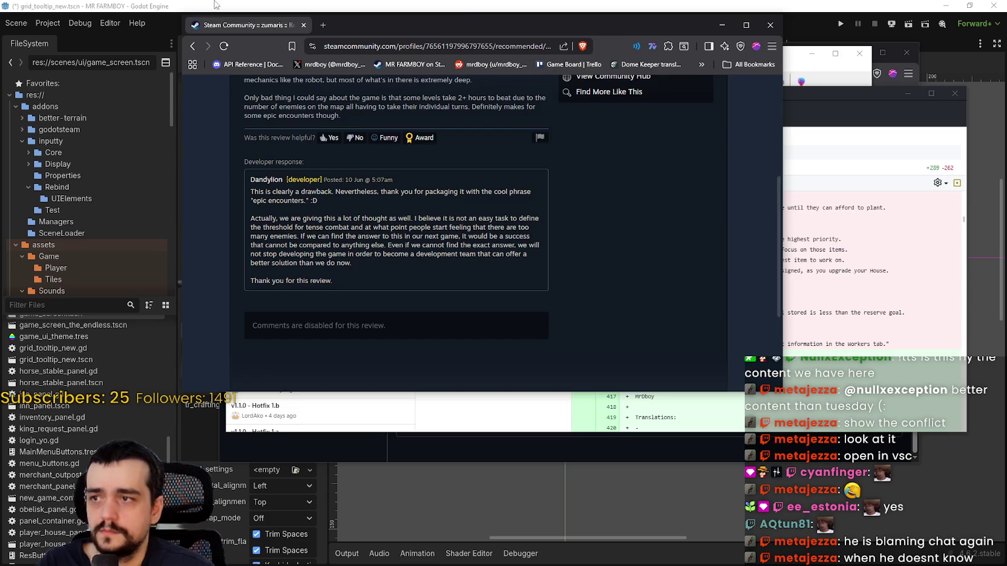
click(172, 182)
scroll(605, 212, down, 1)
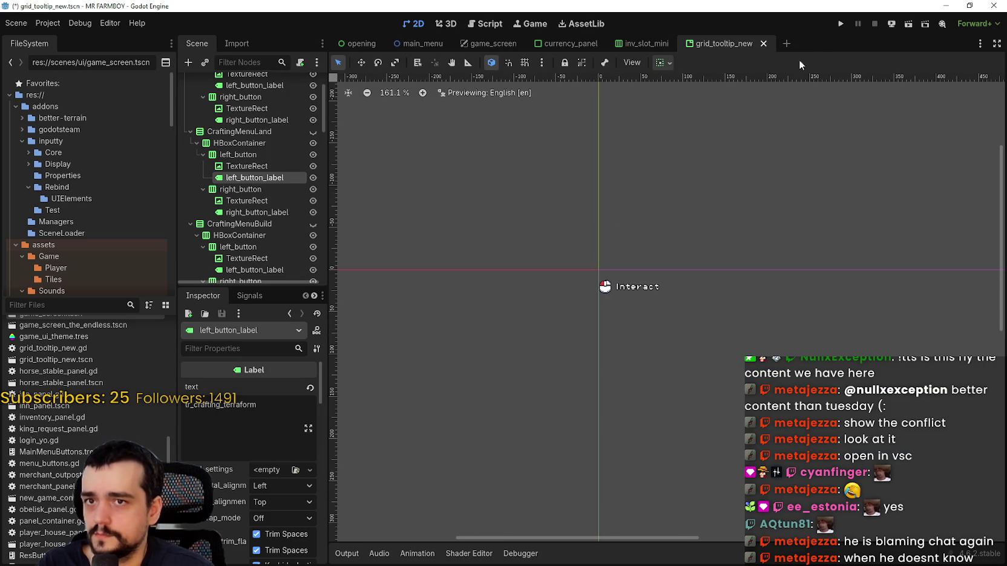
click(840, 24)
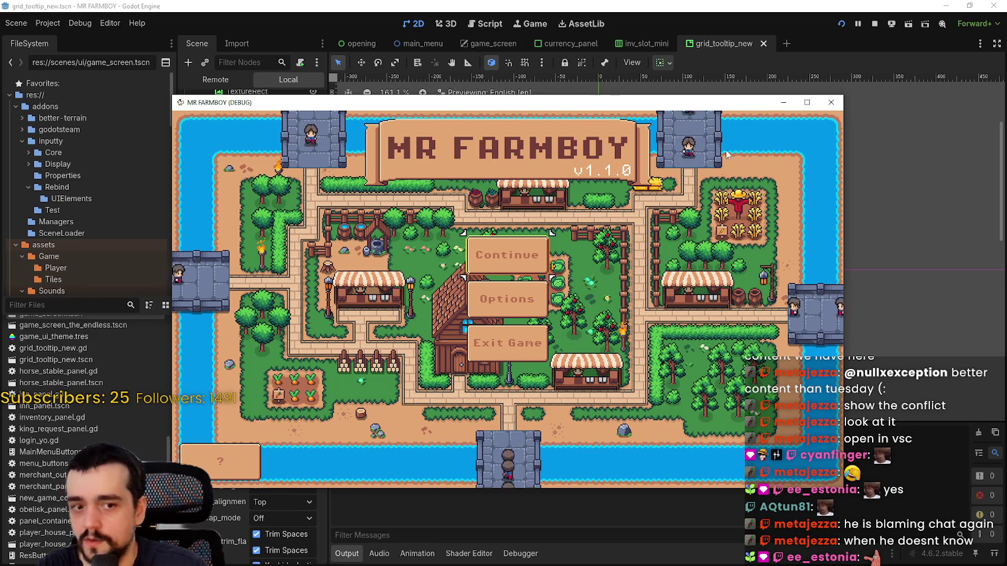
Step: Maximize the game window, view the credits, then browse the Audio, Input and Accessibility options tabs and cancel
click(806, 103)
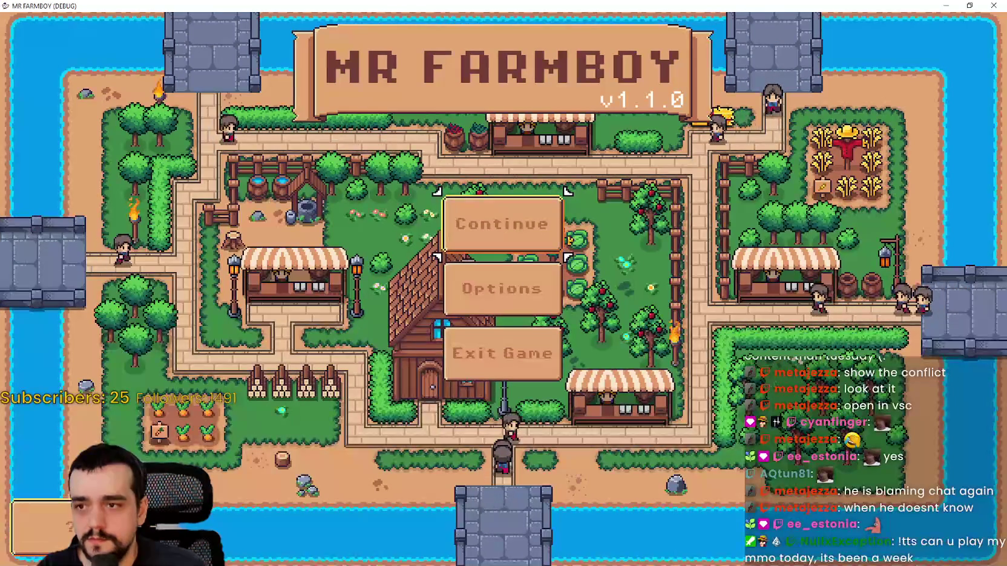
click(70, 527)
click(508, 416)
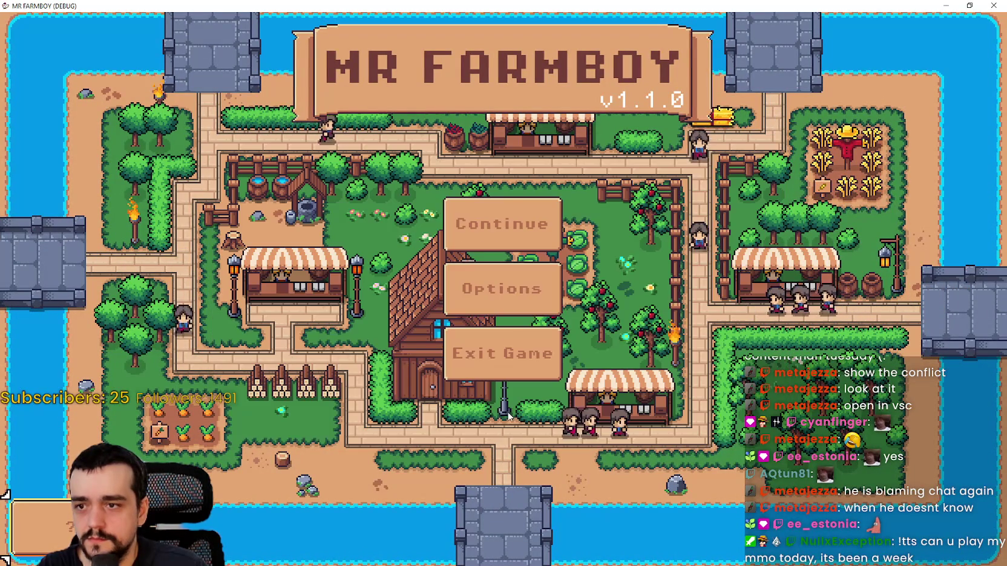
click(511, 288)
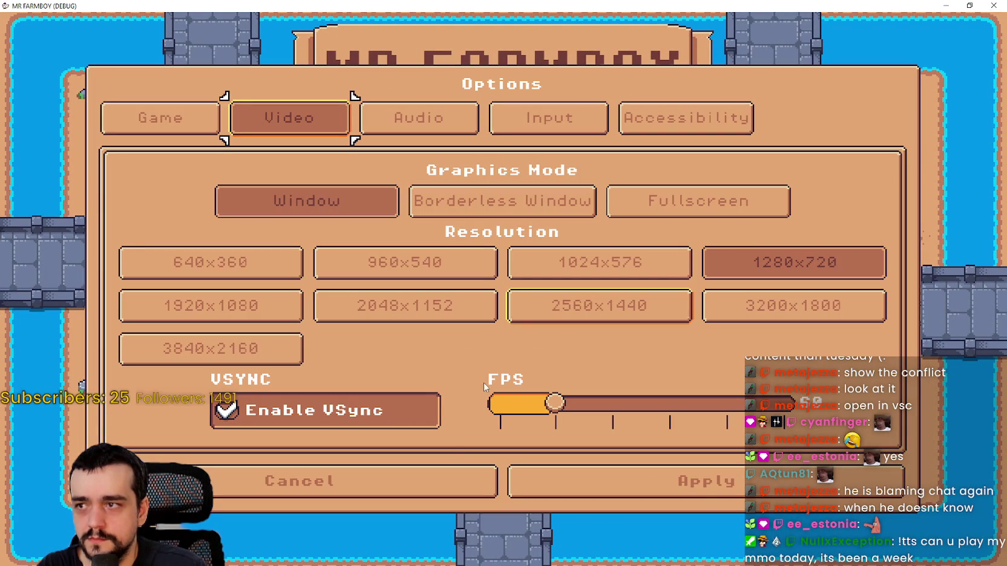
click(434, 119)
click(598, 132)
click(701, 128)
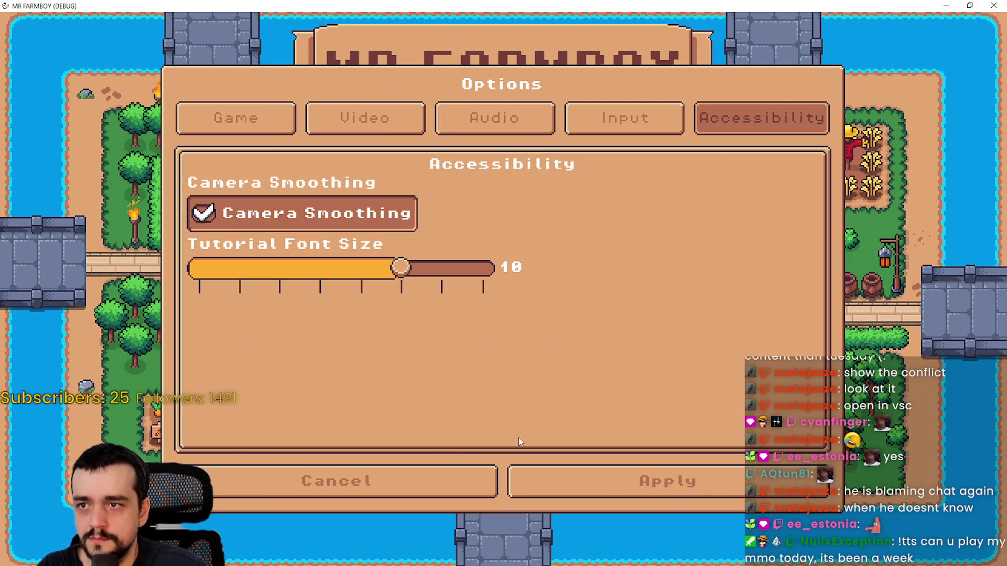
click(464, 481)
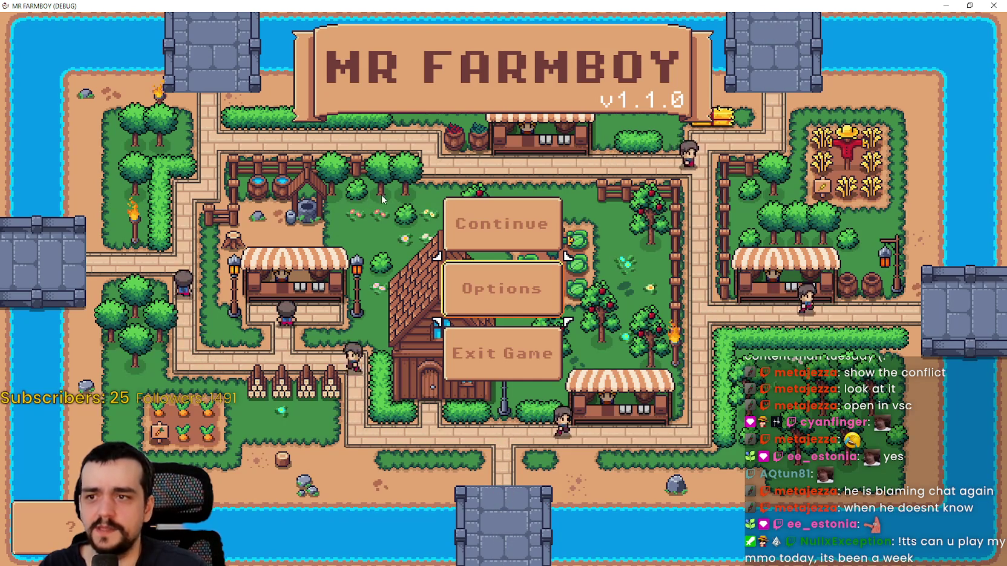
Step: Stop and relaunch the game with F5 until the debugger breaks on an error
key(alt+F4)
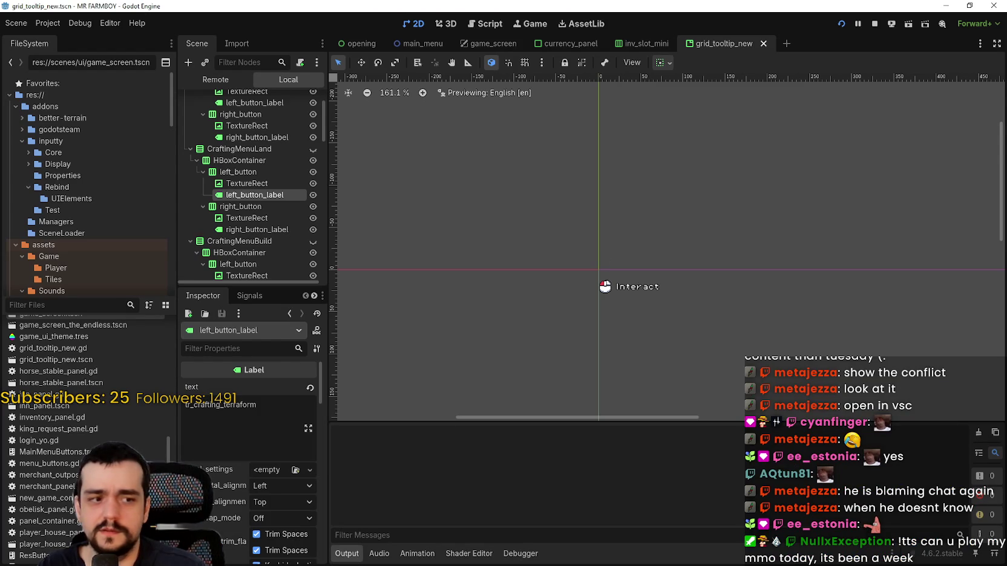
key(F5)
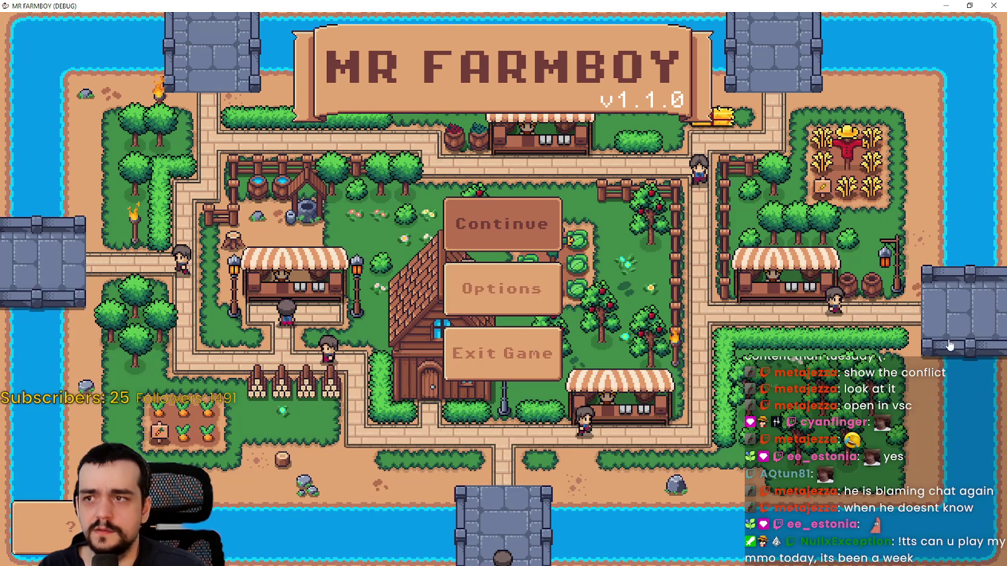
key(alt+F4)
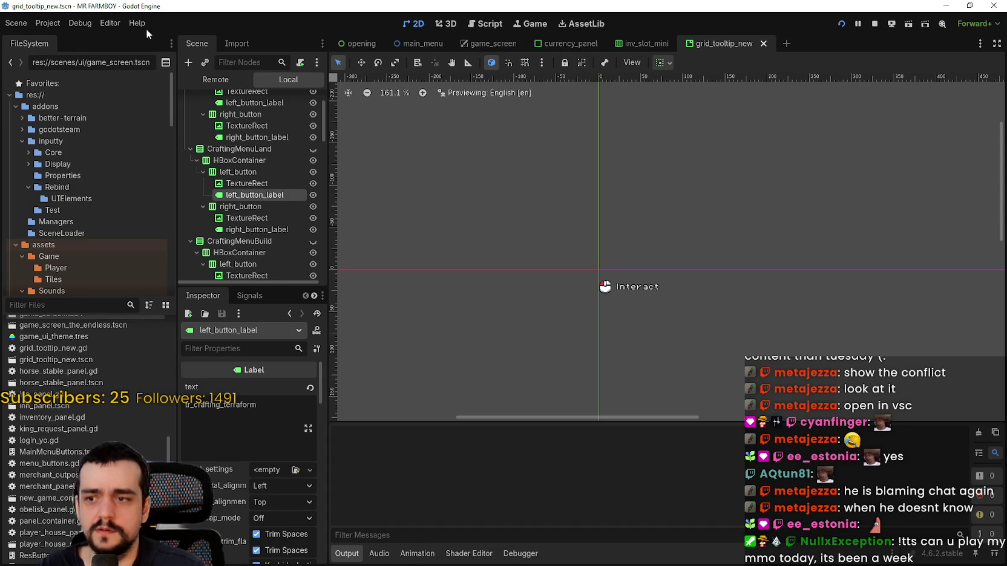
click(78, 24)
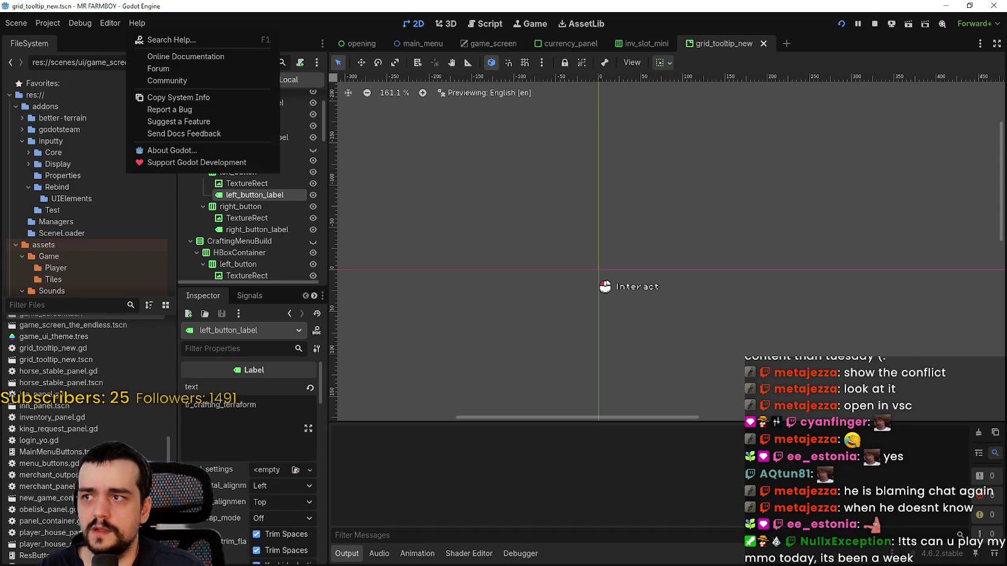
key(Escape)
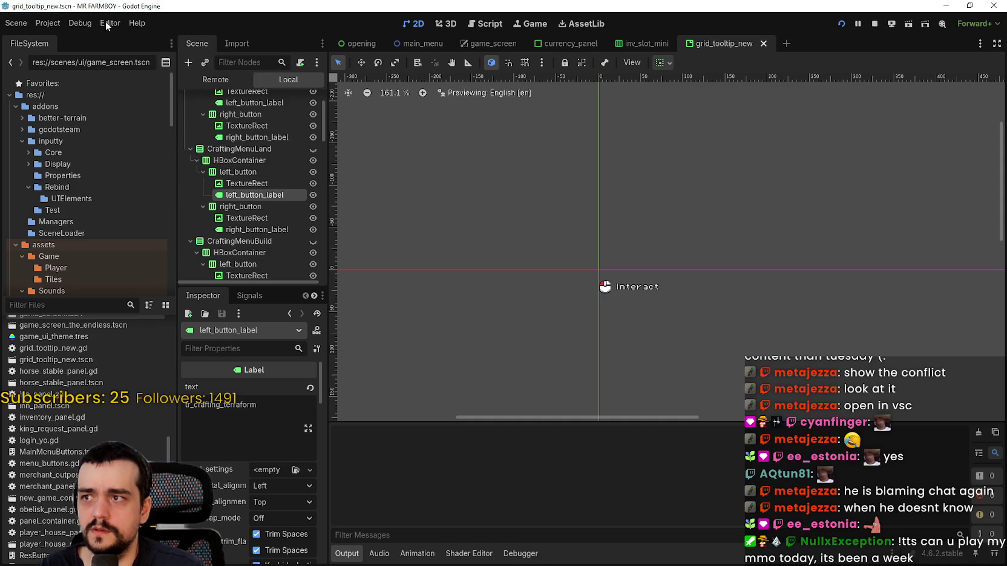
key(F5)
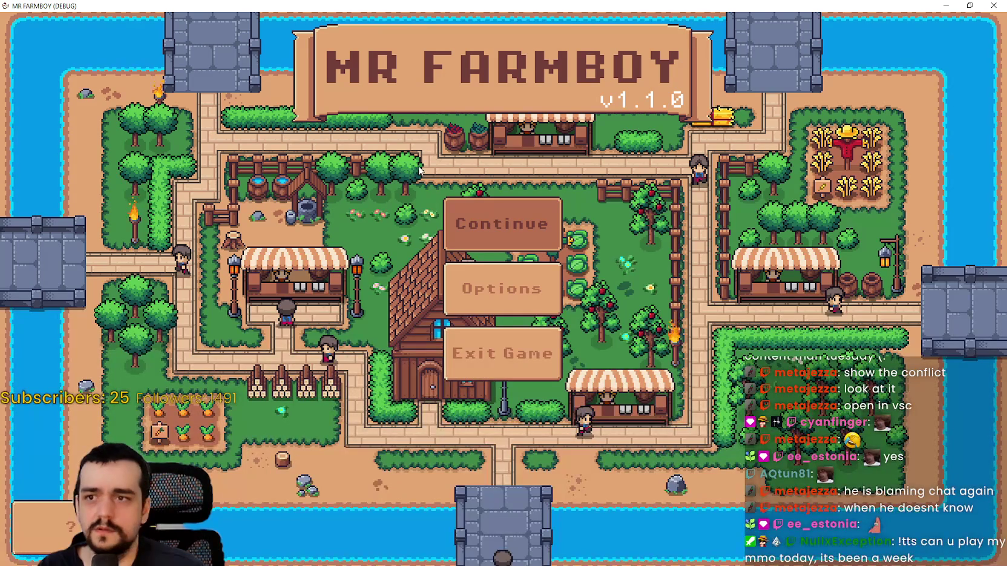
click(968, 6)
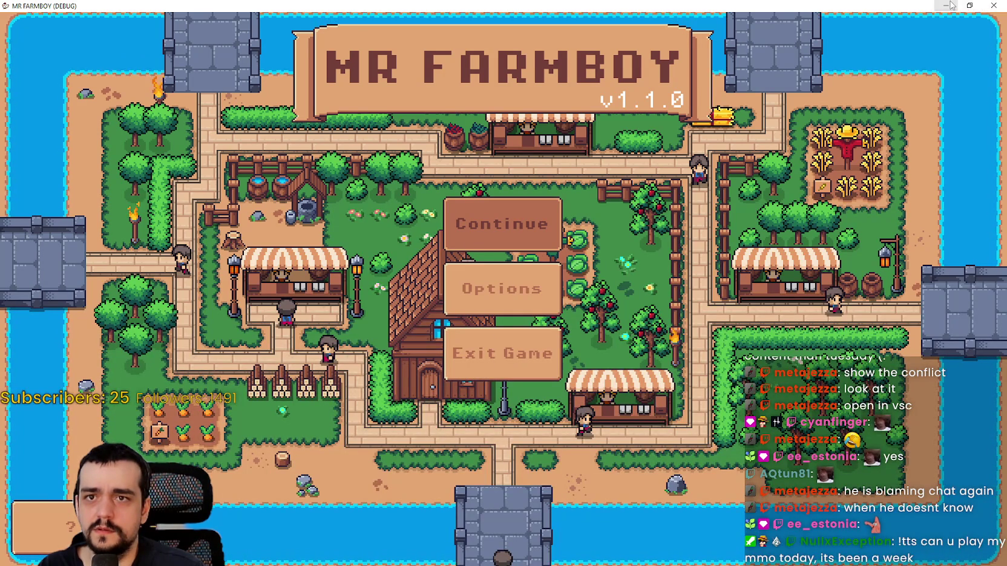
click(992, 5)
click(136, 22)
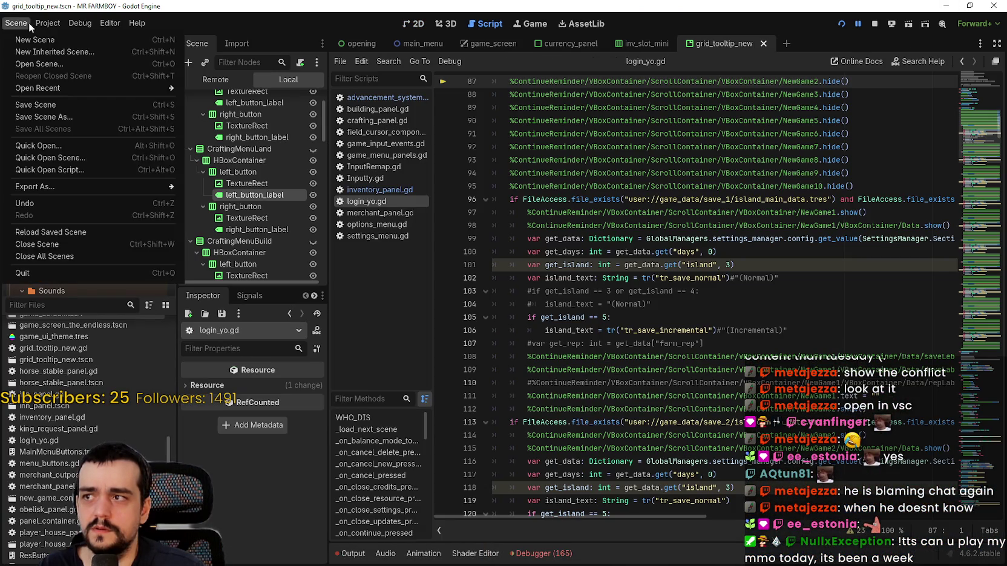
Step: Open the debugger's stack trace and select the show_savefiles() call on line 83 of login_yo.gd
mouse_move(47, 23)
click(458, 489)
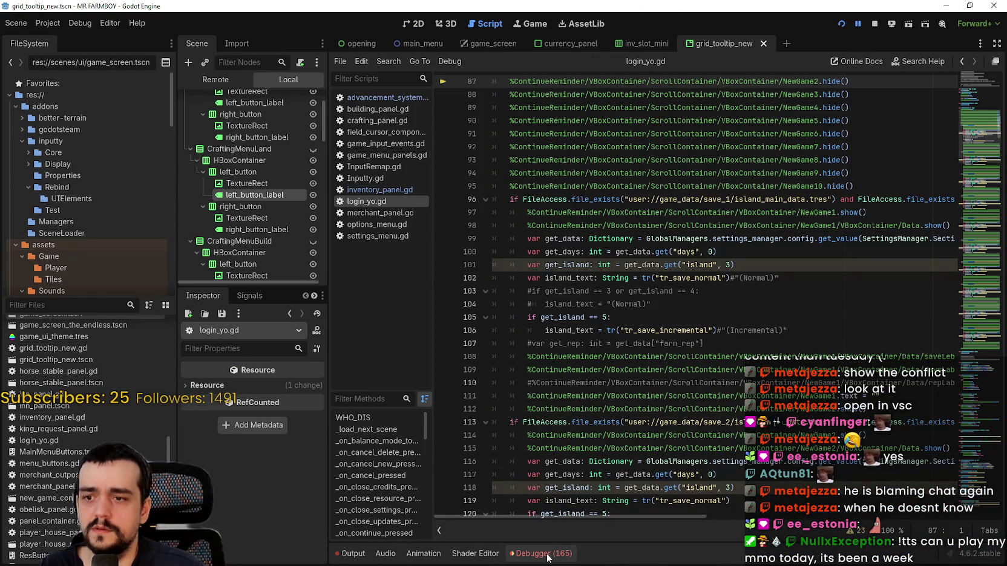
click(542, 553)
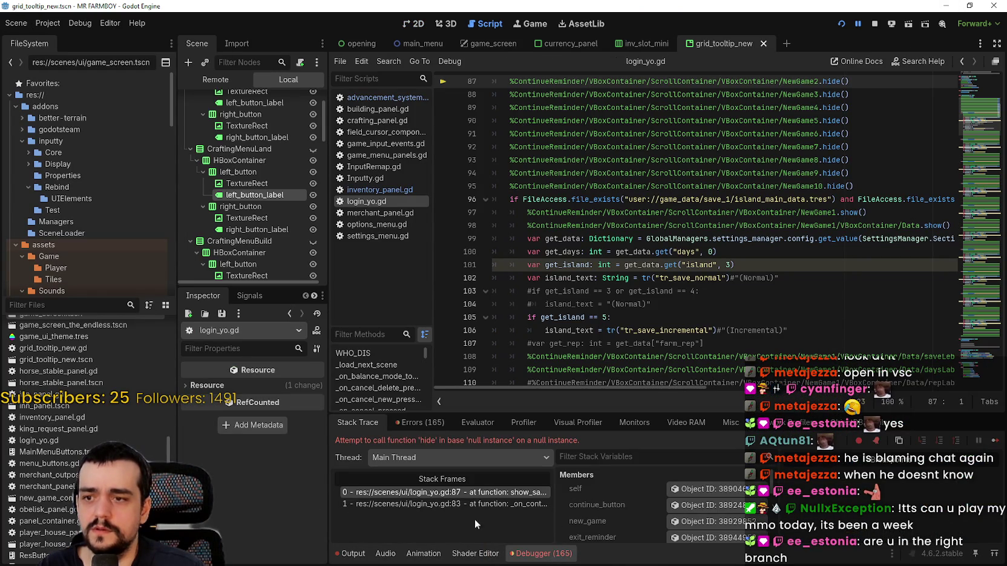
click(451, 507)
scroll(620, 314, up, 2)
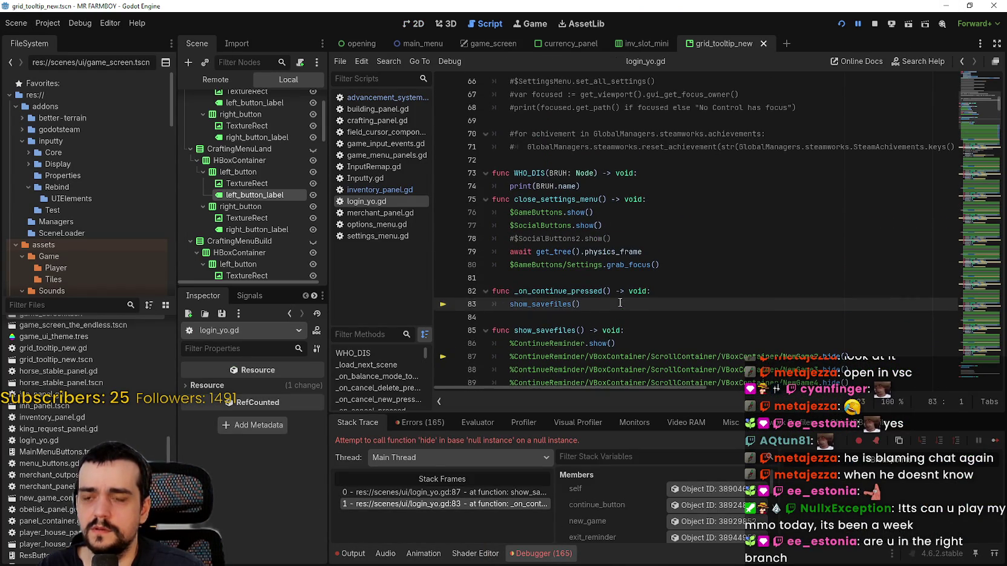
click(625, 293)
click(622, 315)
drag(581, 304, 460, 300)
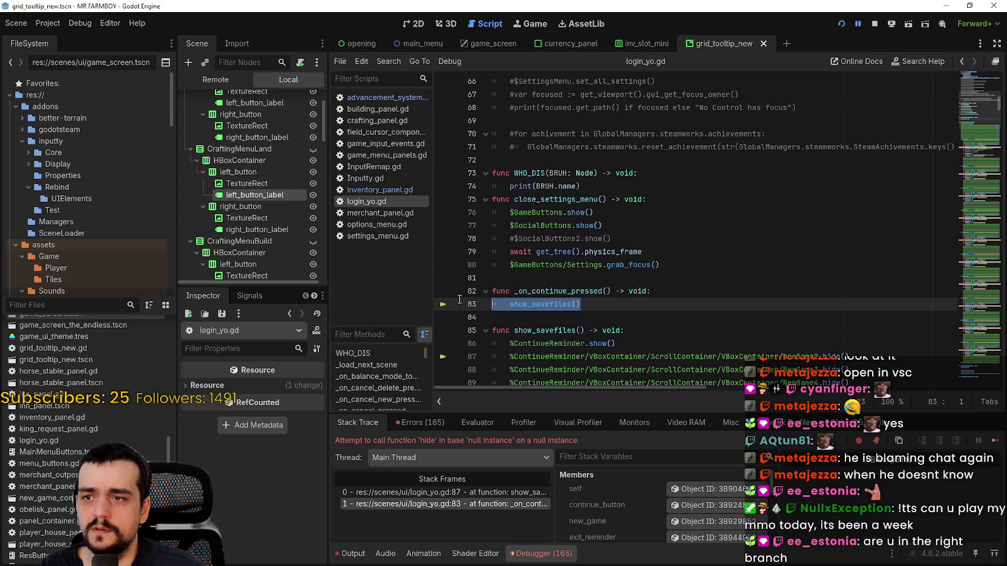
Step: On failing line 87, select the ContinueReminder/VBoxContainer/ScrollContainer node path, then switch to GitHub Desktop
click(458, 495)
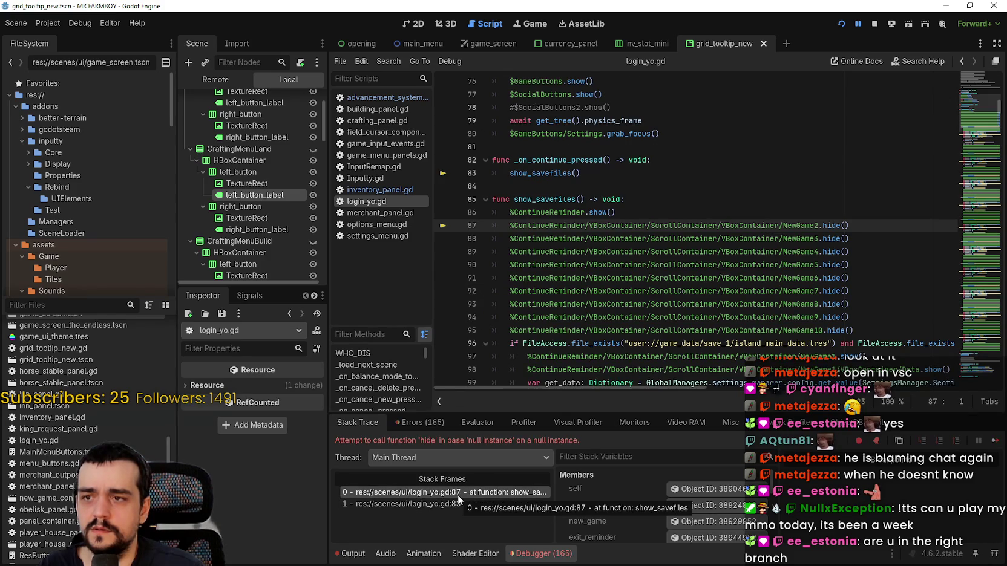
double_click(687, 226)
drag(687, 225, 558, 225)
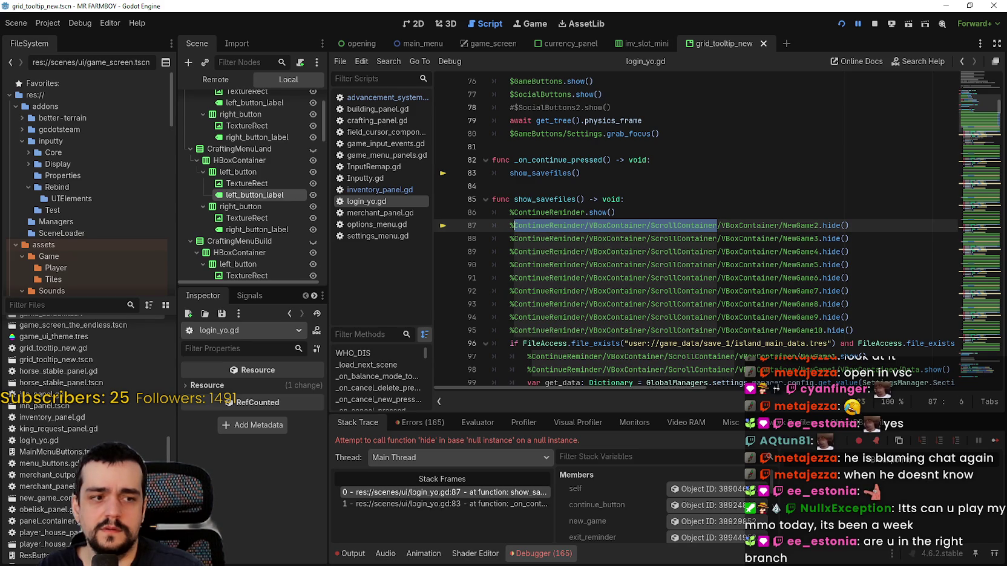
key(alt+Tab)
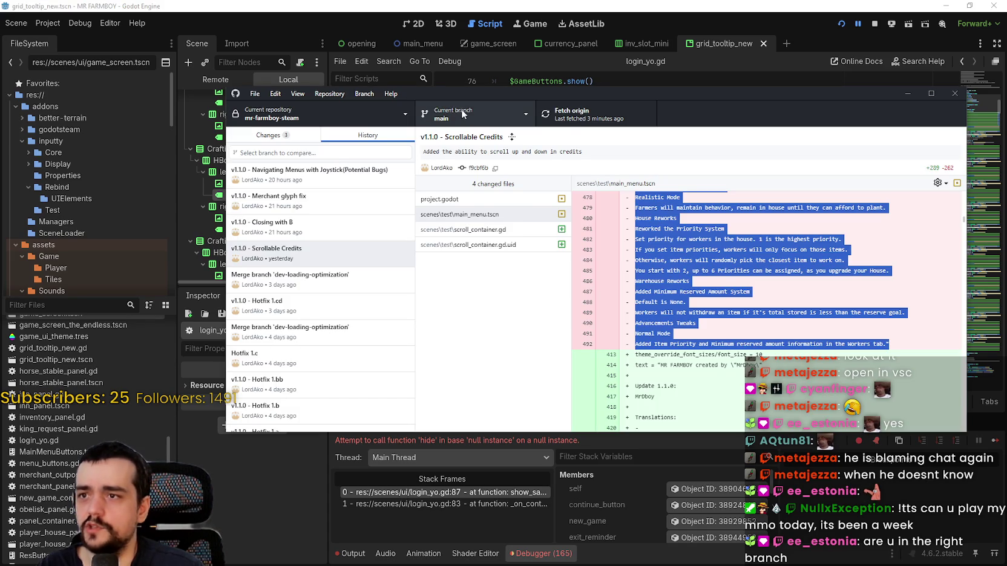
Step: Confirm the branch is main, step through recent commits back to Scrollable Credits, then resume the game
click(464, 115)
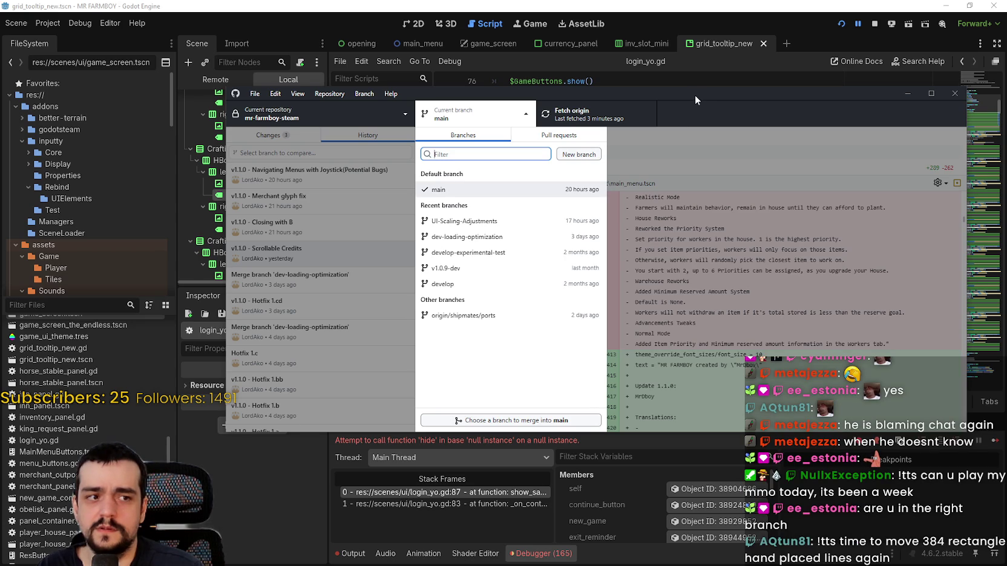
click(772, 265)
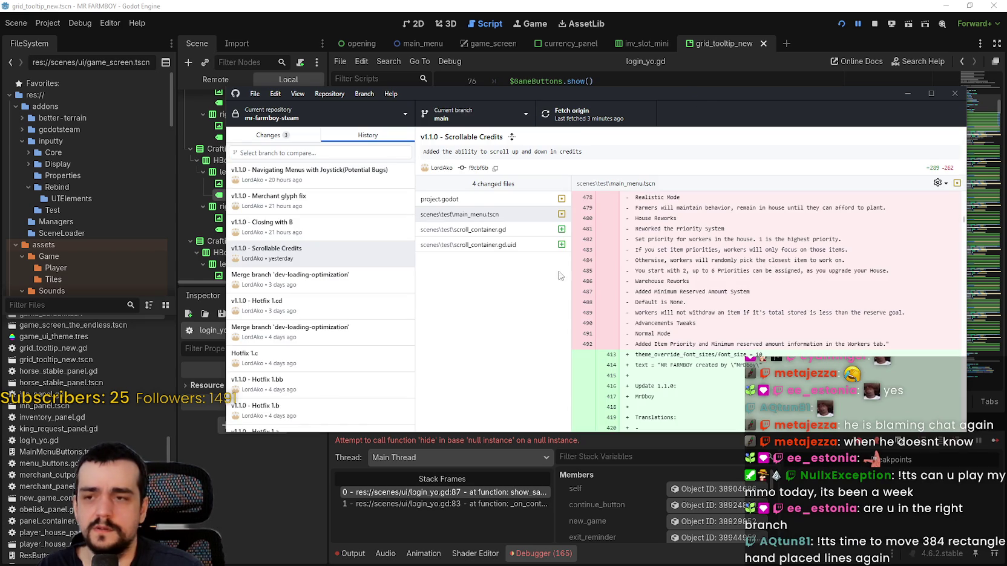
click(332, 200)
click(345, 181)
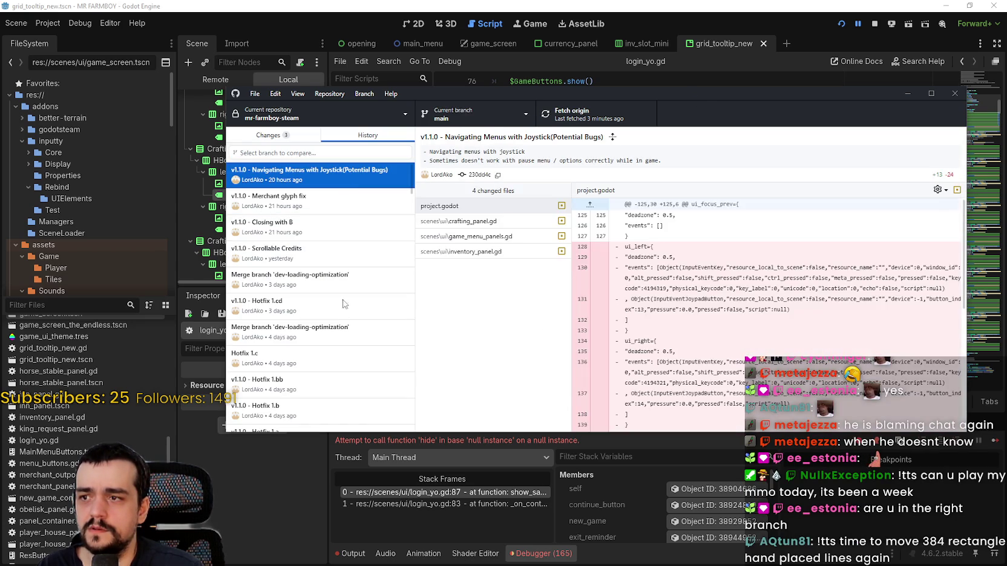
click(285, 252)
click(639, 485)
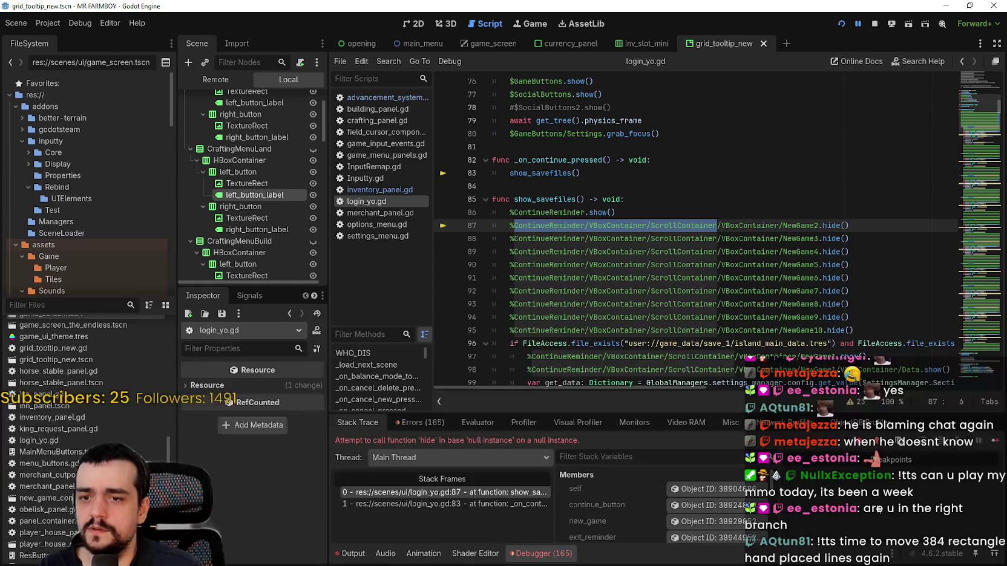
click(992, 444)
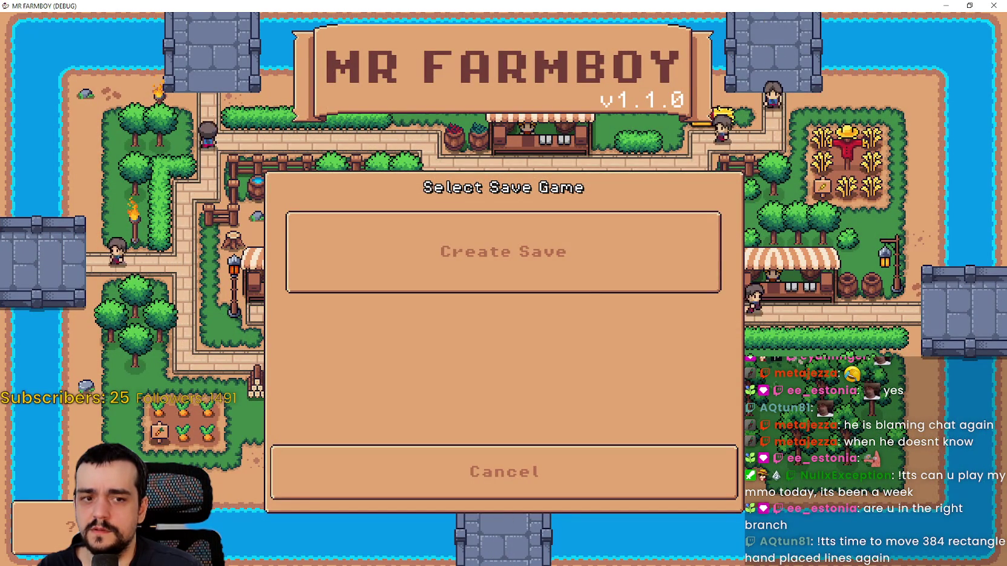
Step: Cancel the Select Save Game dialog, open Options, then choose Exit Game to end the debug run
click(629, 489)
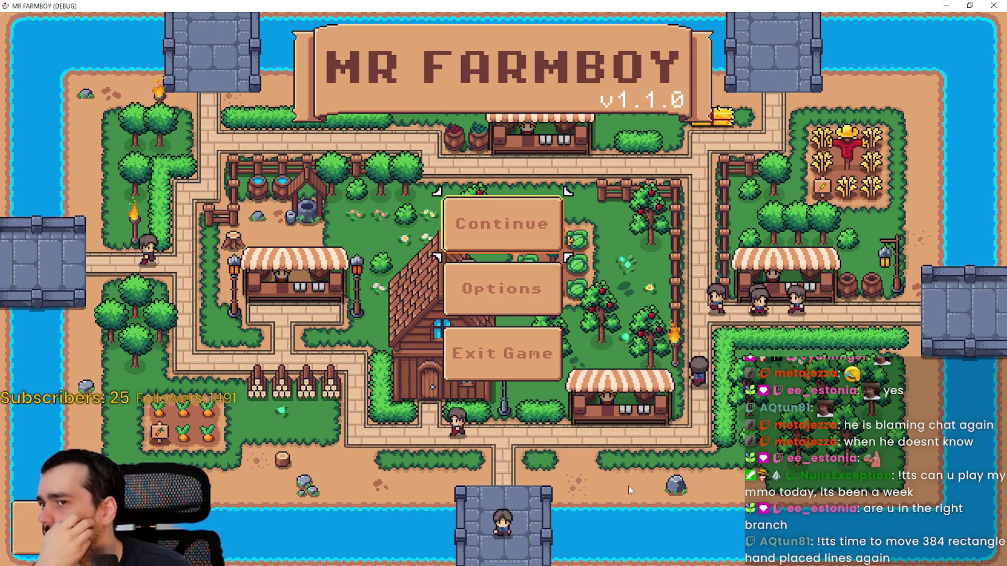
click(507, 319)
click(409, 490)
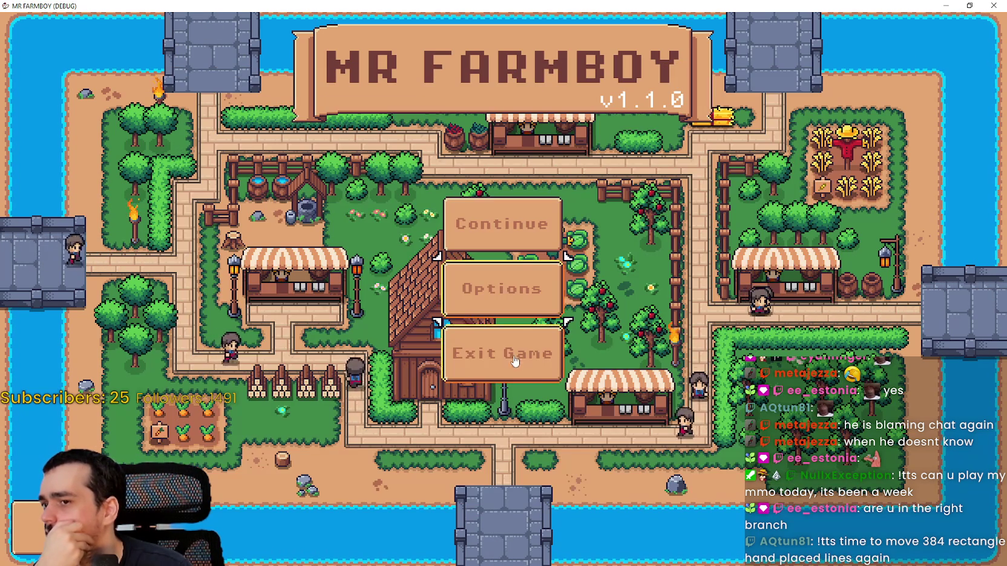
click(570, 327)
scroll(789, 244, down, 3)
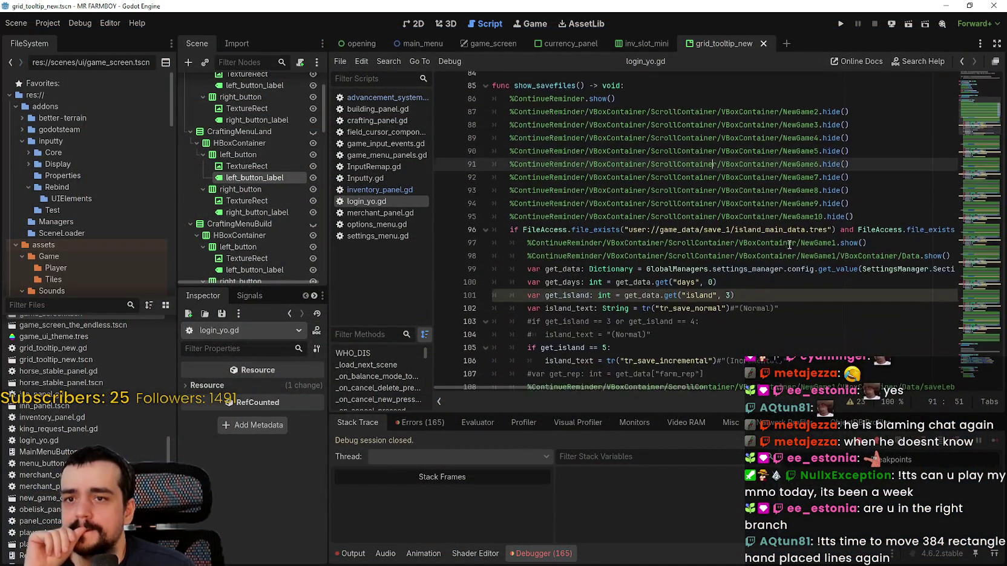
Step: Show the Output log of Vulkan errors, review show_savefiles in login_yo.gd, and restore the editor window down
scroll(788, 244, down, 4)
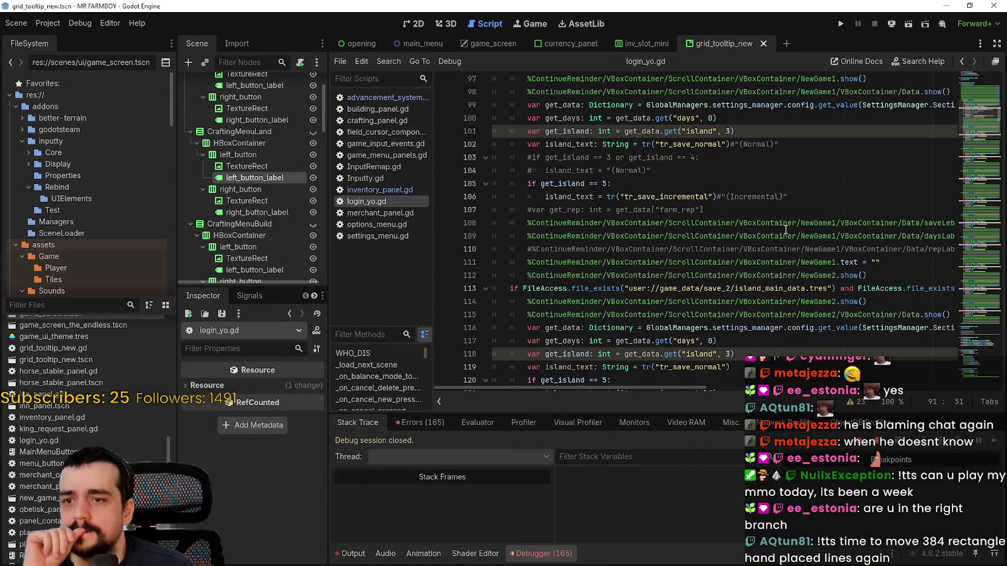
scroll(785, 230, up, 5)
click(363, 554)
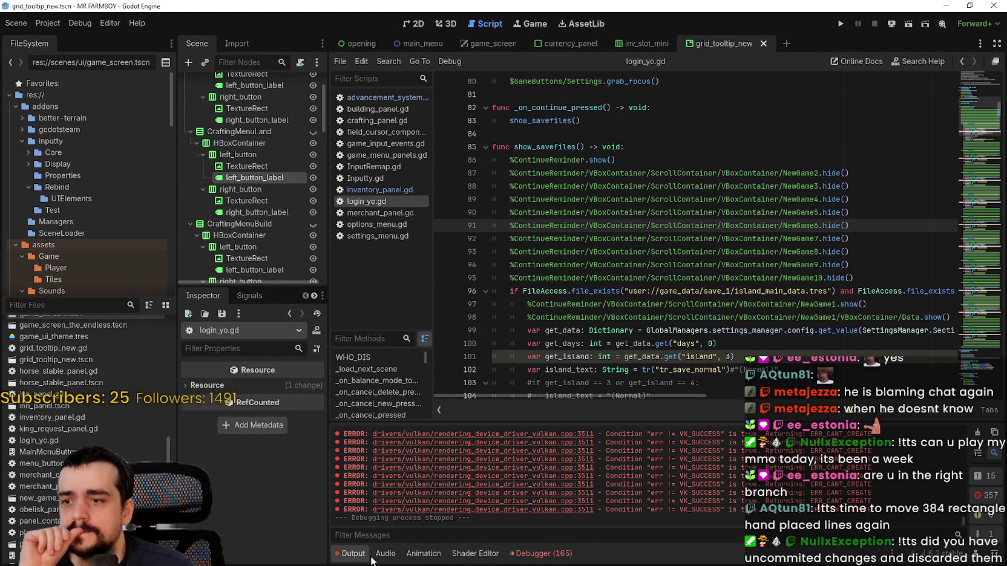
mouse_move(963, 521)
mouse_down()
mouse_move(971, 410)
mouse_move(974, 526)
mouse_up()
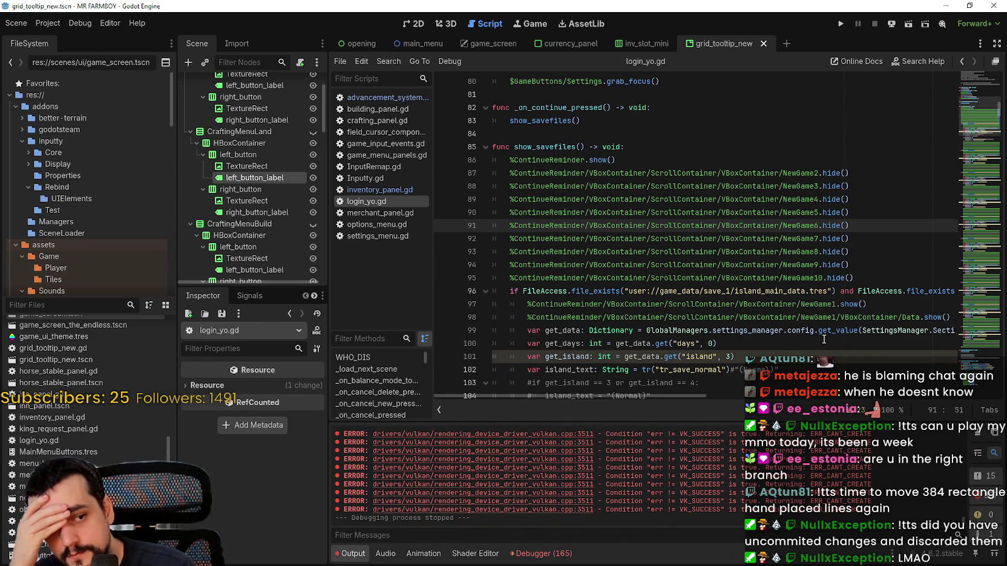
click(689, 185)
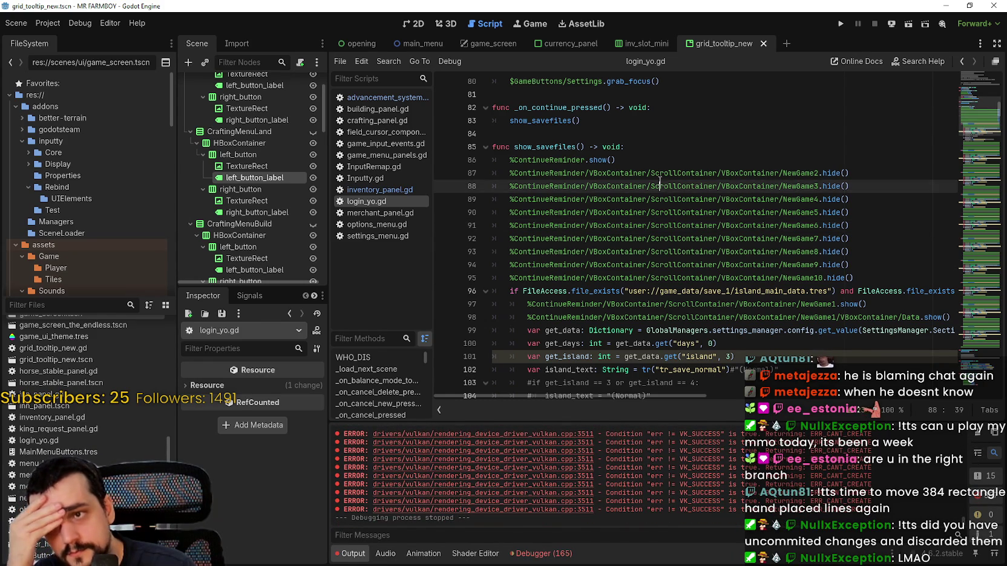
scroll(674, 182, up, 3)
click(652, 249)
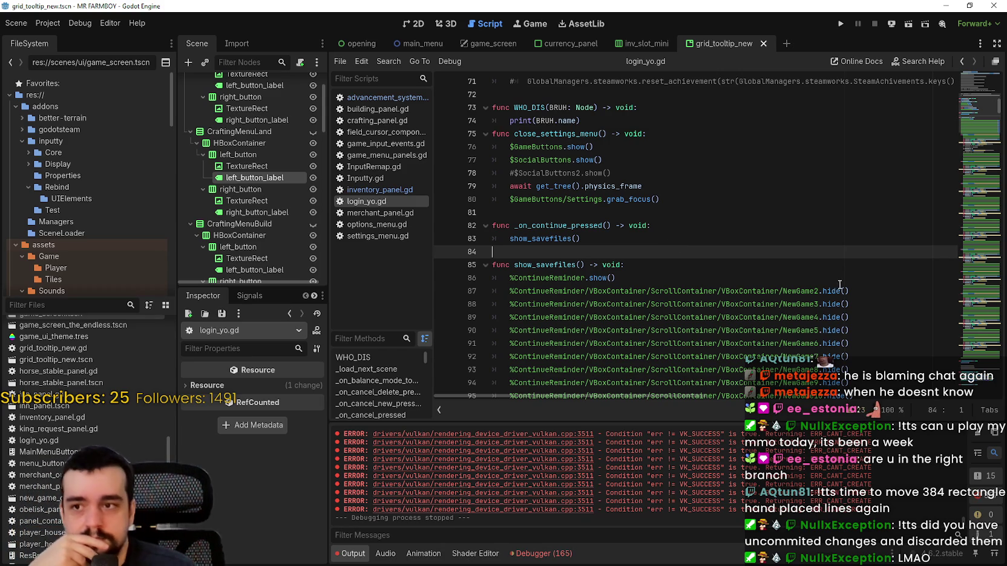
scroll(581, 313, down, 1)
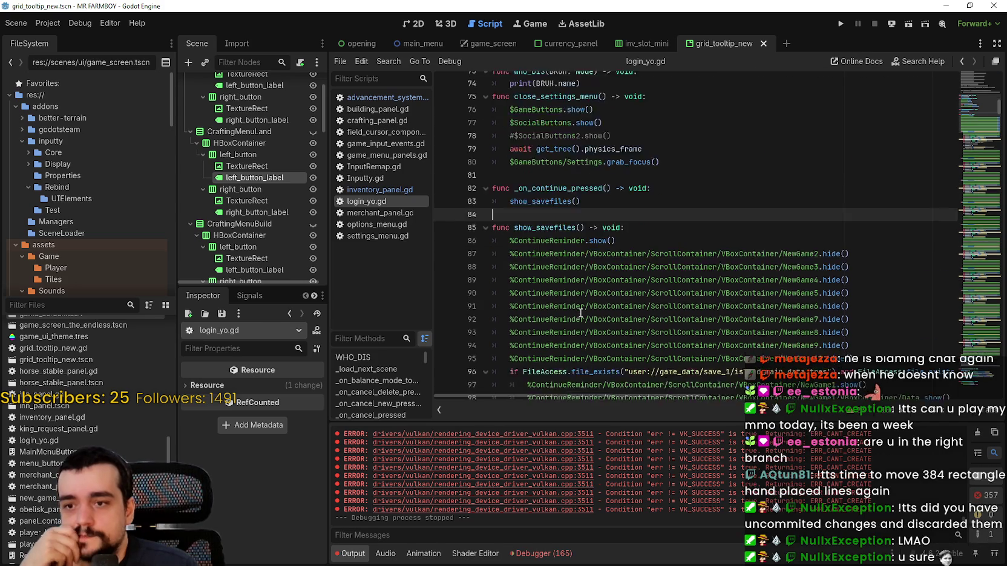
scroll(580, 313, down, 3)
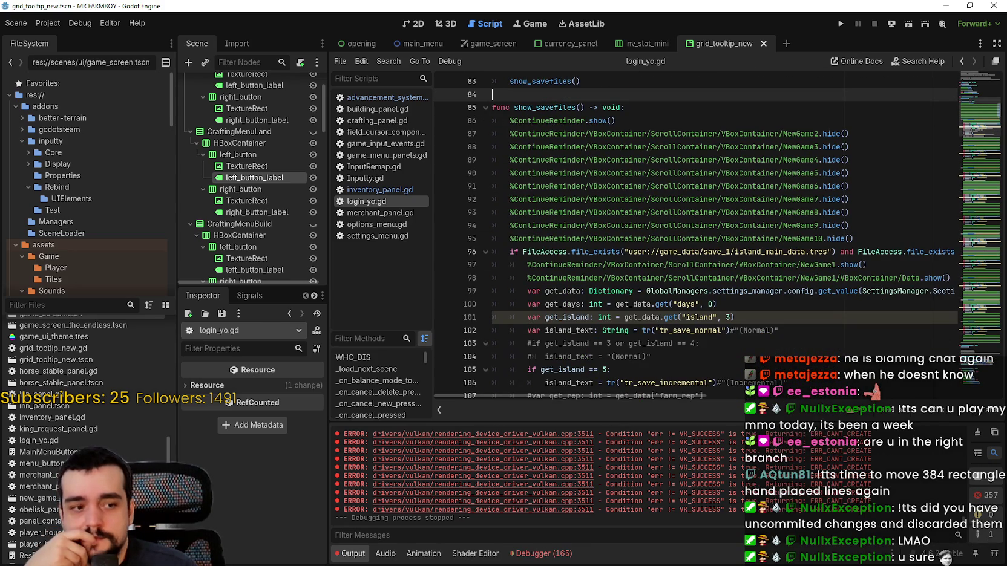
click(969, 6)
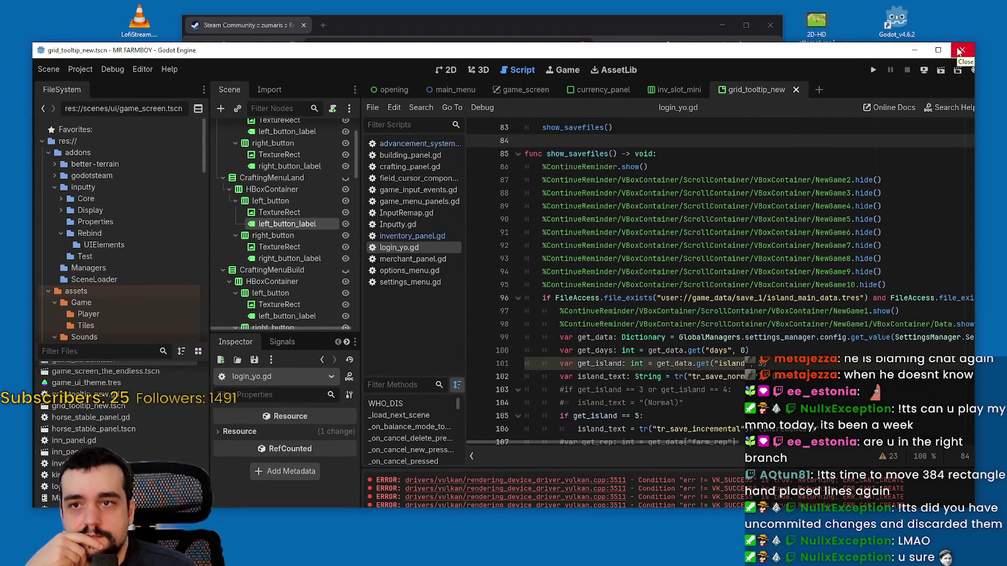
Step: Open the main_menu.tscn diff in the Scrollable Credits commit and scroll through it
key(alt+Tab)
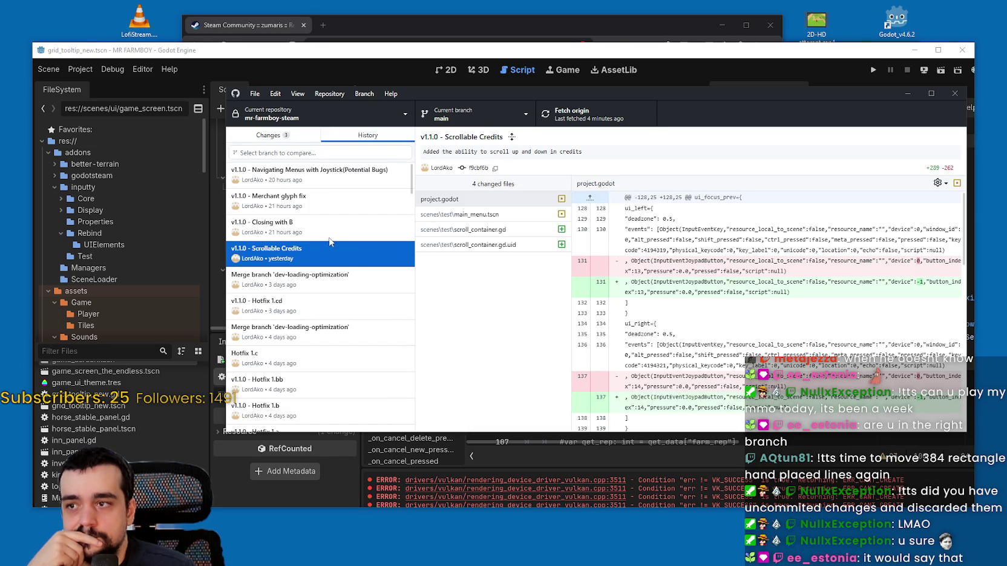
click(491, 215)
scroll(959, 244, down, 5)
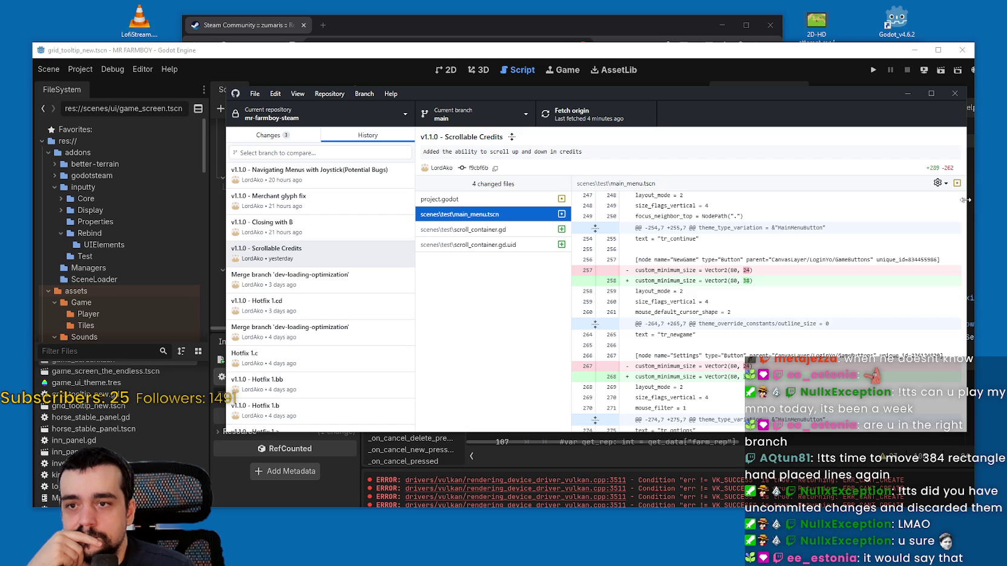
scroll(579, 236, down, 5)
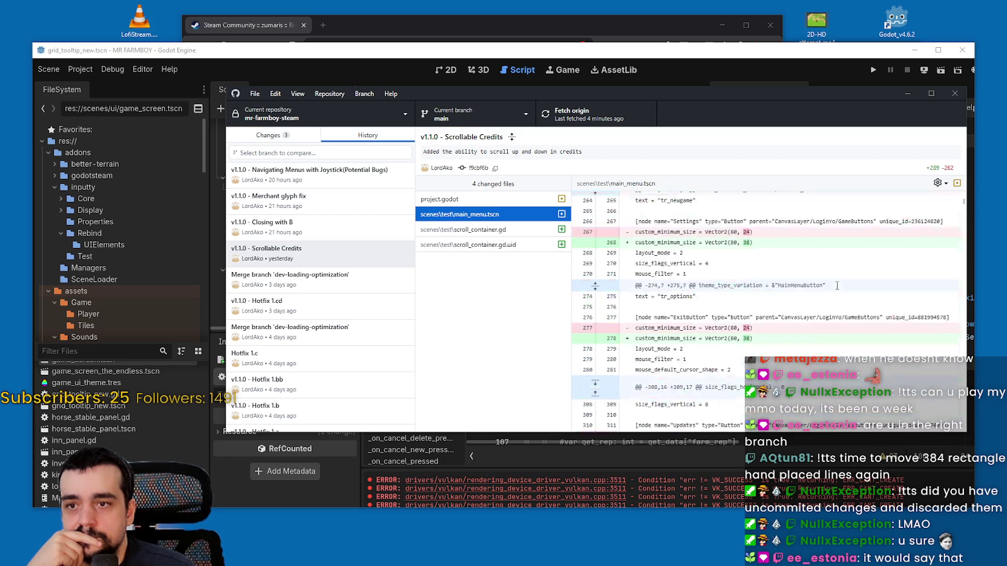
drag(963, 207, 965, 213)
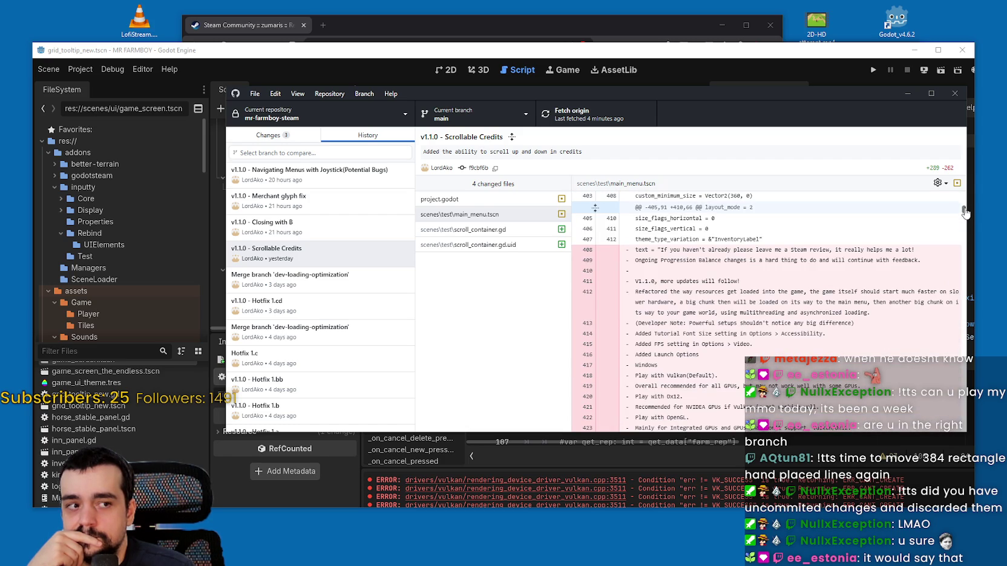
drag(966, 213, 975, 417)
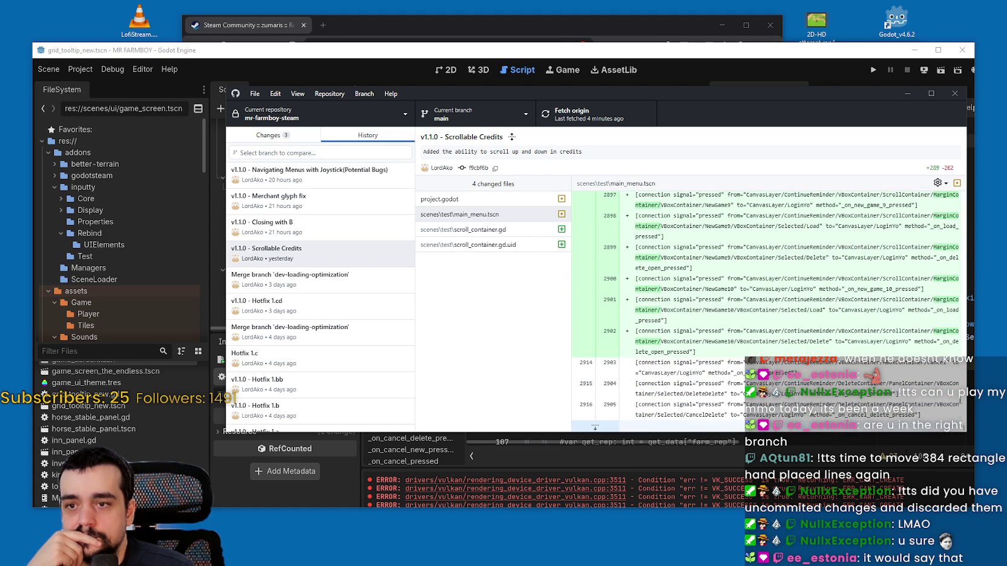
Step: Attempt to revert the Scrollable Credits commit from its context menu
right_click(487, 215)
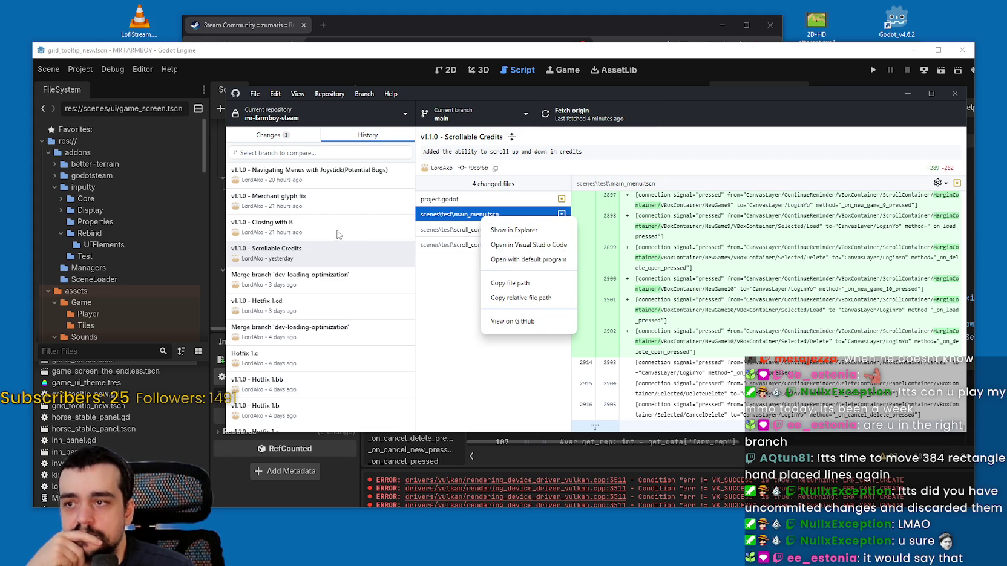
right_click(336, 253)
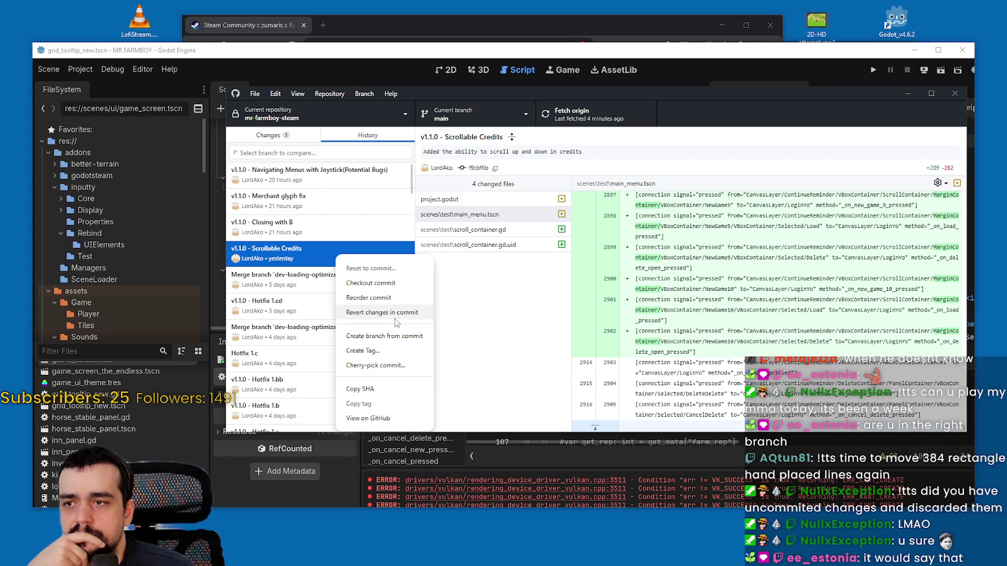
click(396, 314)
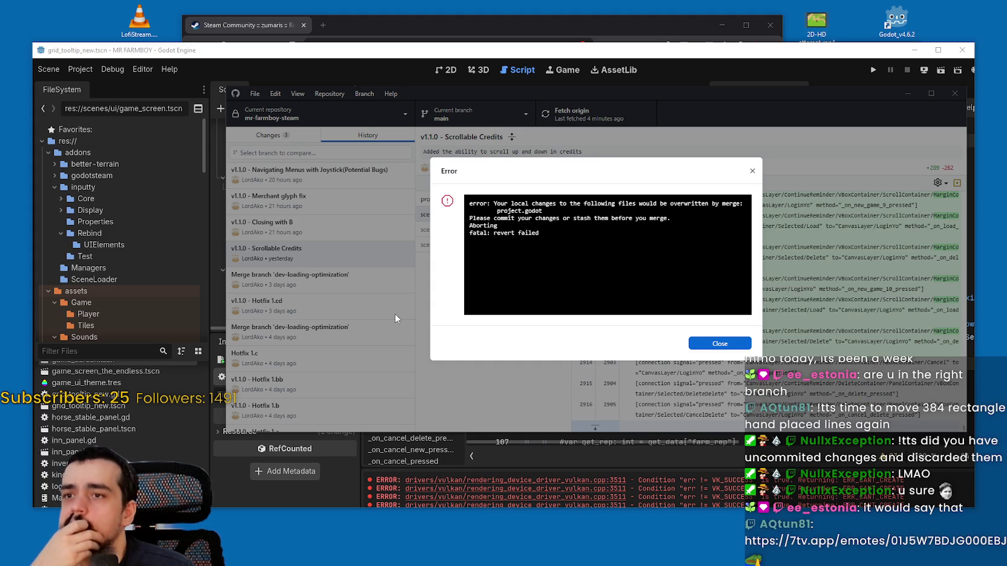
Step: Dismiss the revert error, check the changed game_ui_theme.tres and grid_tooltip_new.tscn files, and close Godot
click(719, 343)
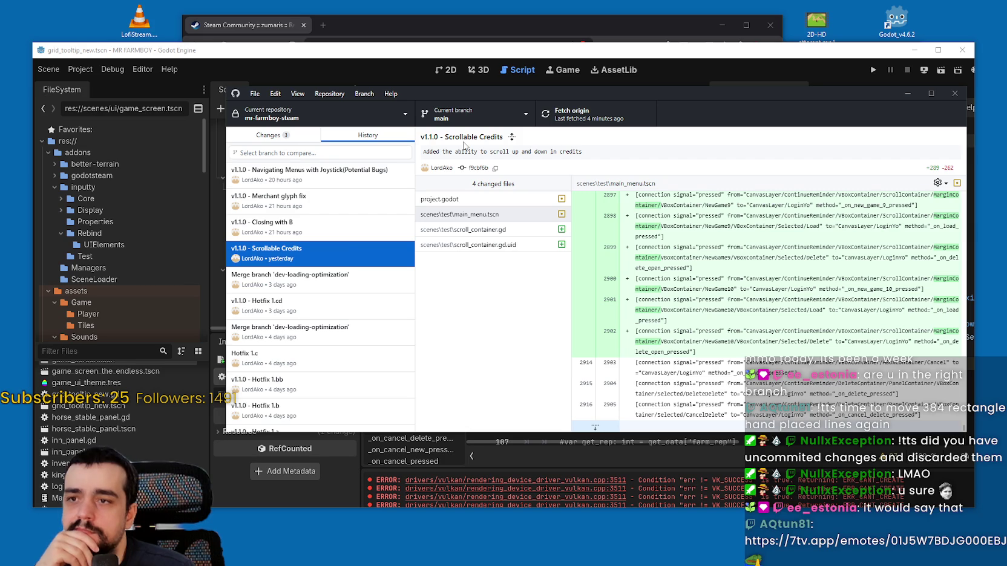
click(280, 135)
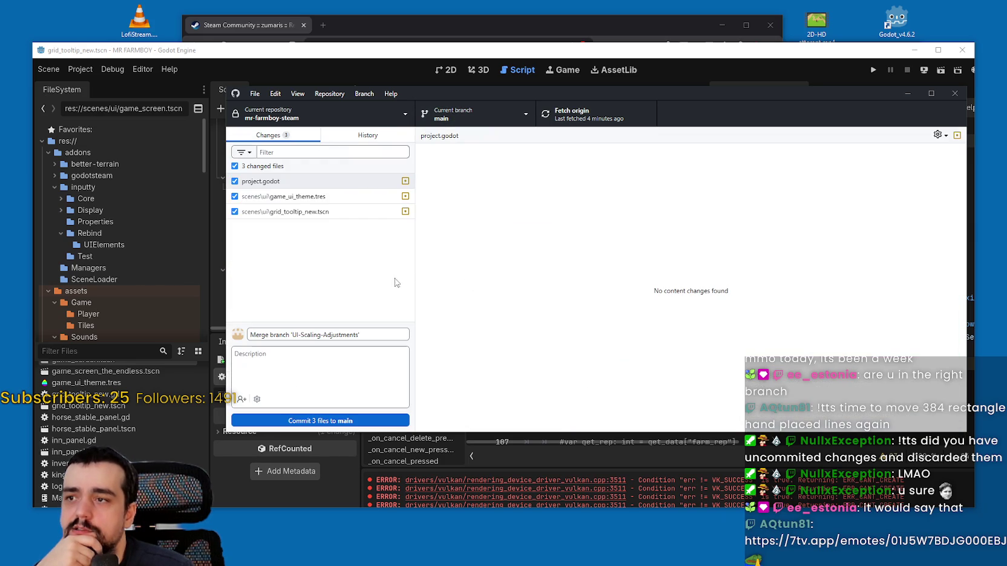
click(321, 198)
click(321, 212)
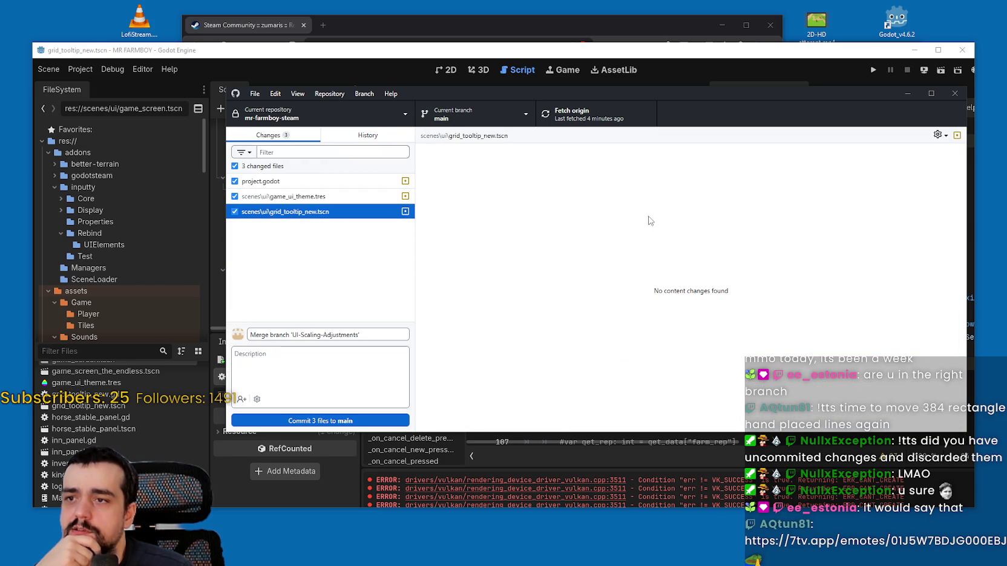
click(795, 70)
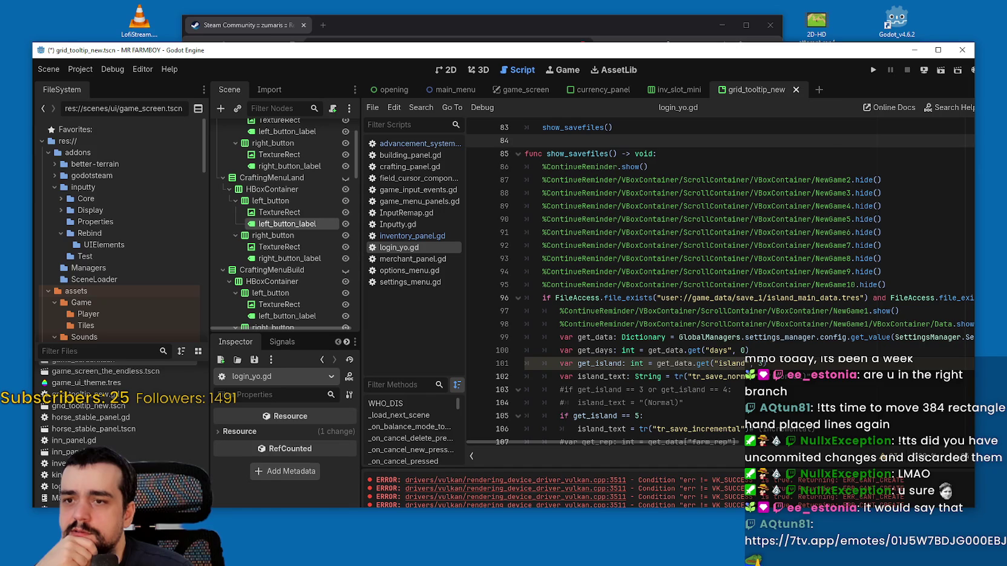
click(963, 51)
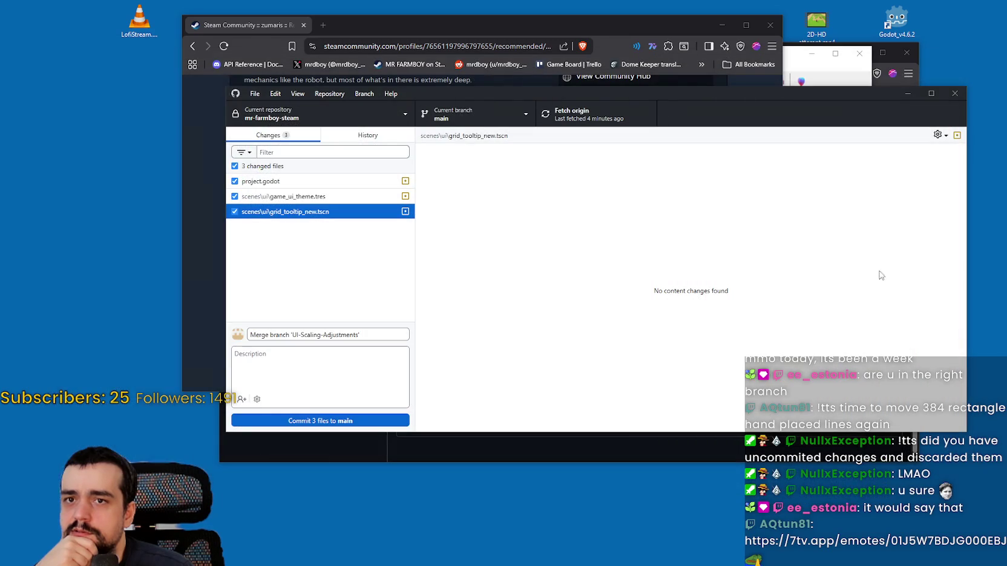
Step: Check out dev-loading-optimization, leaving the uncommitted changes stashed on main
click(466, 114)
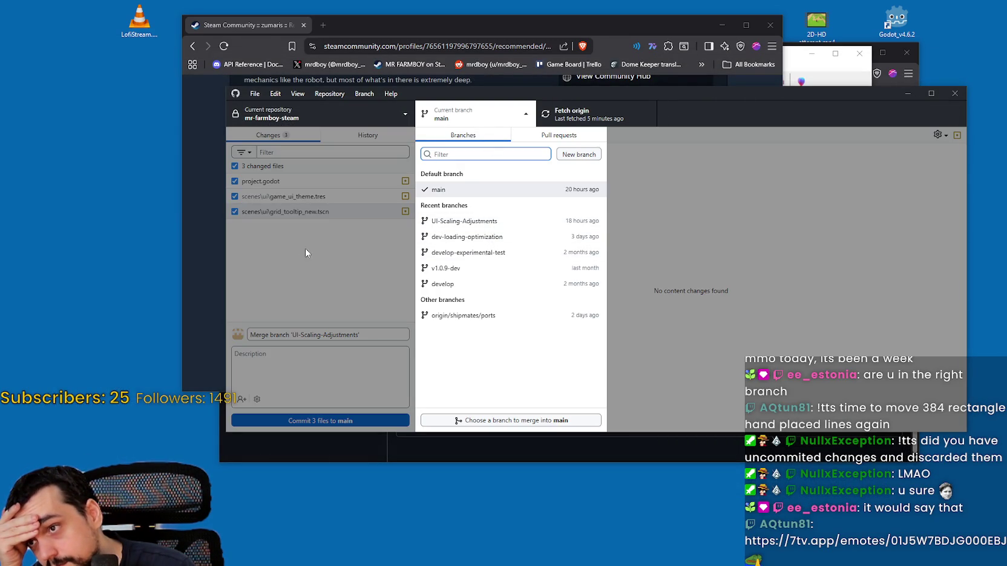
click(482, 241)
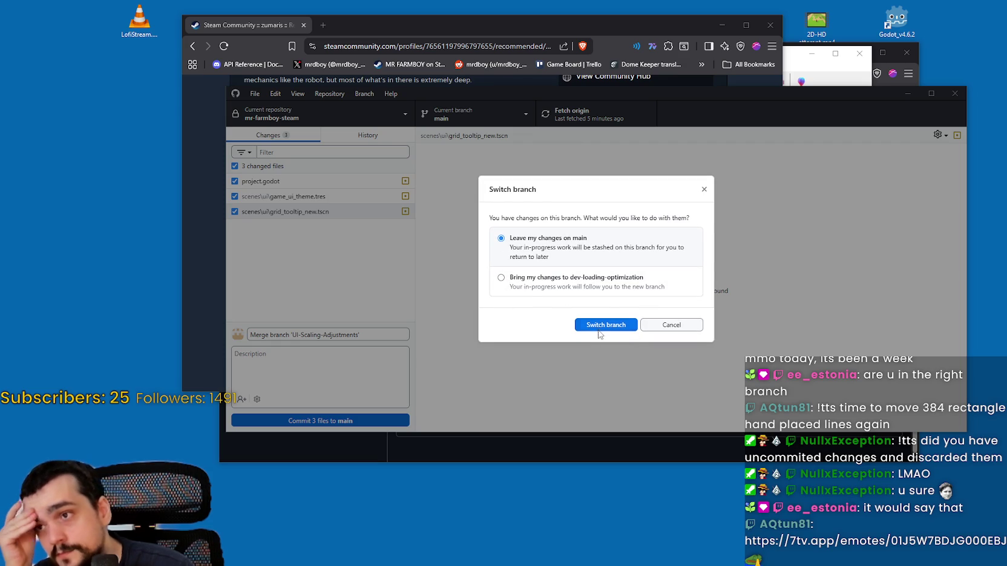
click(612, 330)
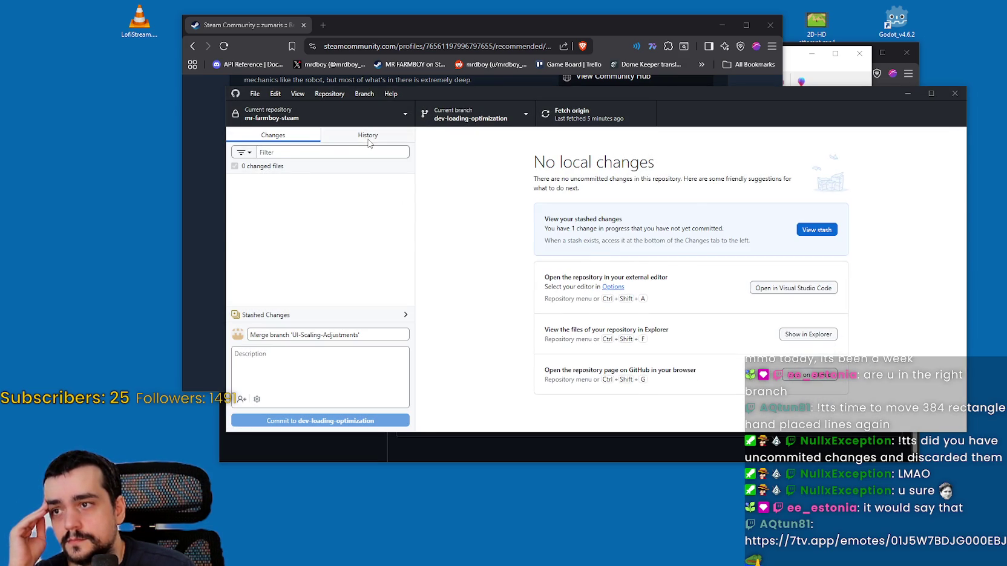
Step: Browse the Hotfix 1.c, 1.b, 1.a, Hotfix 1, Live and Pass 2 commits, viewing main_menu.gd's diff
click(369, 143)
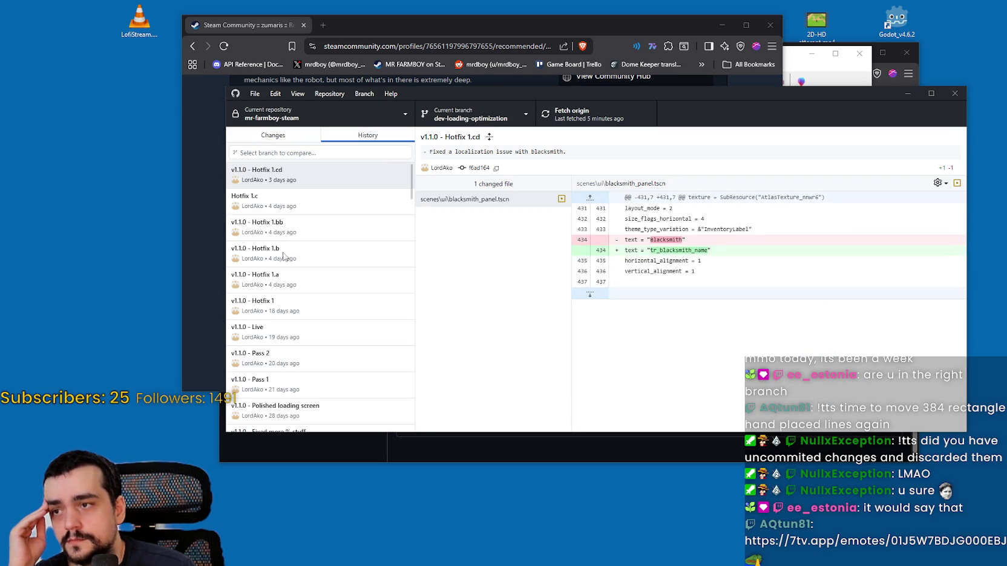
click(326, 201)
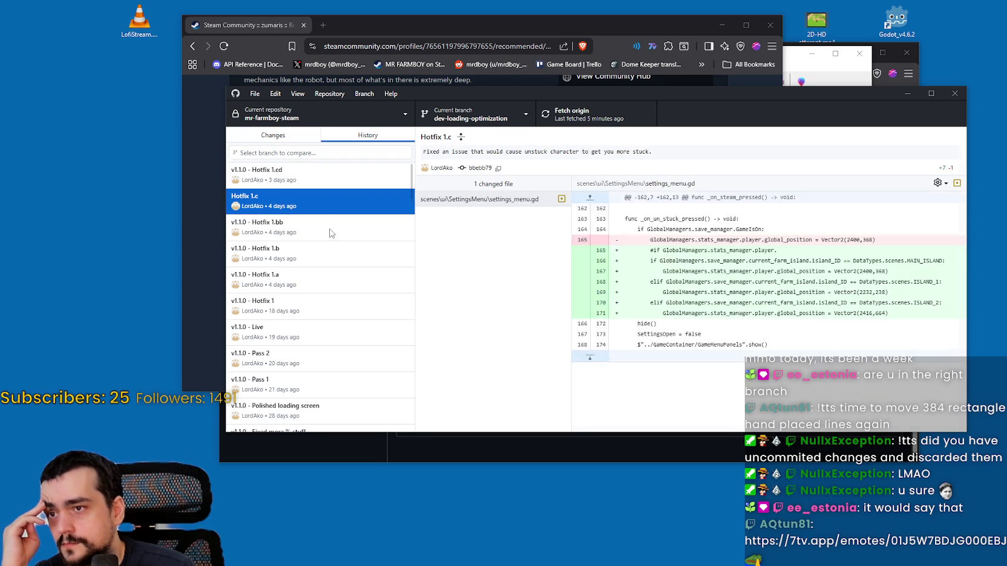
click(331, 233)
click(341, 254)
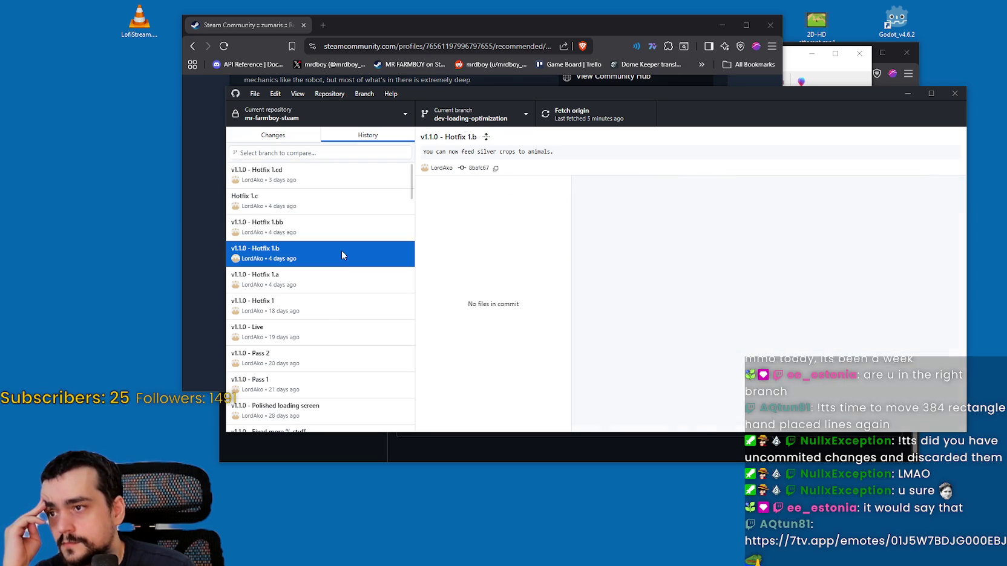
click(344, 279)
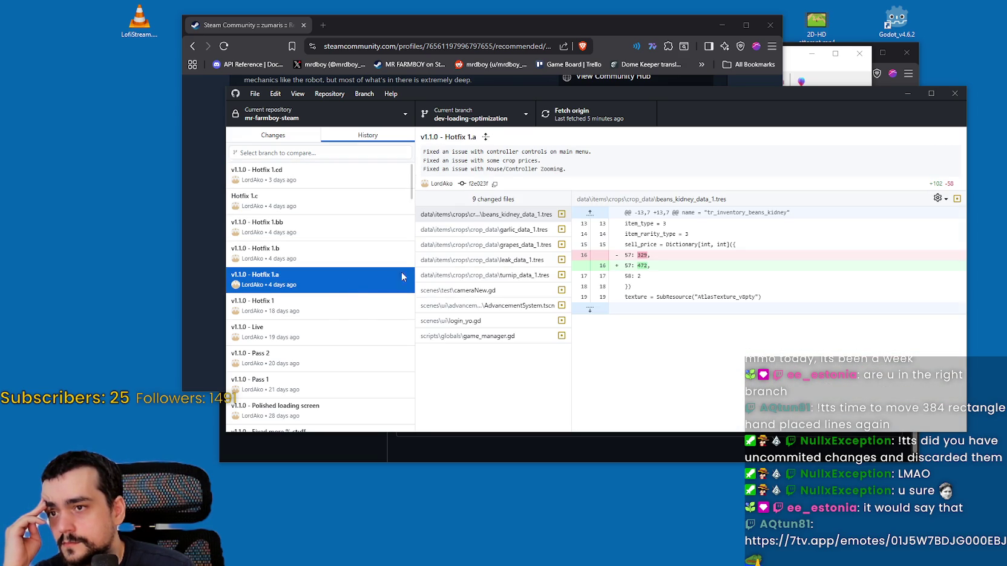
scroll(326, 322, down, 3)
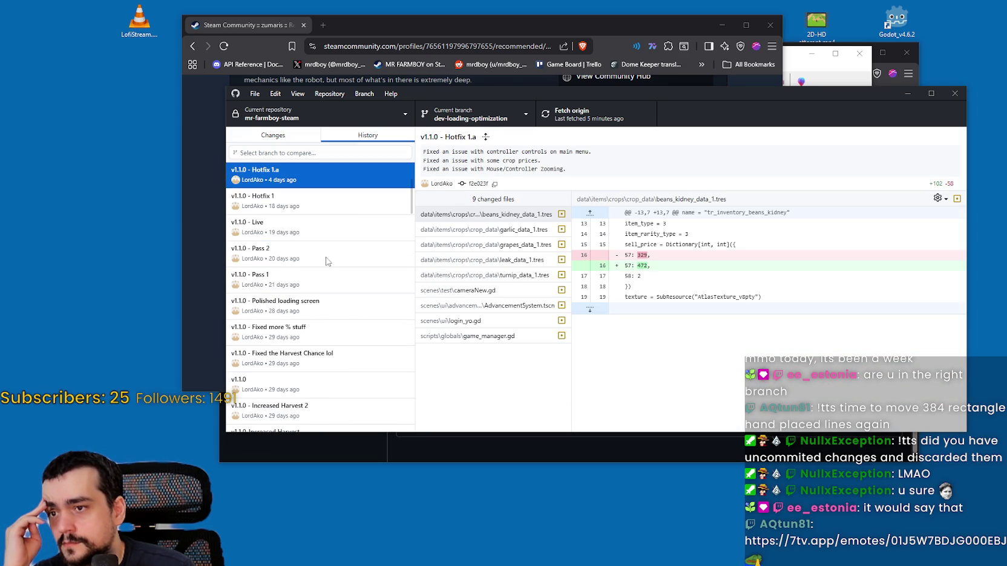
click(331, 204)
click(242, 230)
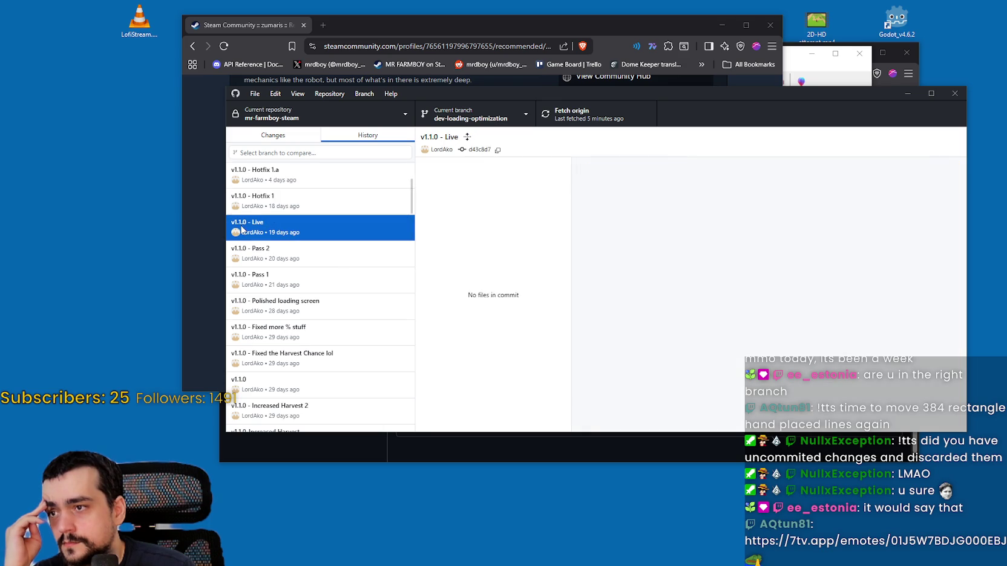
click(310, 261)
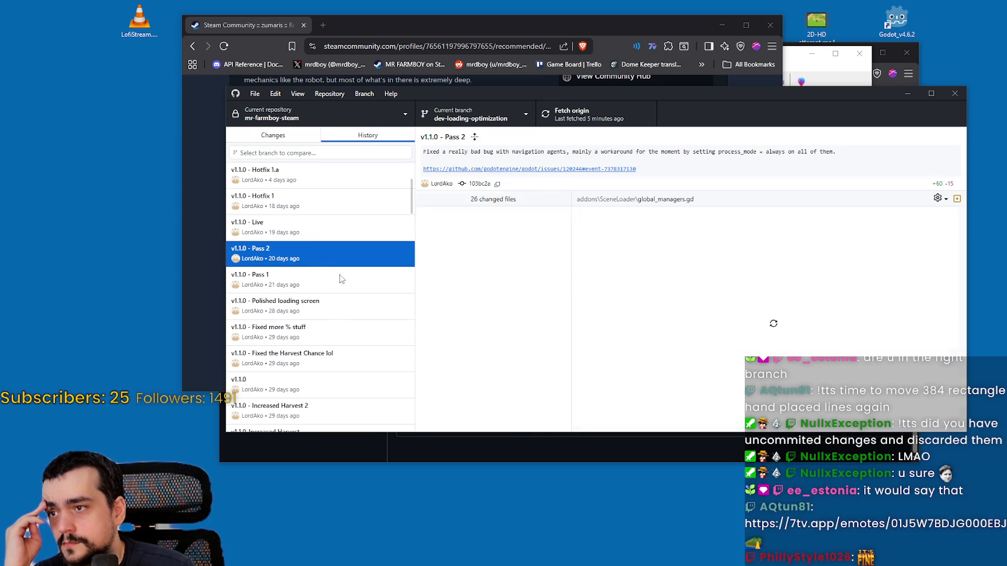
scroll(490, 321, down, 5)
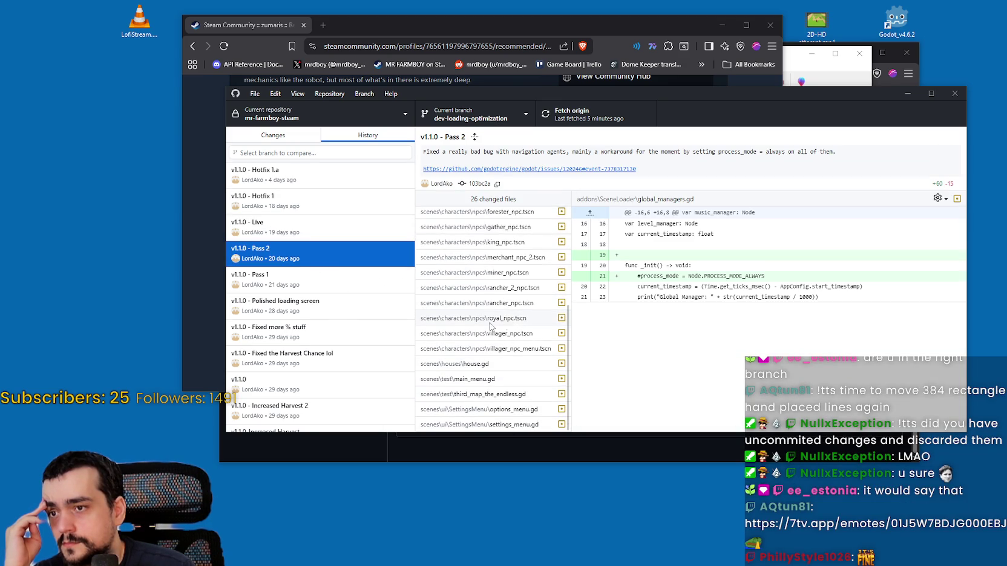
click(490, 380)
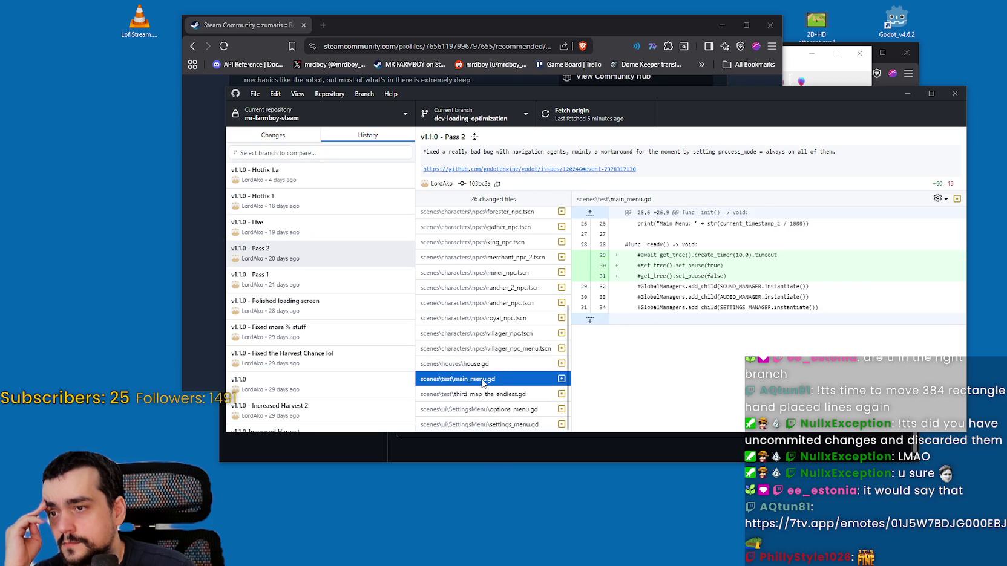
Step: Review the v1.1.0 Pass 1, Polished loading screen, Fixed more % stuff, Harvest Chance and v1.1.0 commits
click(351, 278)
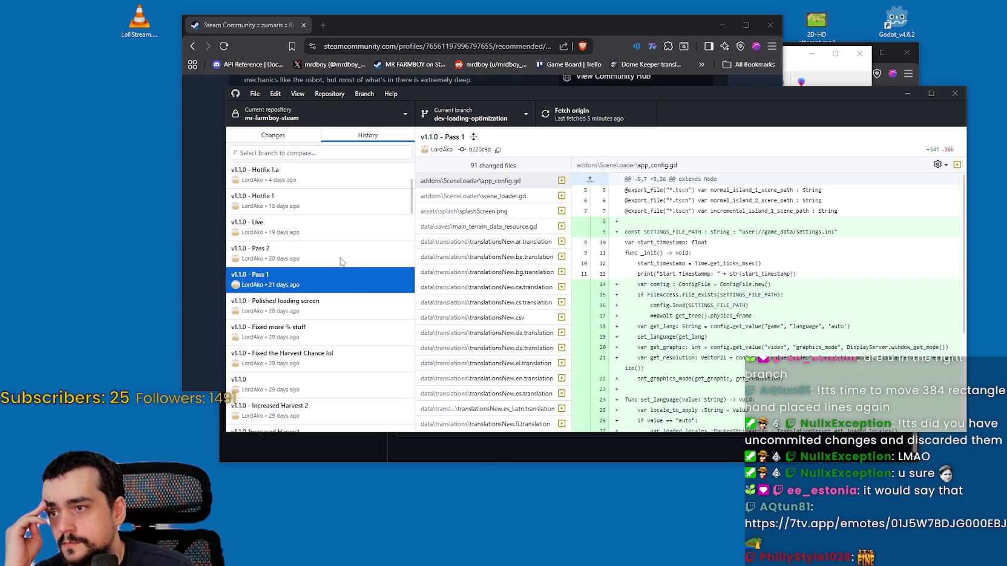
scroll(482, 295, down, 2)
click(312, 260)
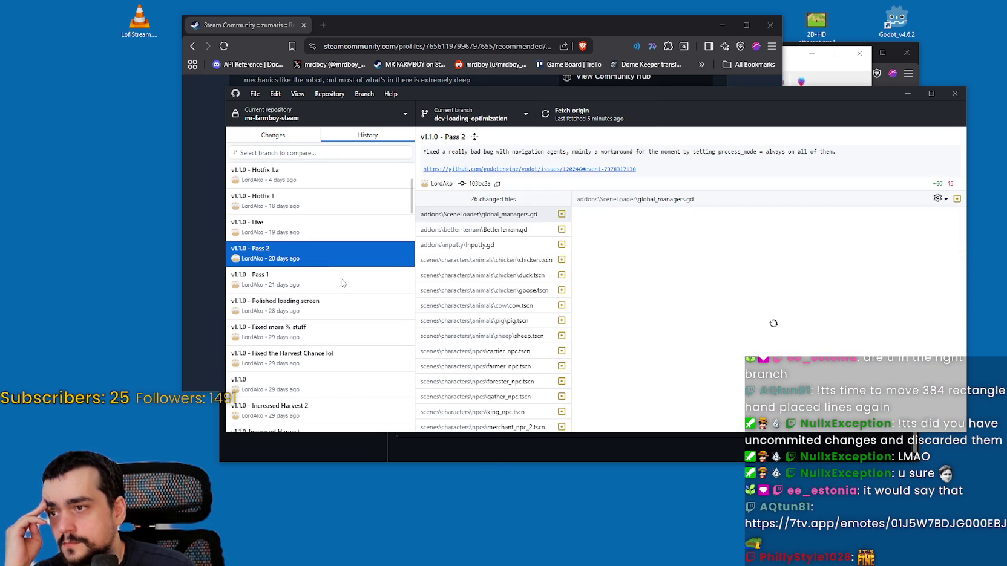
scroll(326, 268, down, 1)
scroll(326, 268, down, 3)
scroll(308, 242, up, 2)
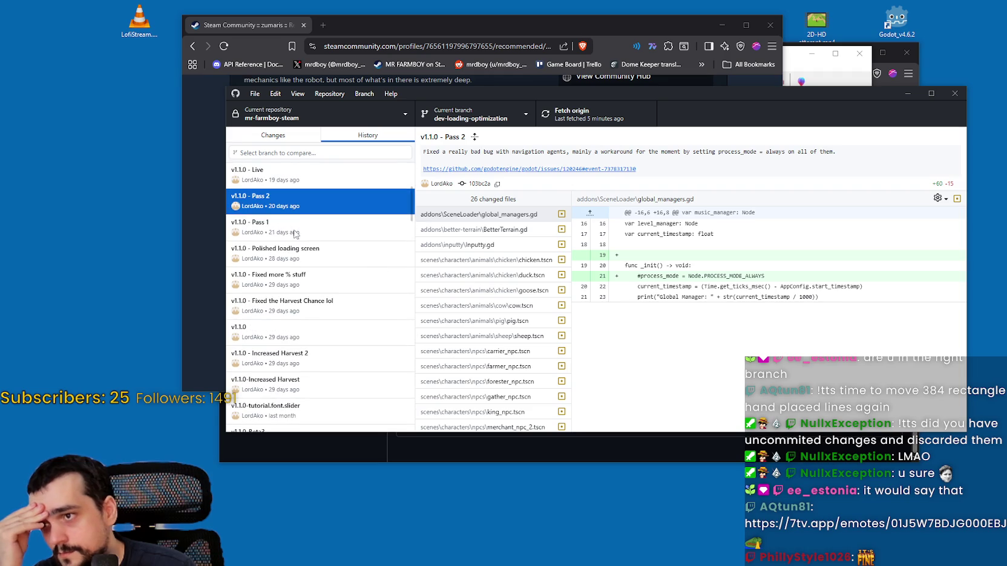
click(305, 231)
click(324, 249)
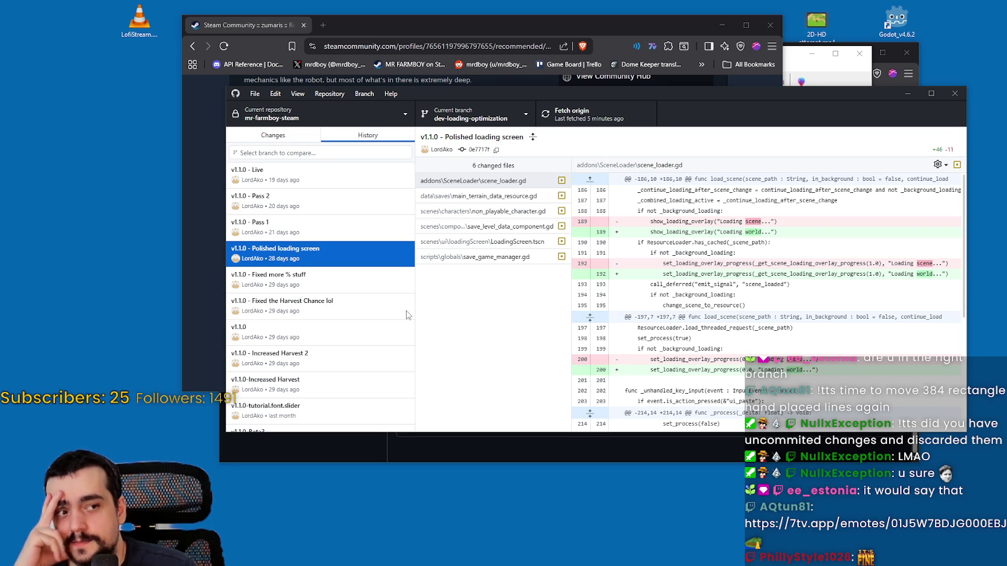
click(361, 287)
click(357, 305)
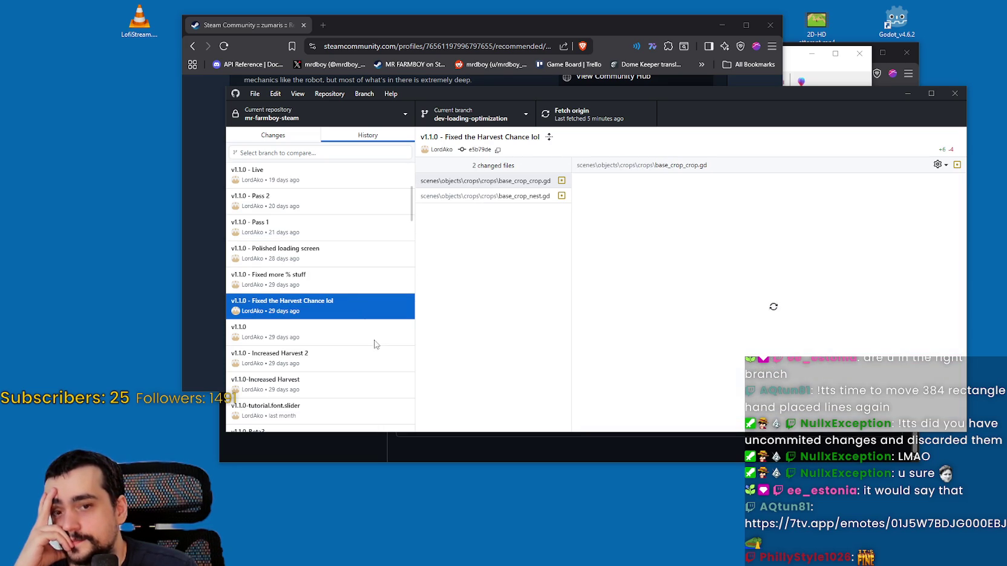
click(294, 333)
scroll(368, 333, down, 1)
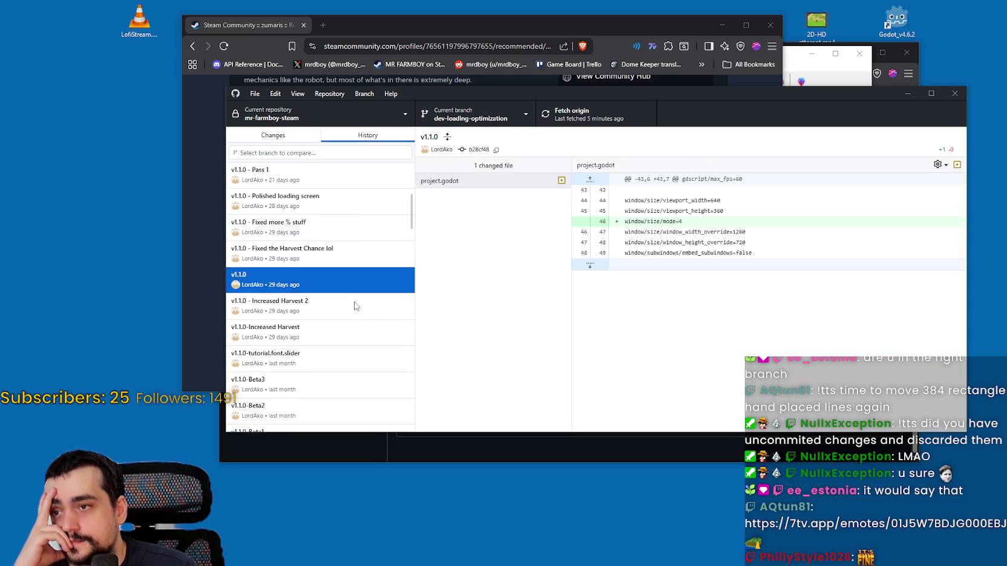
Step: Step back through the Increased Harvest, Beta3 and v1.0.9-live2 commits to v1.0.9-optimization3
click(353, 304)
click(357, 331)
scroll(357, 332, down, 2)
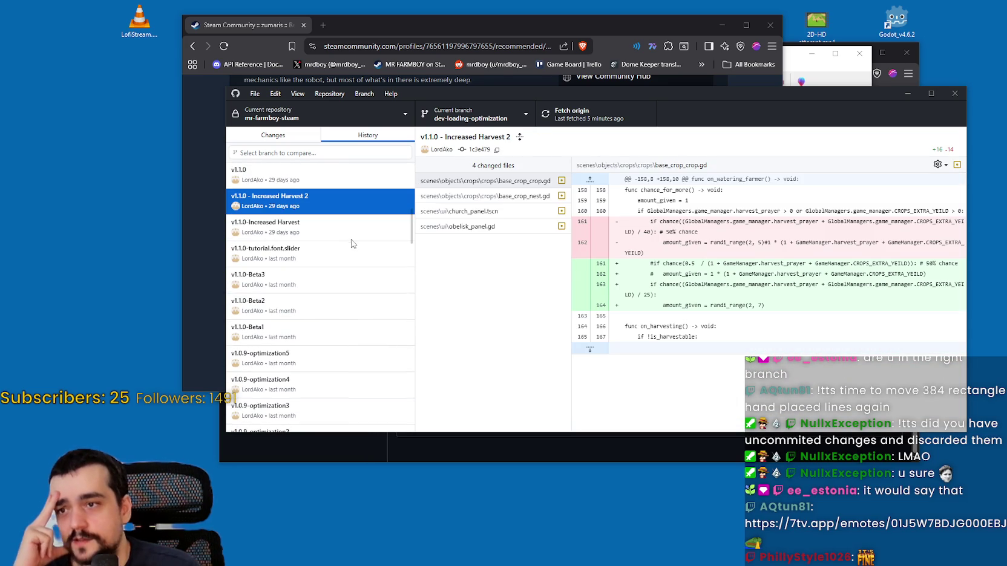
click(367, 262)
click(355, 284)
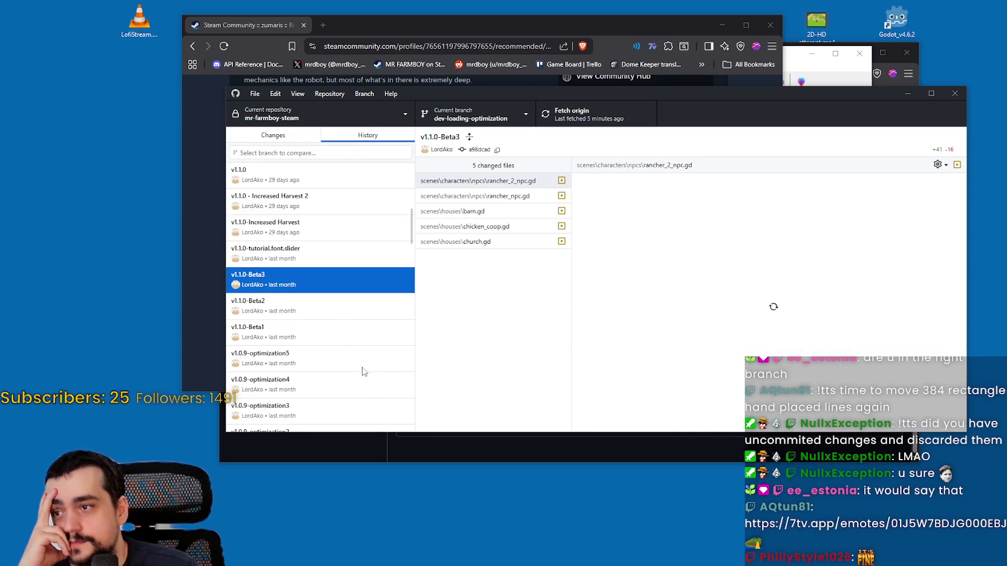
click(358, 328)
scroll(358, 328, down, 4)
click(351, 254)
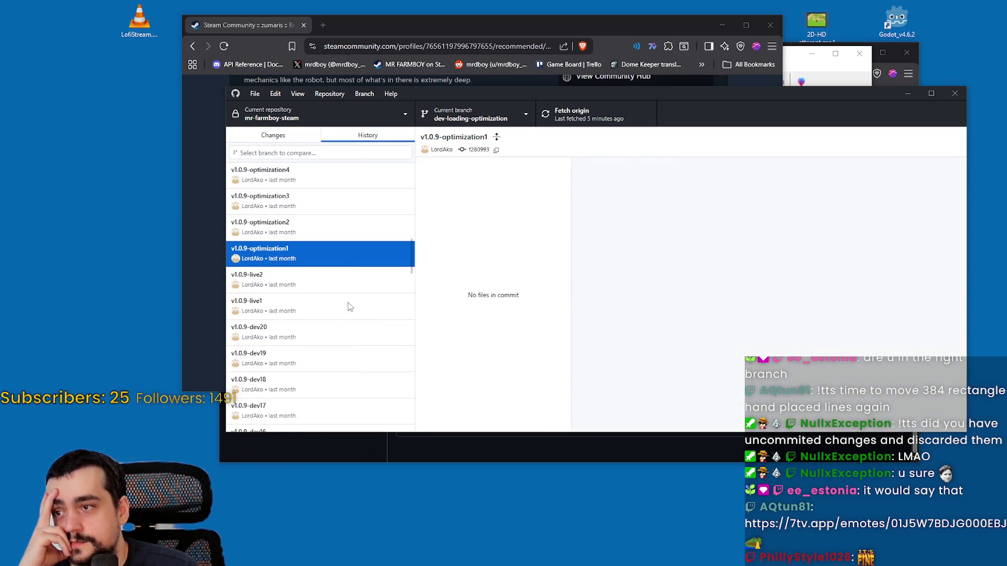
click(352, 286)
click(378, 257)
click(373, 230)
click(370, 206)
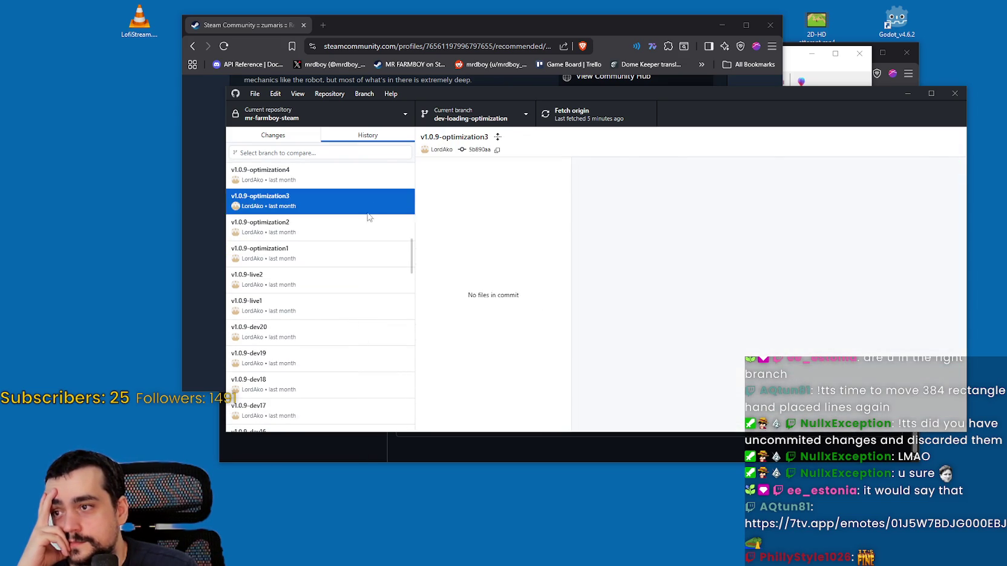
scroll(341, 275, up, 5)
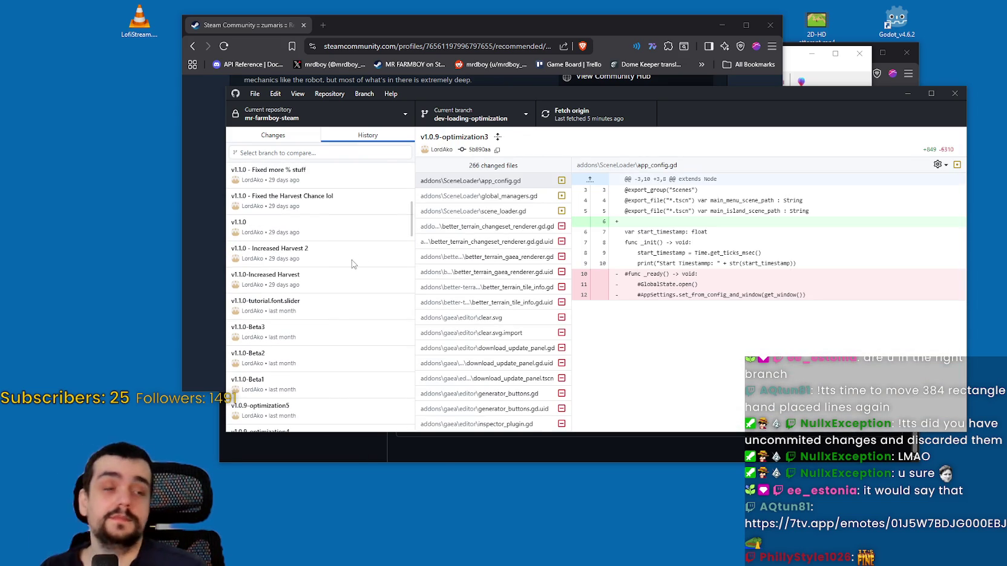
scroll(357, 258, up, 5)
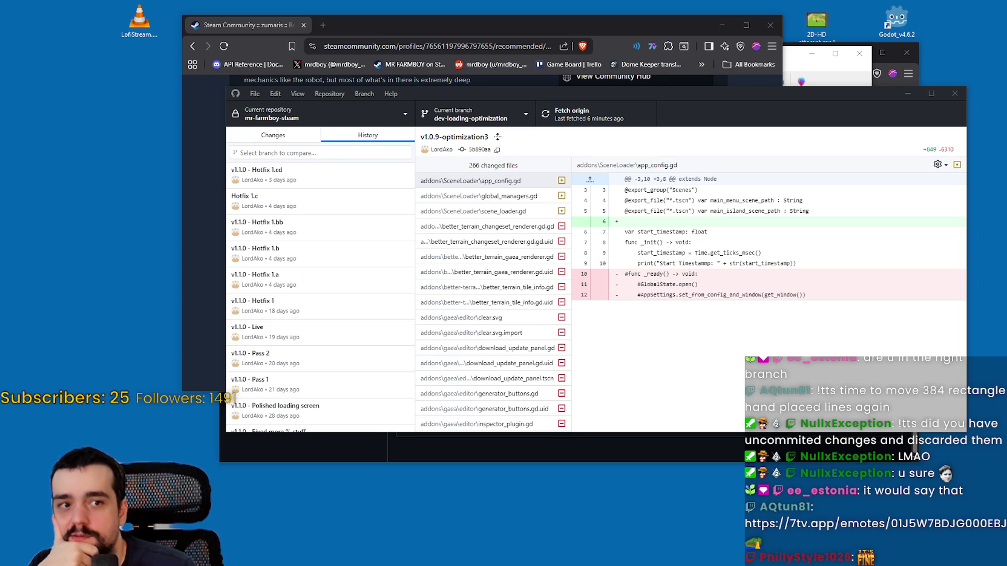
Step: Switch to the main branch and select the v1.1.0 - Scrollable Credits commit
click(471, 114)
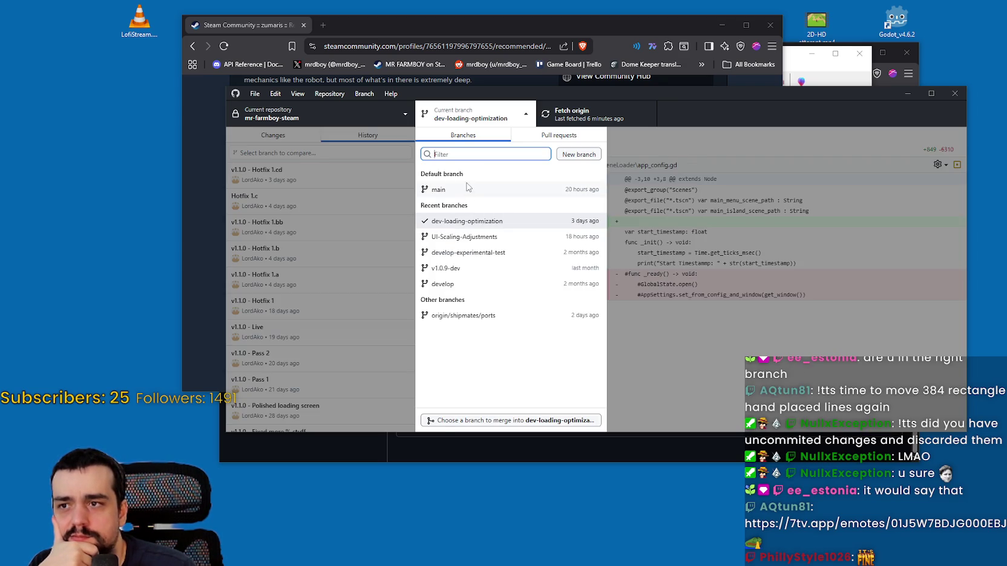
click(466, 189)
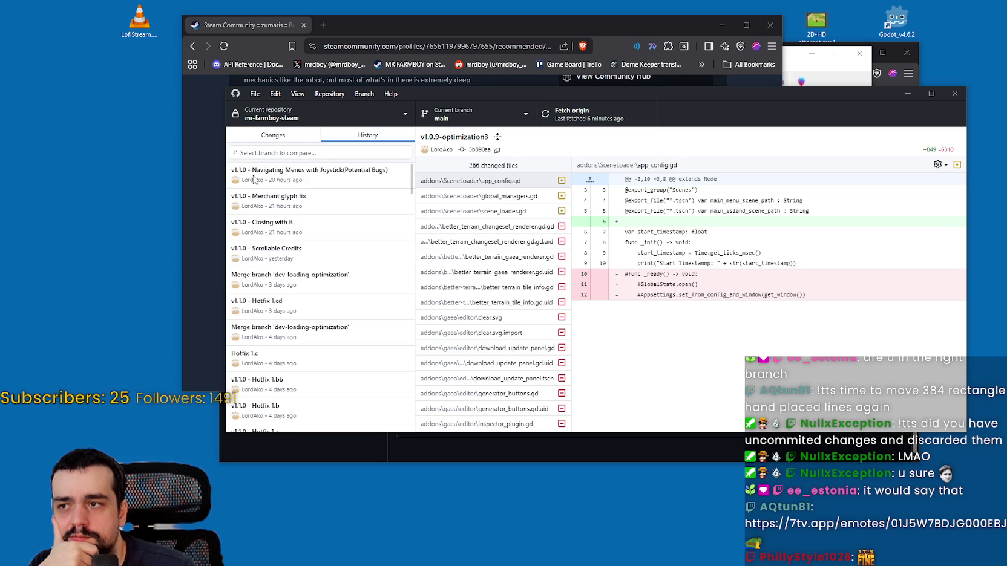
click(255, 177)
right_click(255, 179)
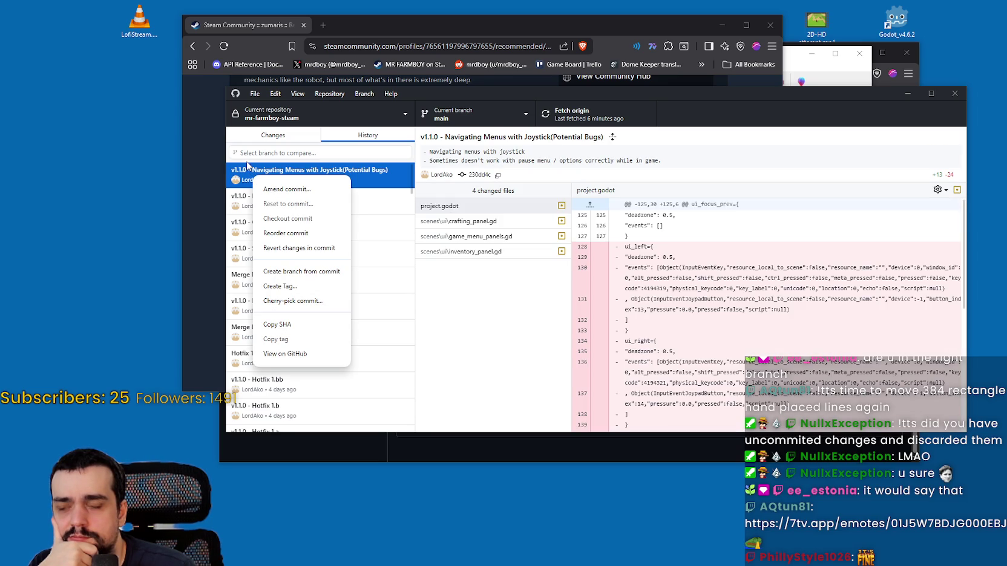
click(367, 253)
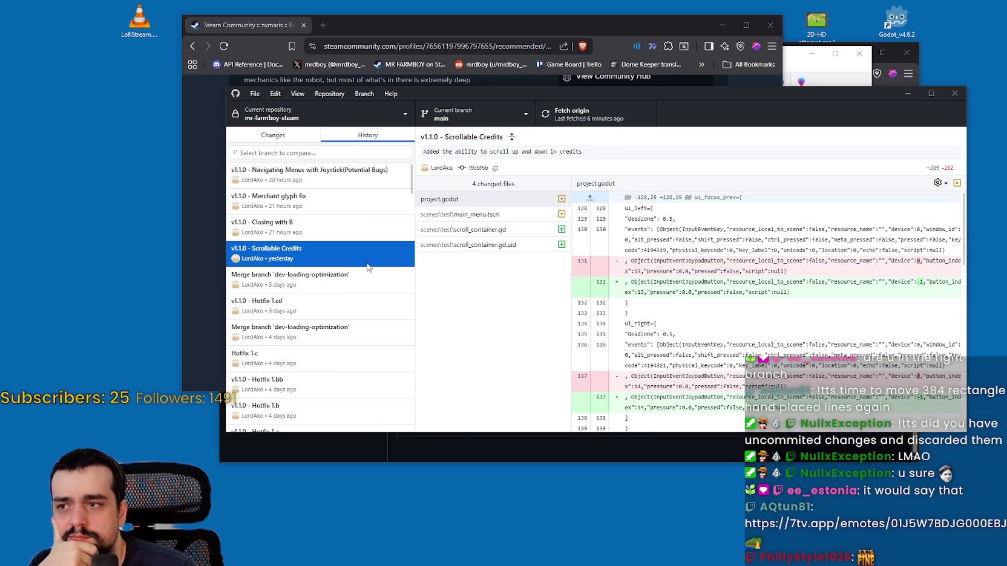
right_click(367, 264)
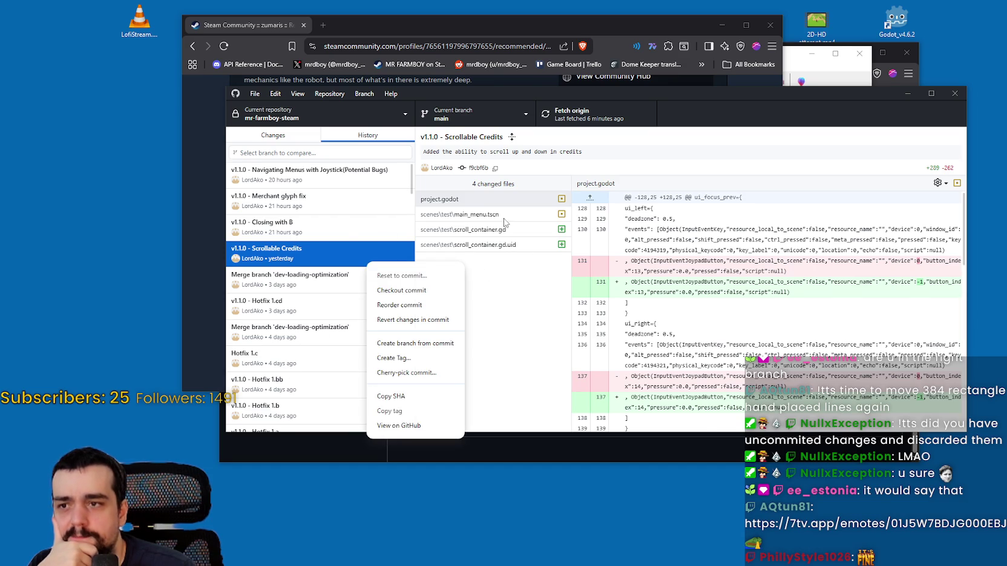
Step: Scroll through the scenes/test/main_menu.tscn diff, widening the commit history sidebar
click(460, 214)
mouse_move(962, 194)
mouse_down()
mouse_move(978, 280)
mouse_move(968, 428)
mouse_up()
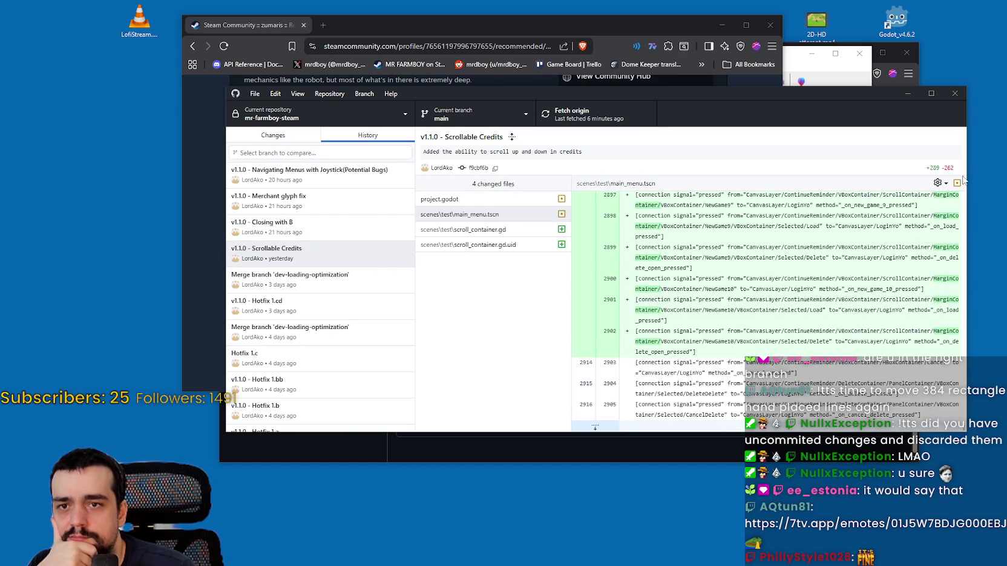
click(941, 184)
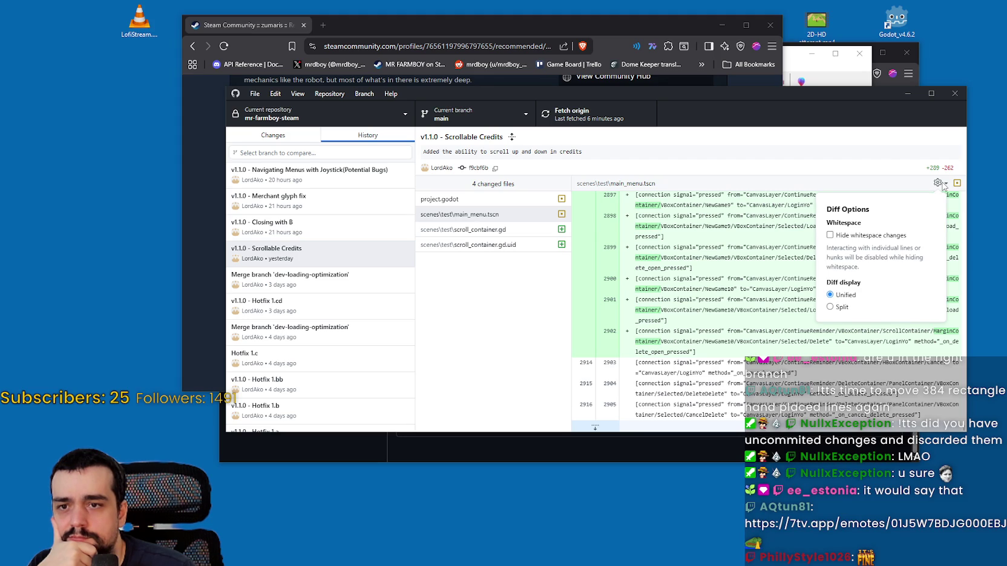
click(940, 183)
right_click(448, 216)
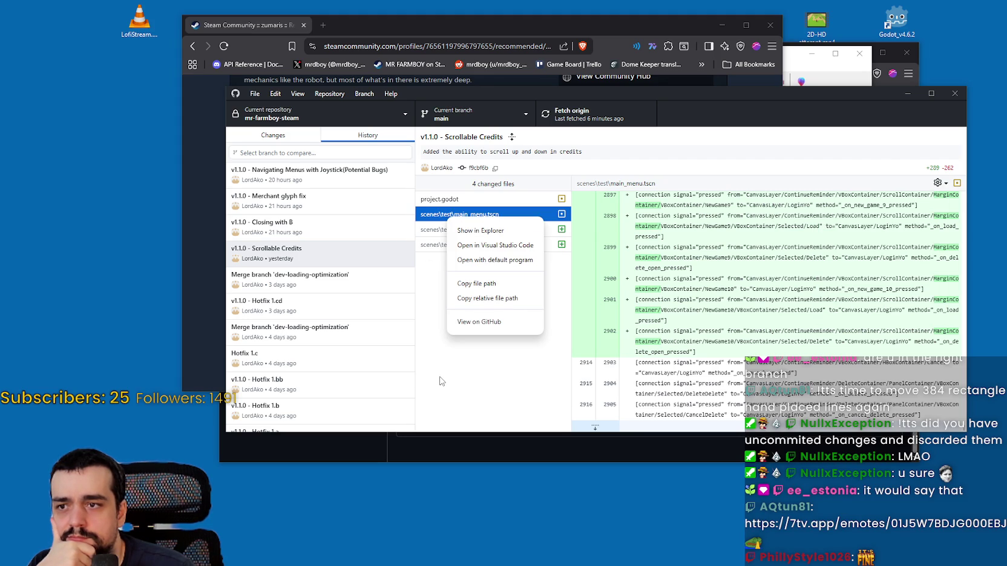
drag(417, 297, 421, 297)
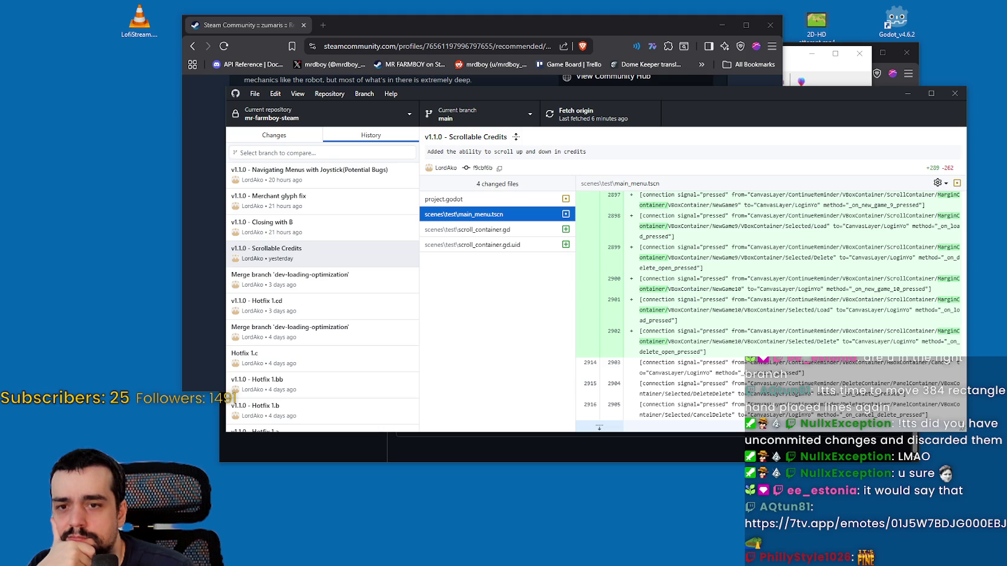
scroll(963, 423, up, 5)
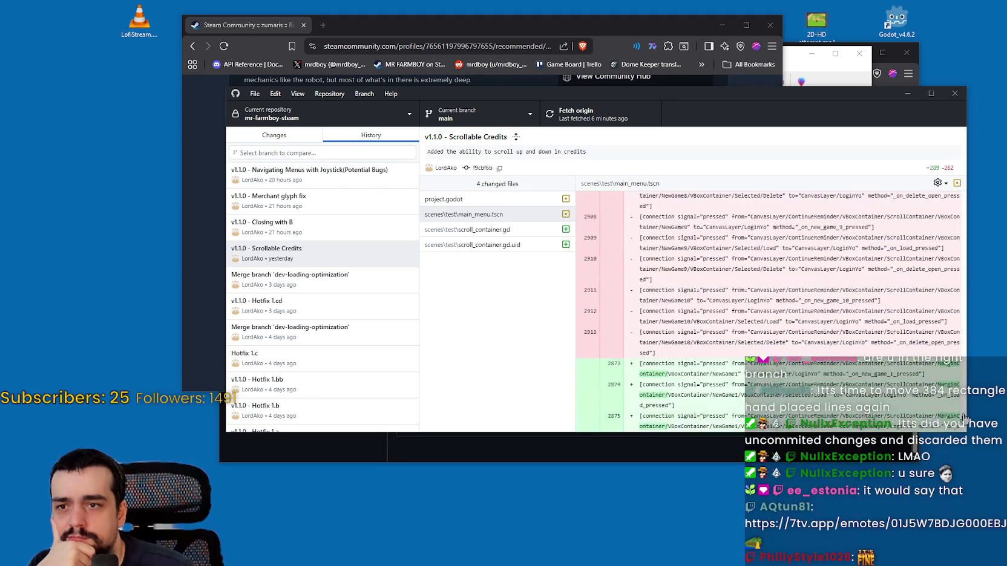
scroll(965, 418, down, 4)
drag(964, 422, 967, 189)
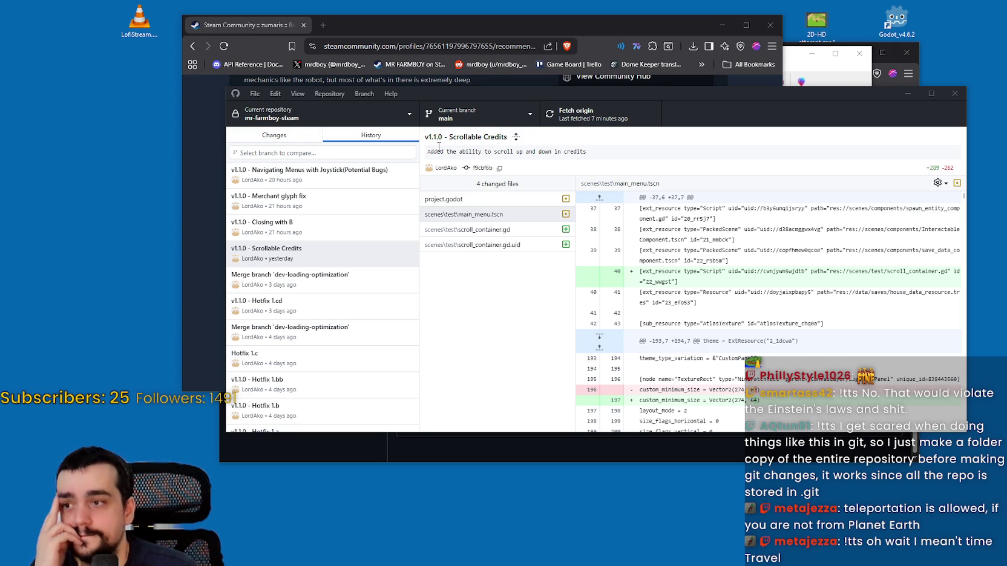
click(267, 141)
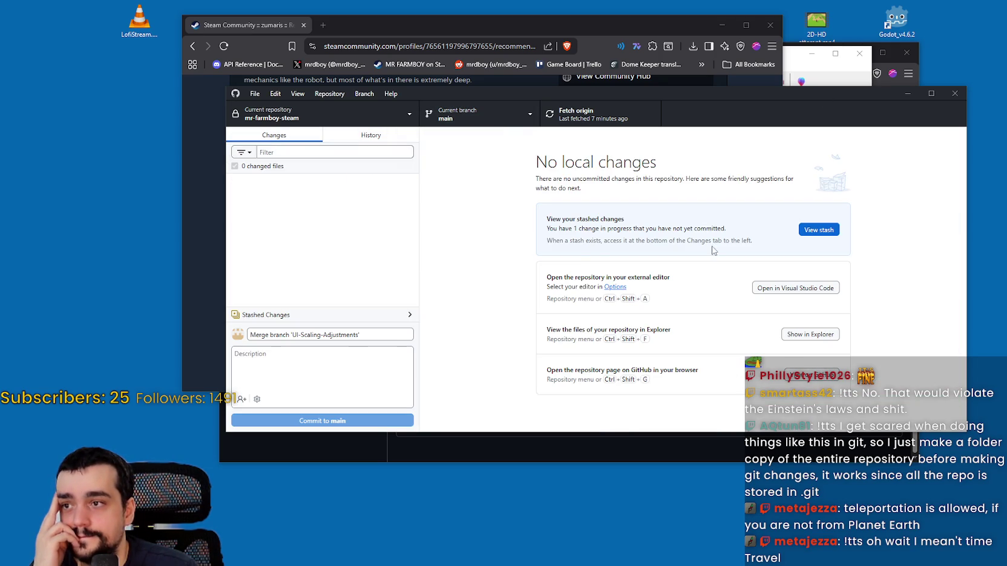
drag(861, 101, 859, 174)
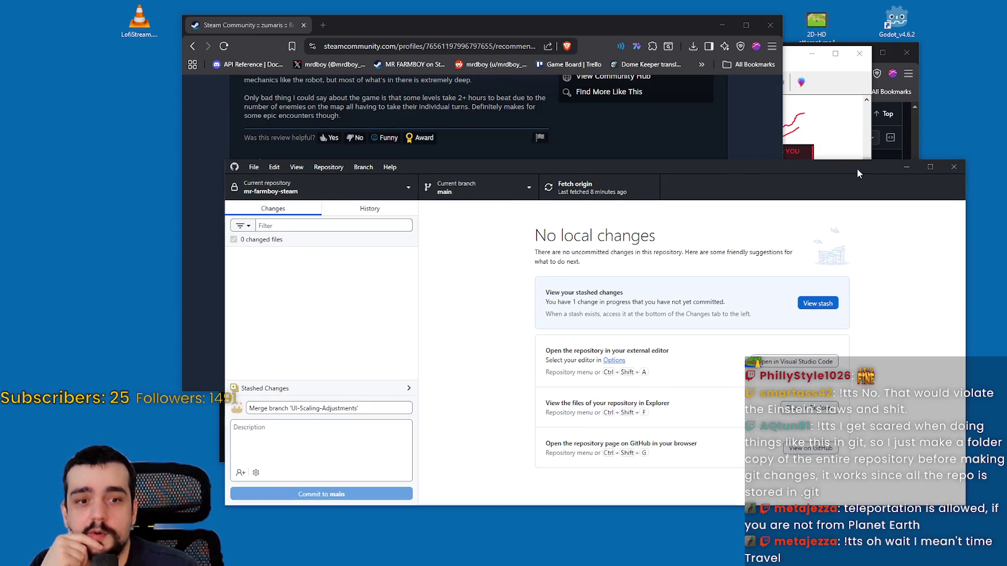
click(824, 43)
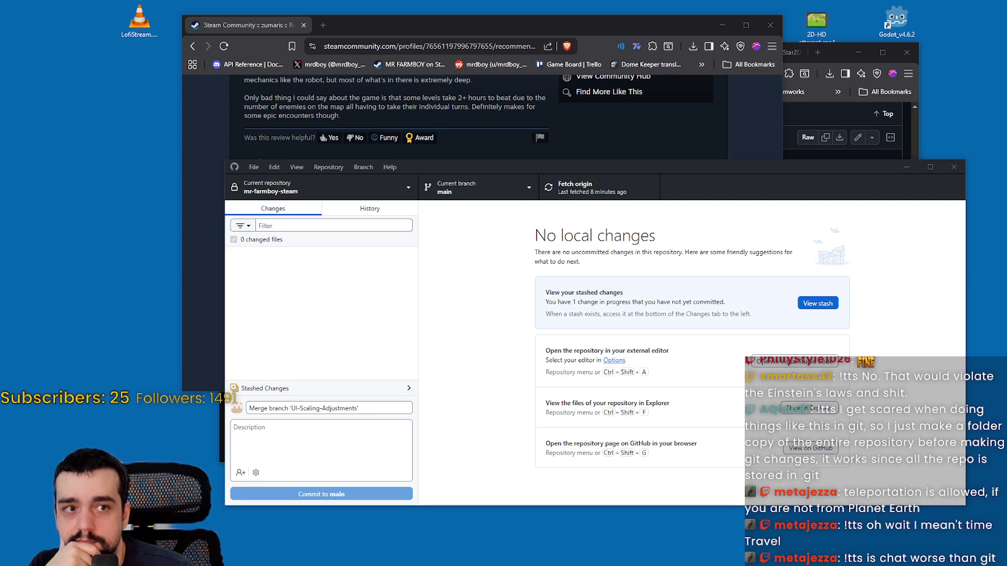
Step: In Explorer, drag the downloaded main_menu.tscn into scenes\test, replacing the existing file
key(ctrl+shift+f)
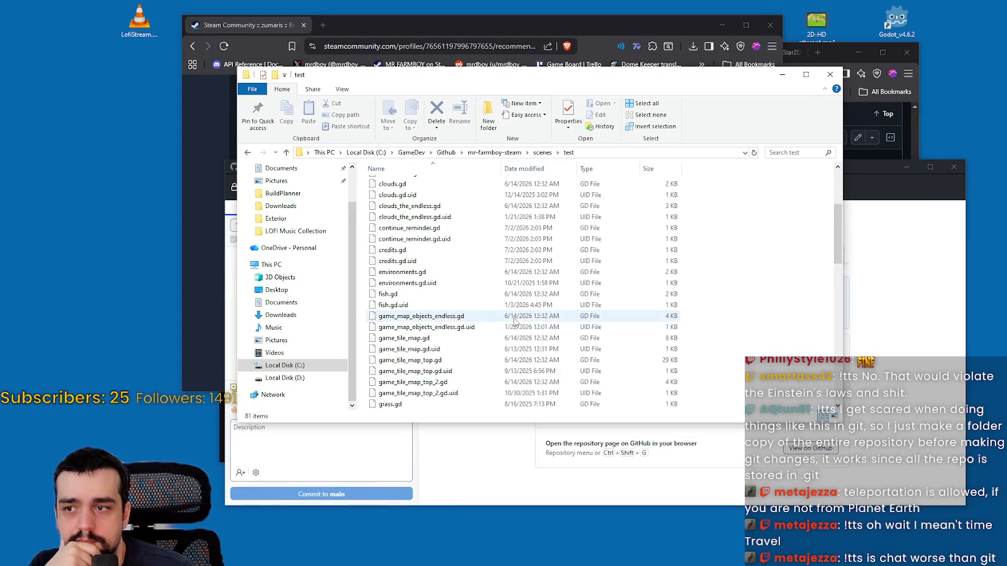
scroll(545, 319, down, 4)
scroll(544, 319, down, 5)
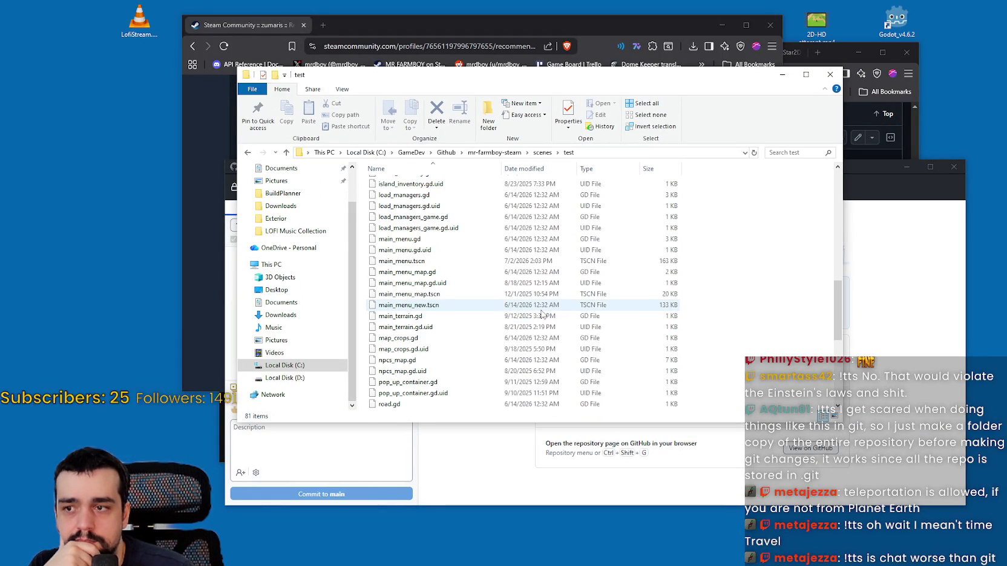
mouse_move(605, 209)
mouse_down()
mouse_move(460, 318)
mouse_move(725, 288)
mouse_up()
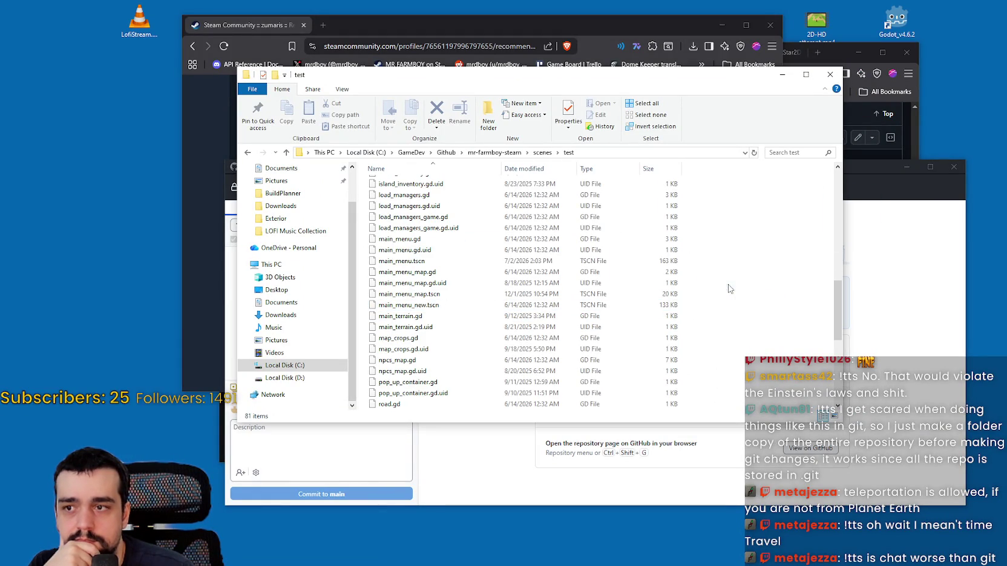
click(197, 215)
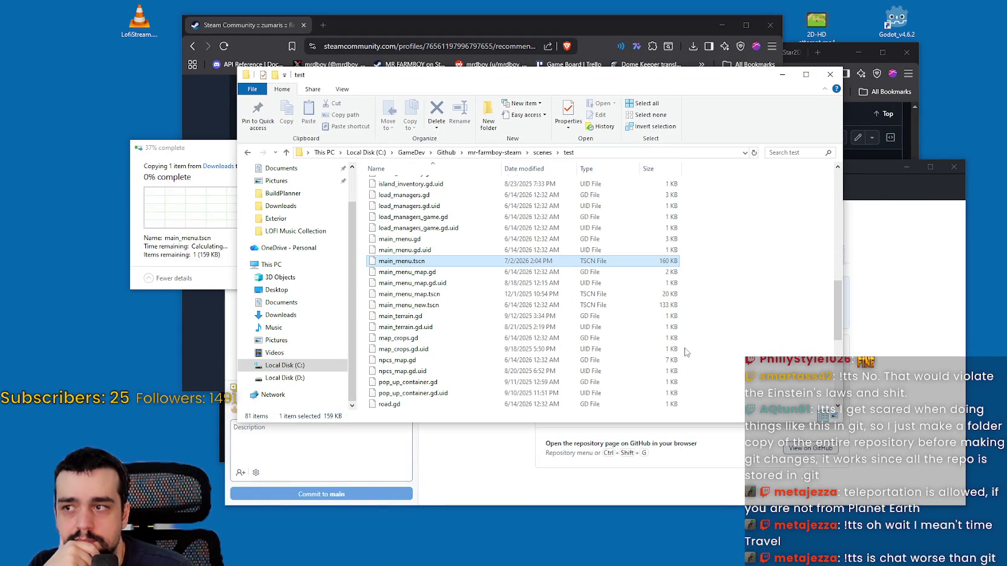
drag(760, 77, 916, 132)
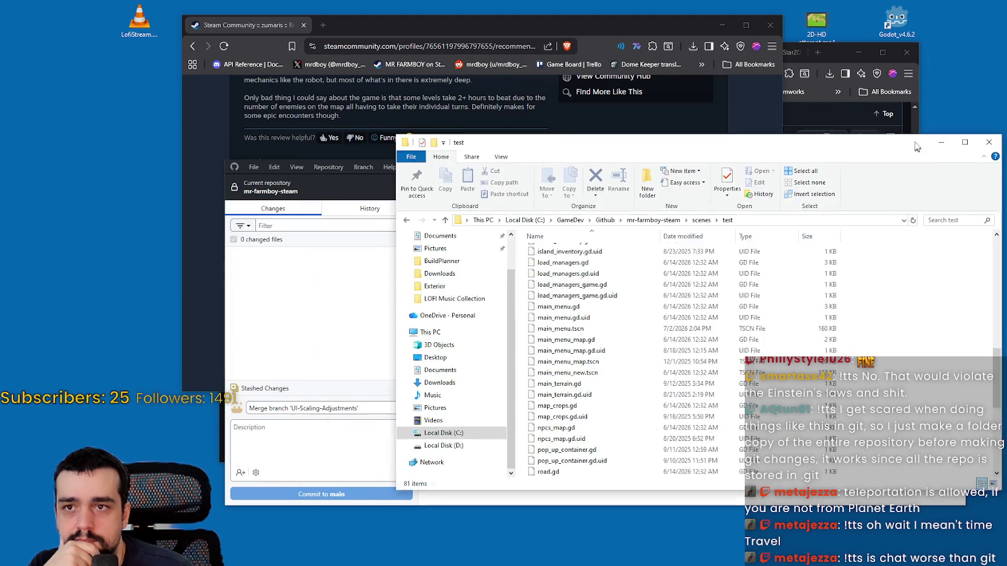
click(334, 275)
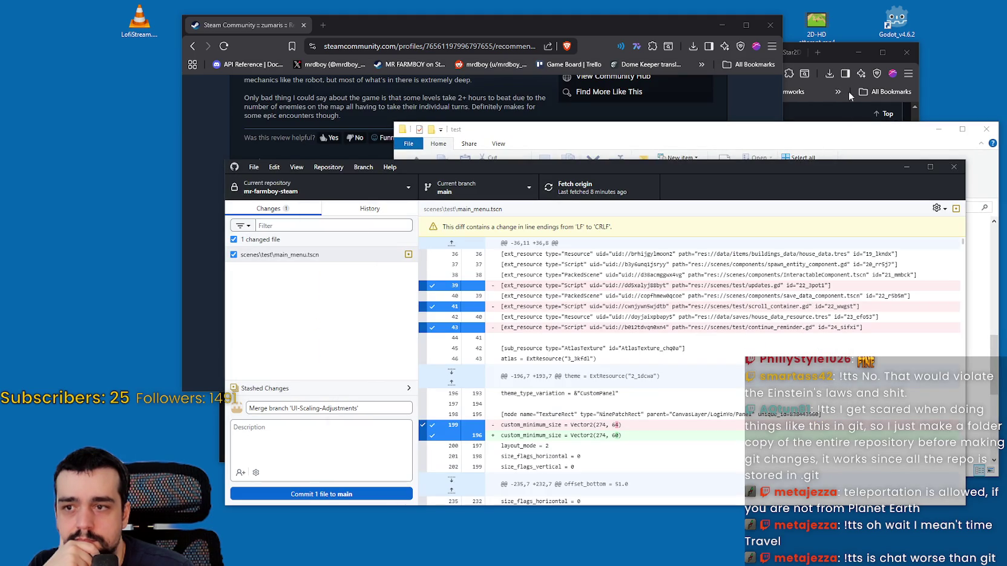
Step: Relaunch Godot from its desktop icon to reopen the MR FARMBOY project
click(905, 34)
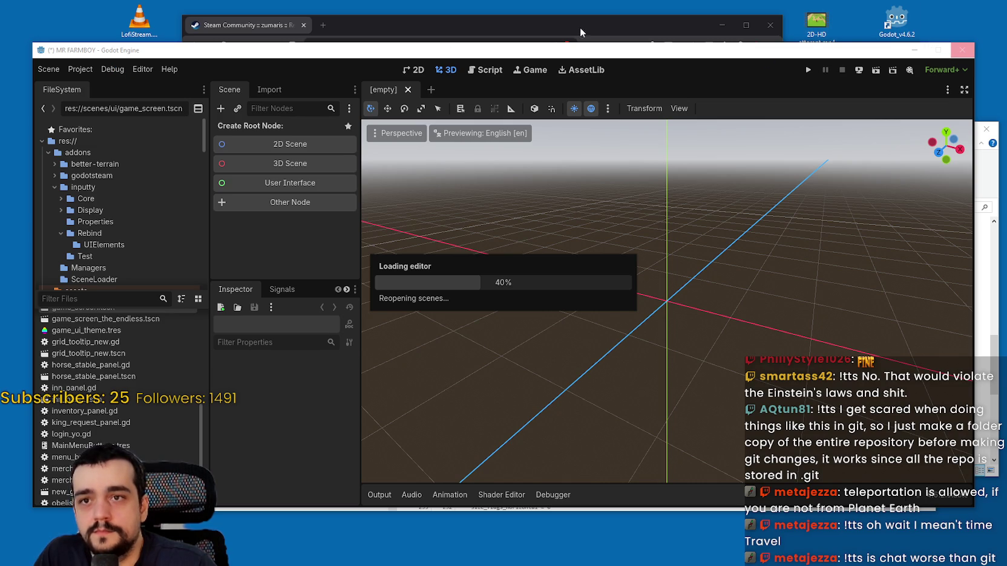
Step: Move the Godot window aside and close the Steam review browser window
drag(124, 54, 107, 78)
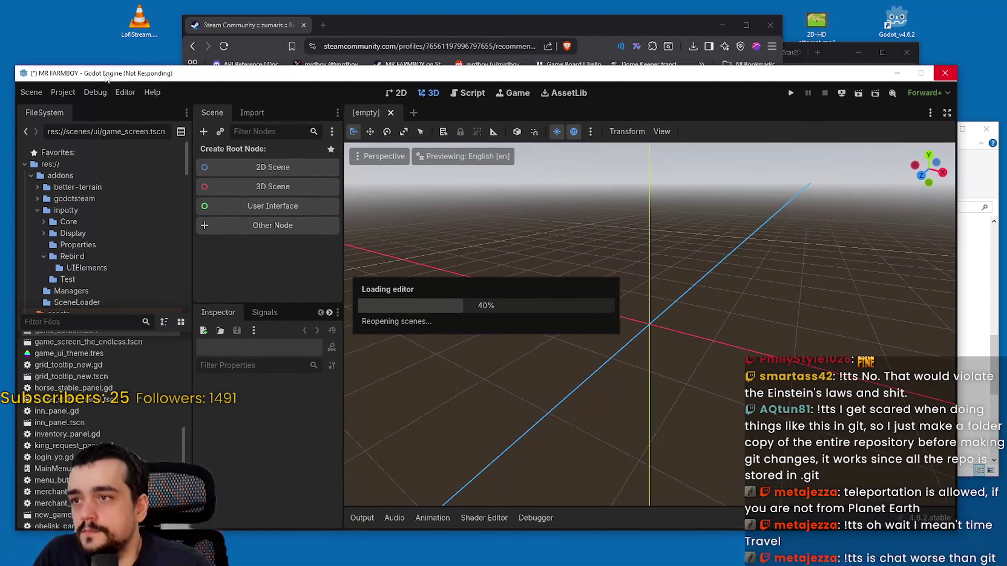
click(289, 29)
scroll(438, 244, up, 2)
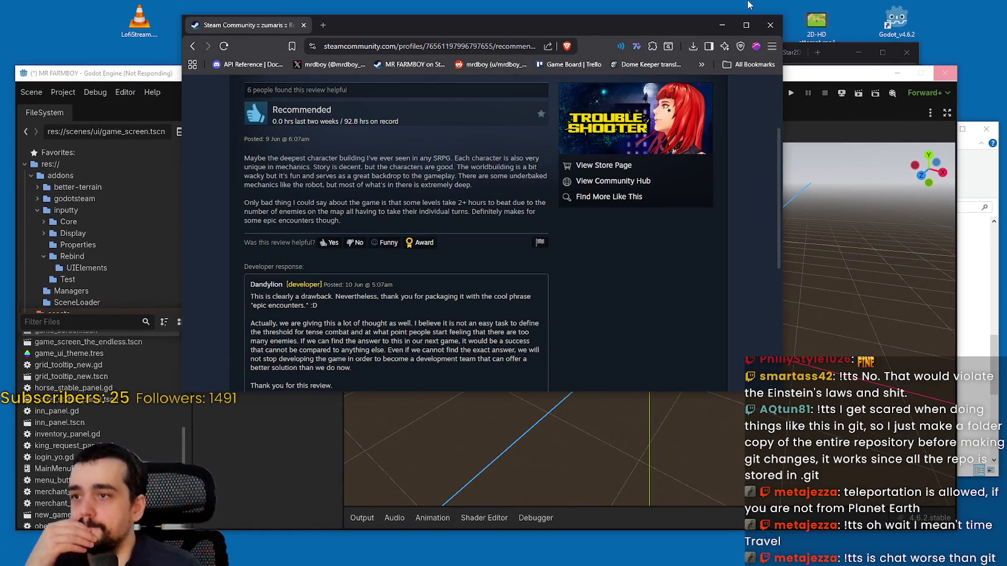
click(770, 22)
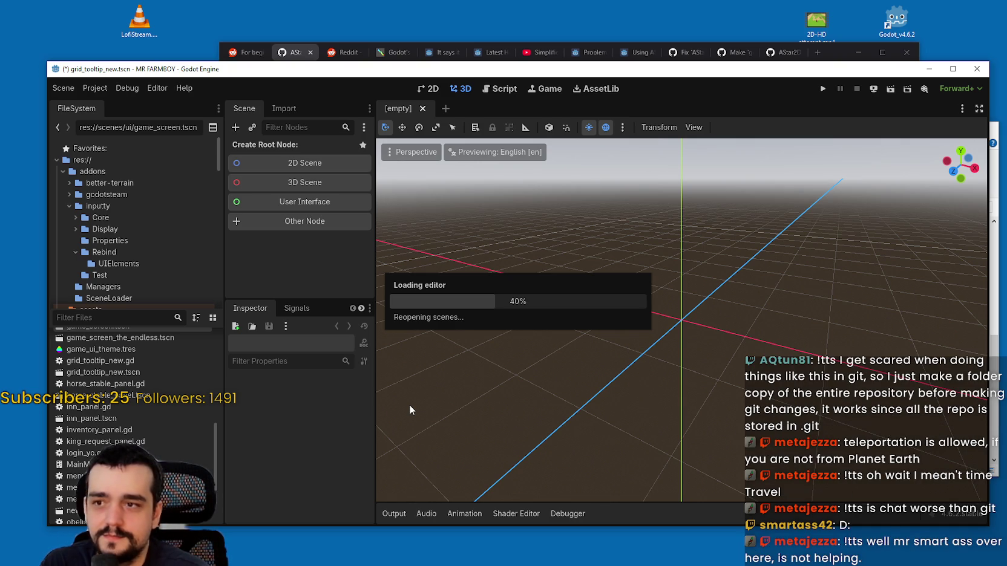
Step: Maximize the Godot editor while the MR FARMBOY project finishes loading
click(106, 86)
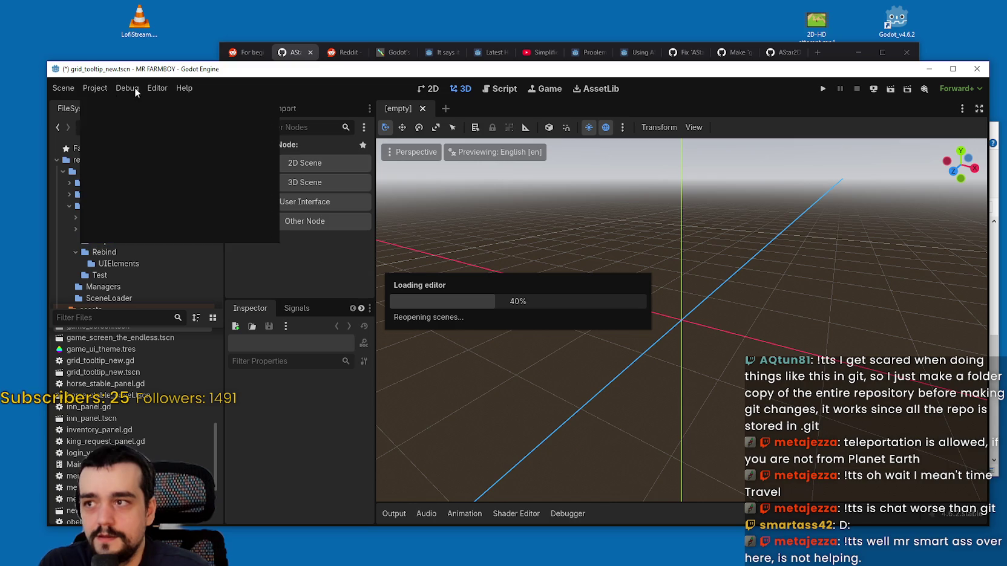
click(953, 70)
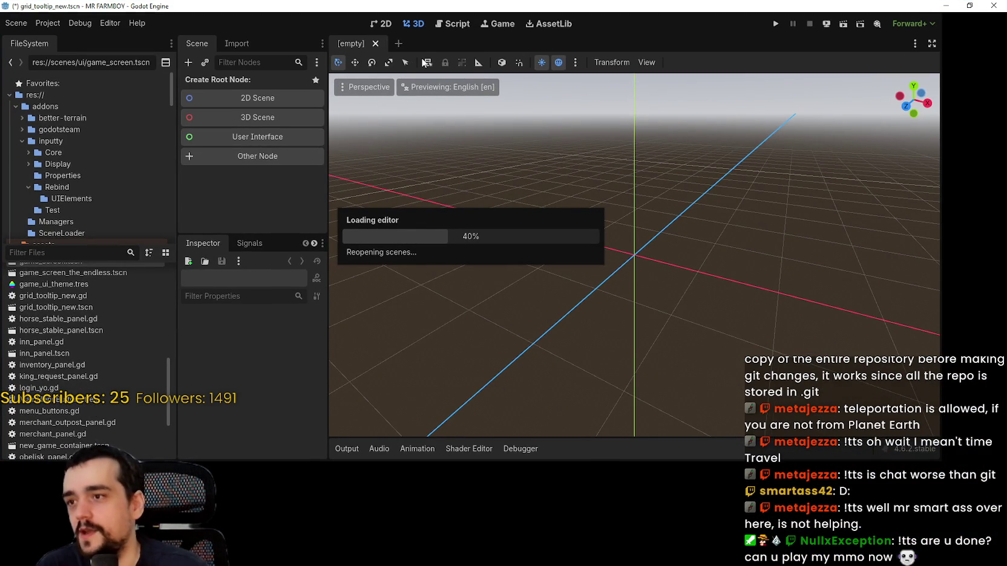
click(129, 23)
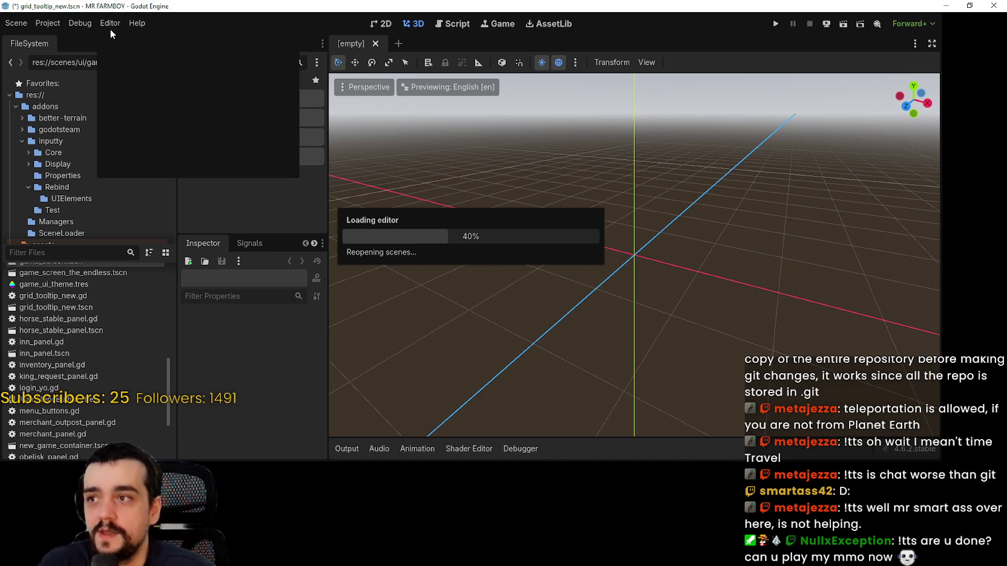
click(108, 27)
click(79, 24)
click(45, 22)
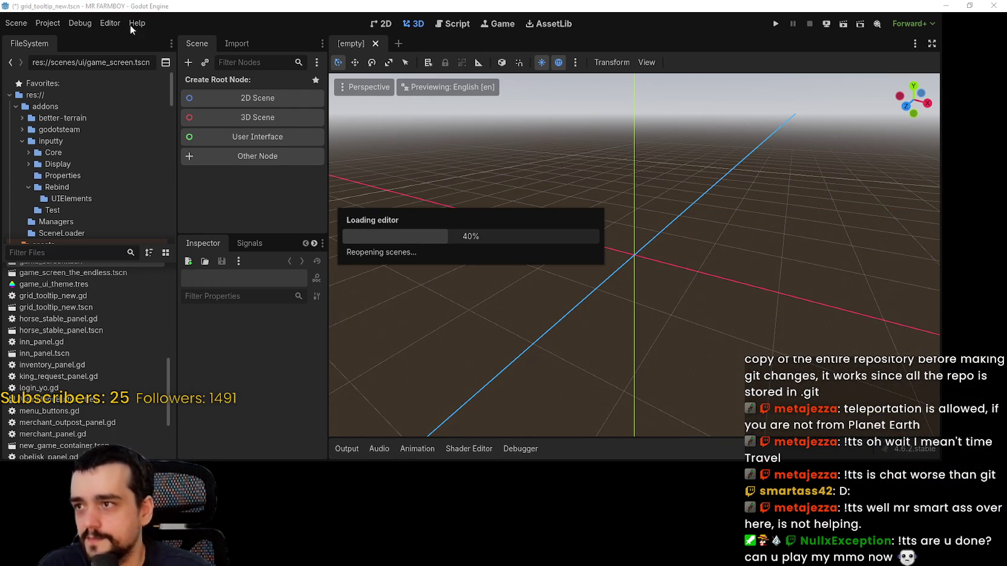
Step: Look through the Scene, Project and Help menus of the loaded editor
click(51, 23)
click(31, 23)
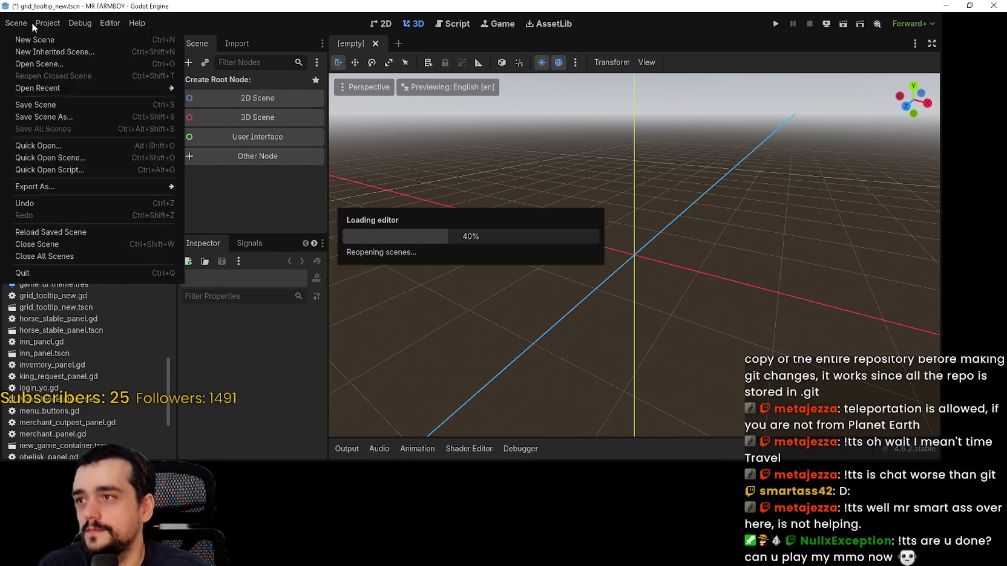
mouse_move(144, 25)
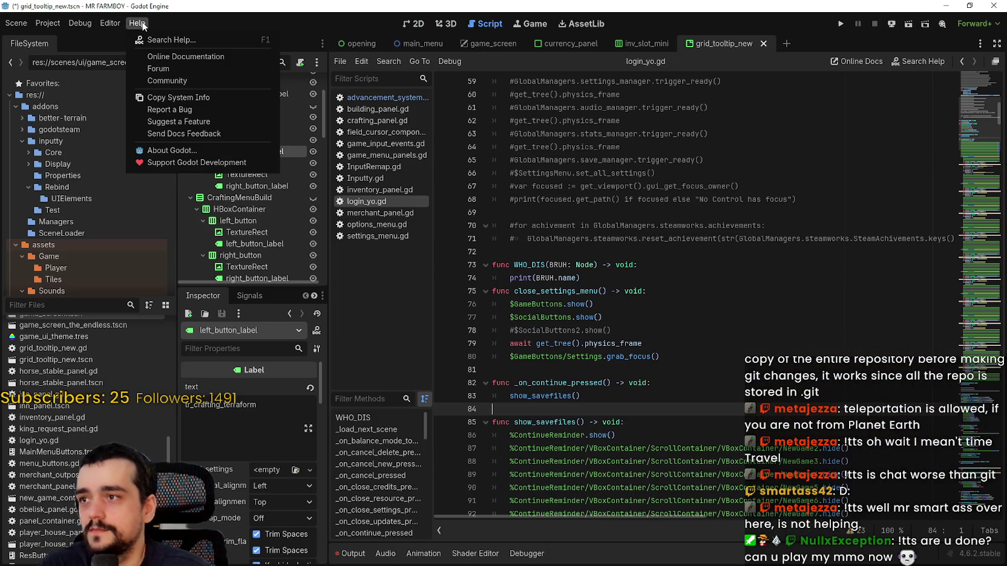
click(381, 554)
Step: Inspect lines 71–72 of login_yo.gd, then run the MR FARMBOY game
click(351, 554)
drag(660, 258, 665, 247)
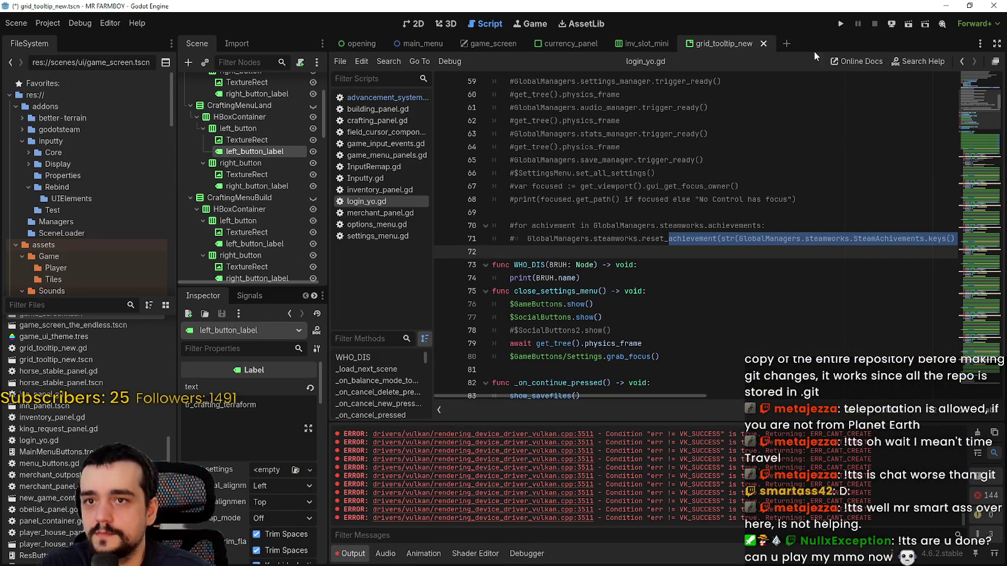
click(635, 121)
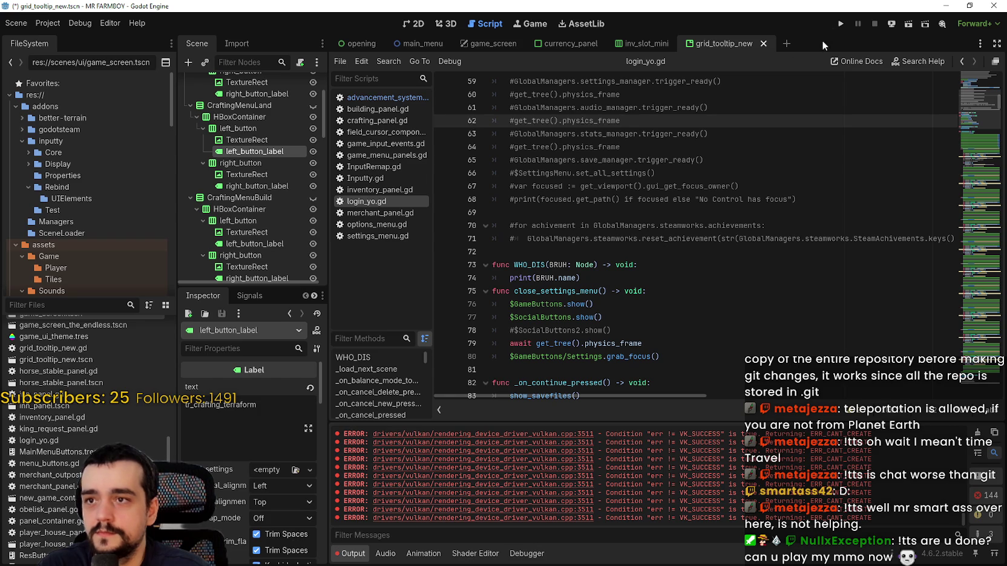
click(840, 24)
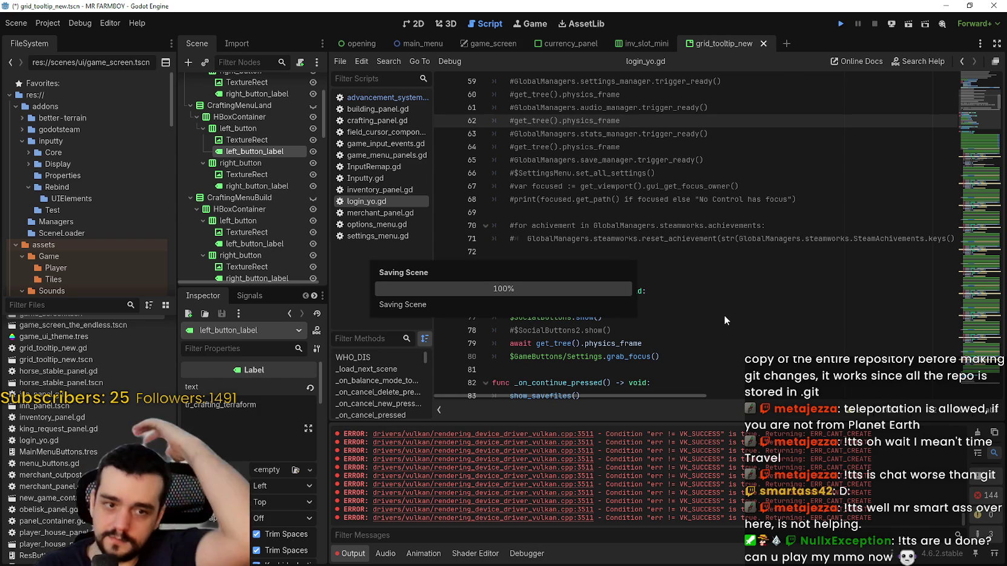
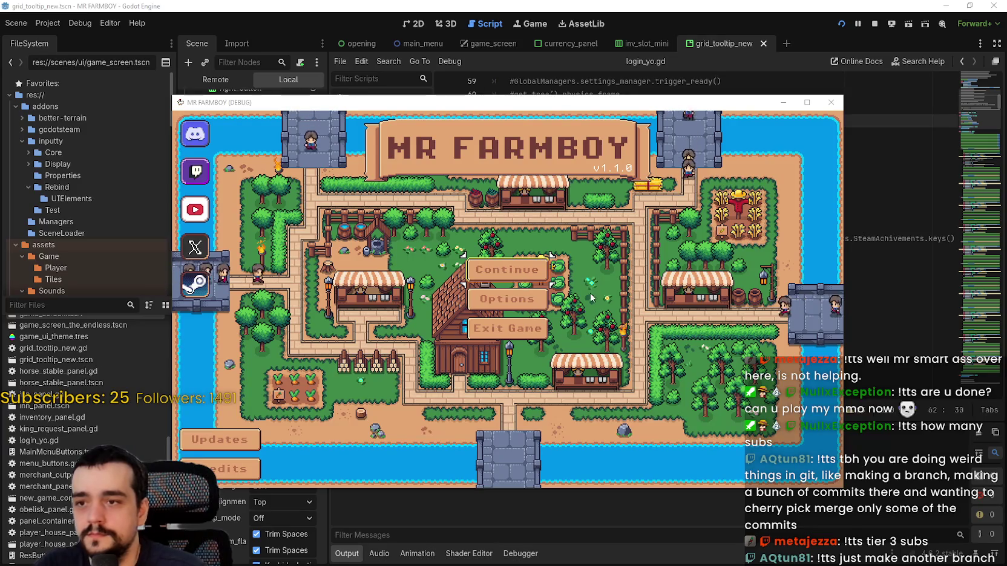
Step: In the running game, check the update notes, save slots and options with the mouse, closing each
click(220, 441)
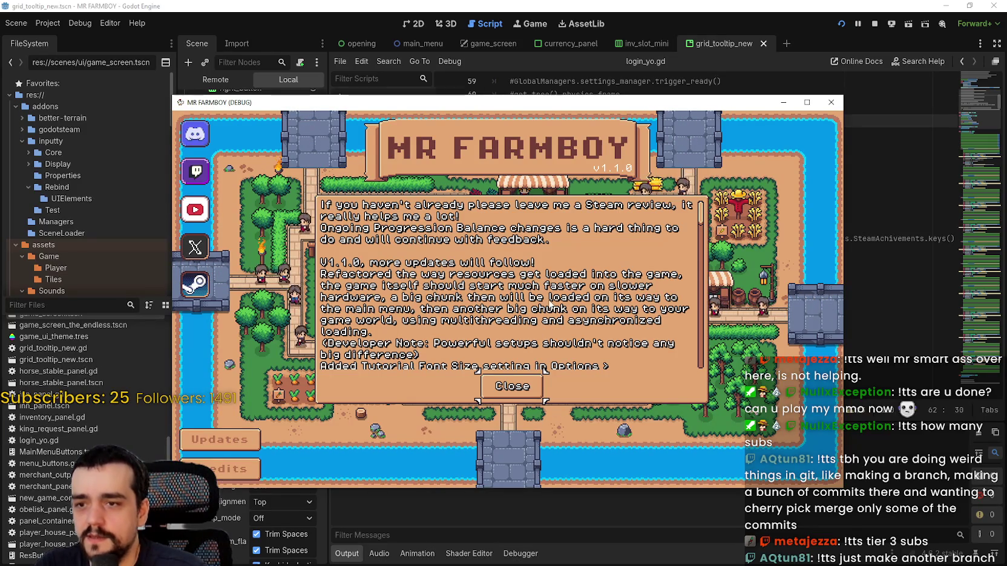
scroll(683, 223, down, 5)
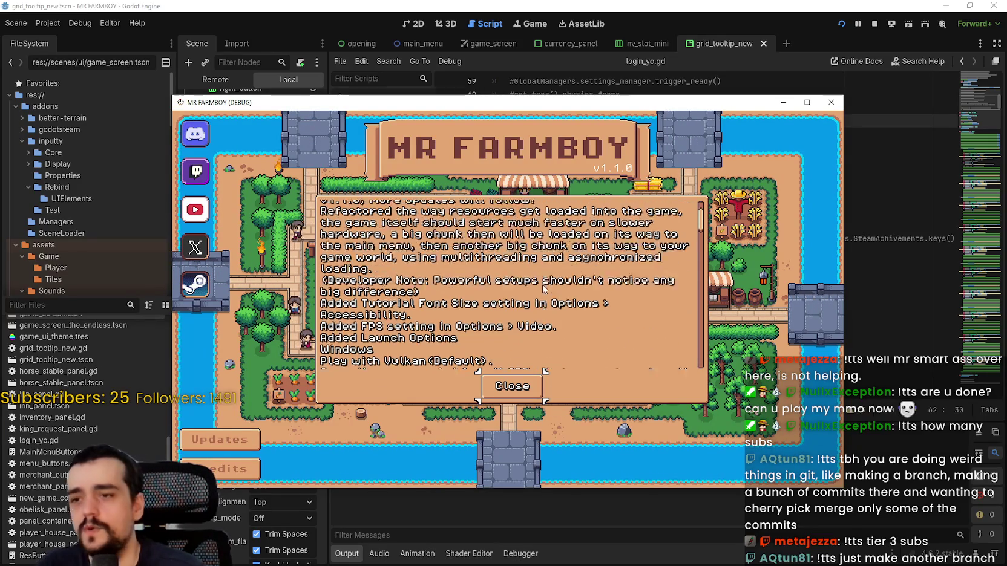
scroll(682, 224, up, 5)
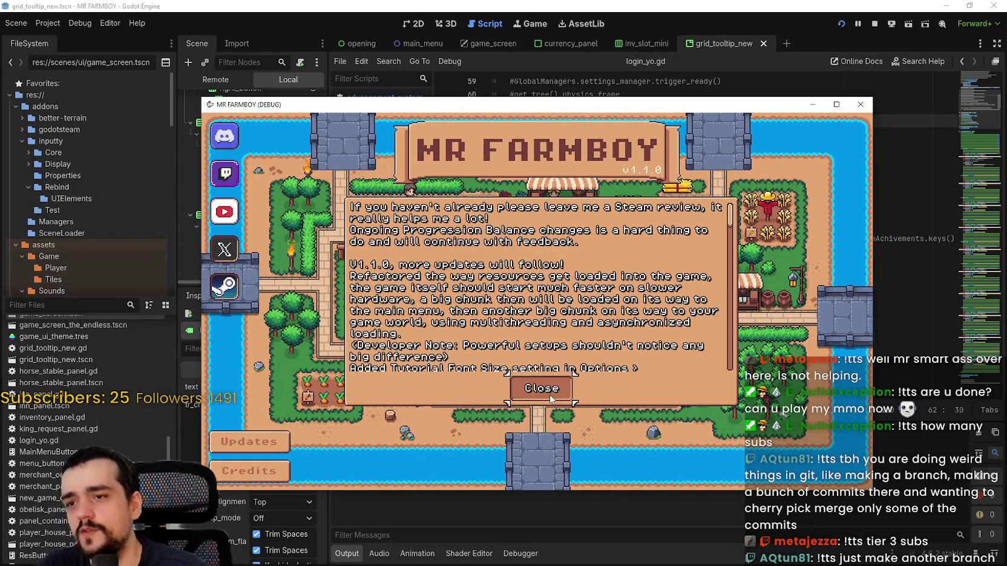
click(541, 389)
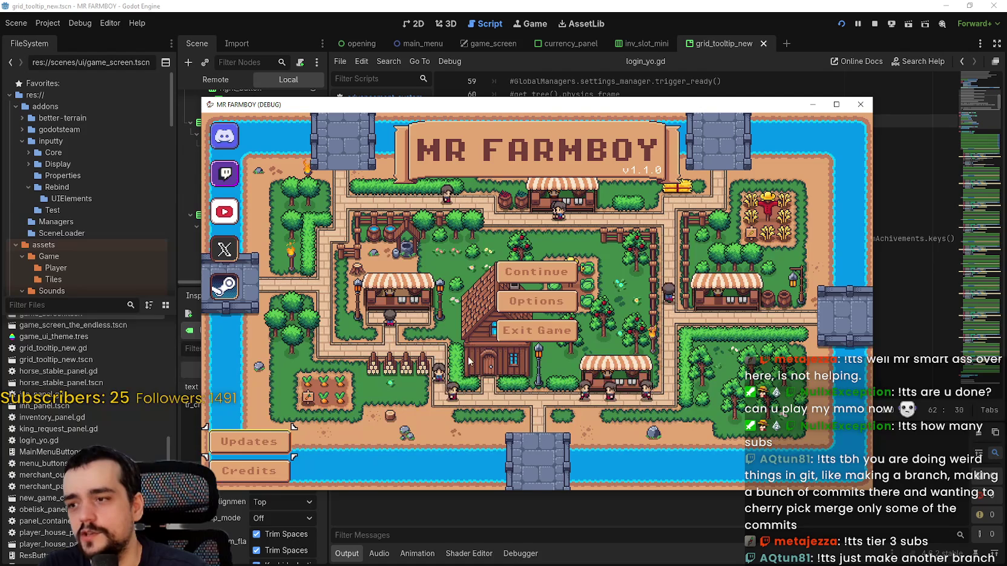
click(563, 285)
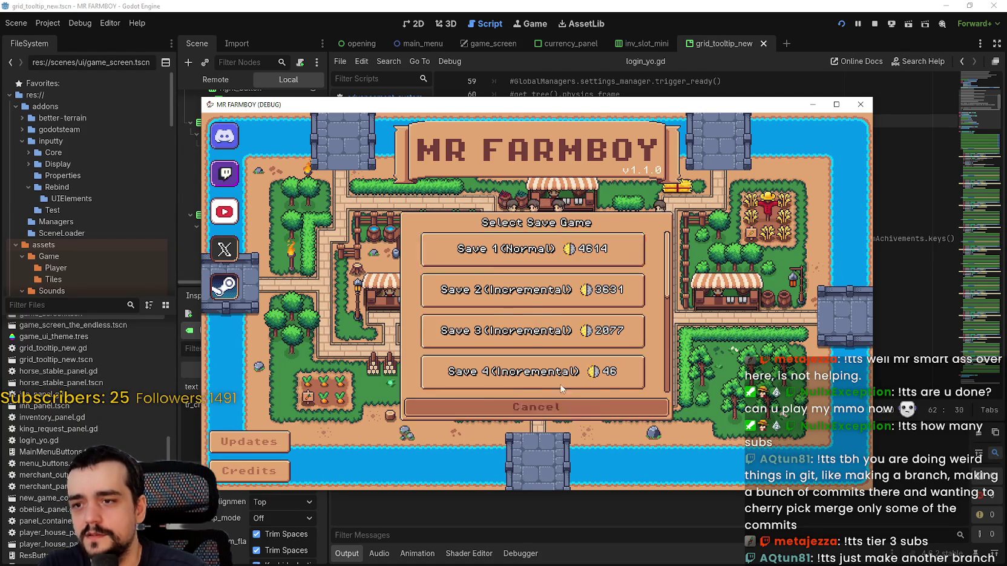
click(536, 407)
click(537, 303)
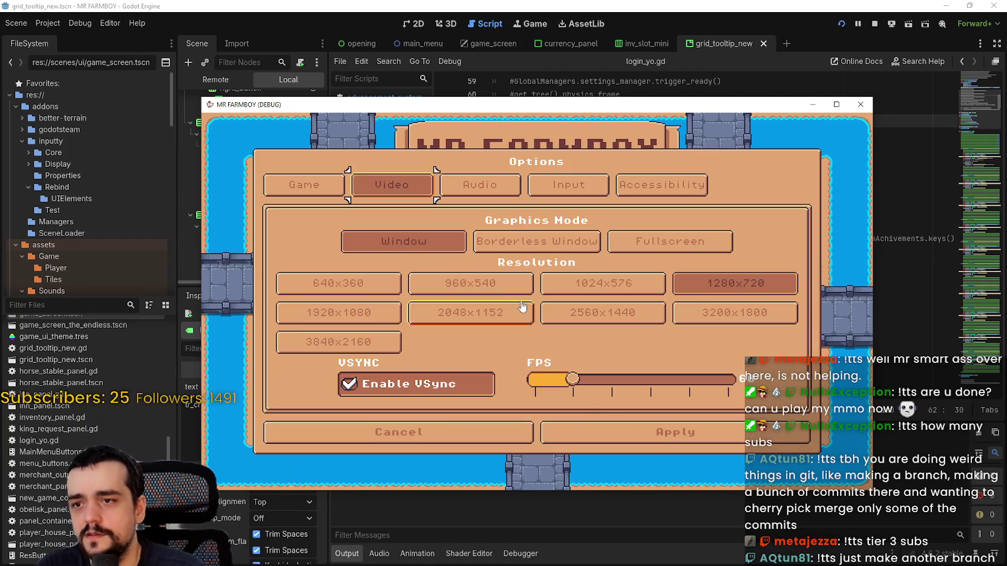
click(469, 434)
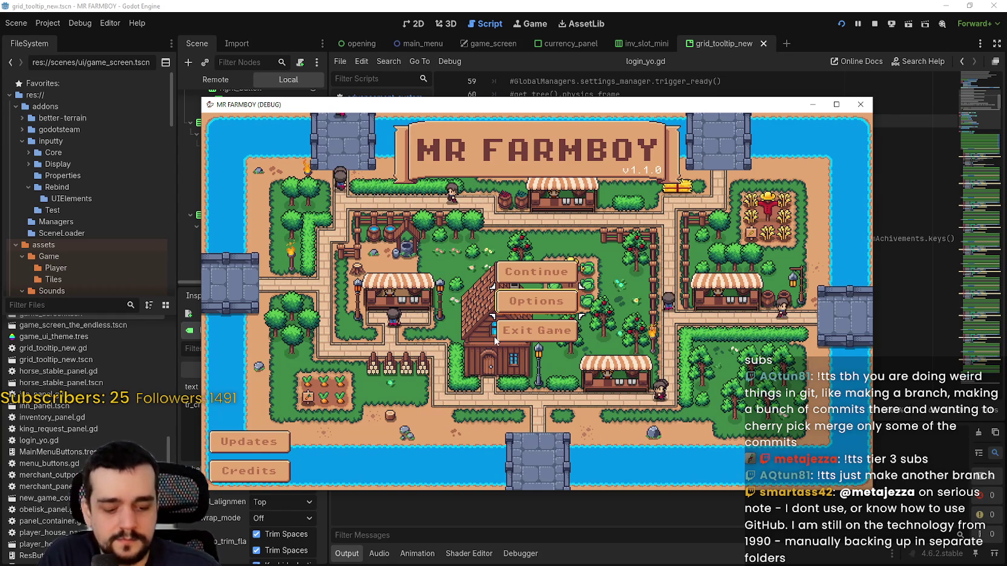
Step: Use the keyboard on the game menu to open and close Options and Updates, then open Credits
key(Up)
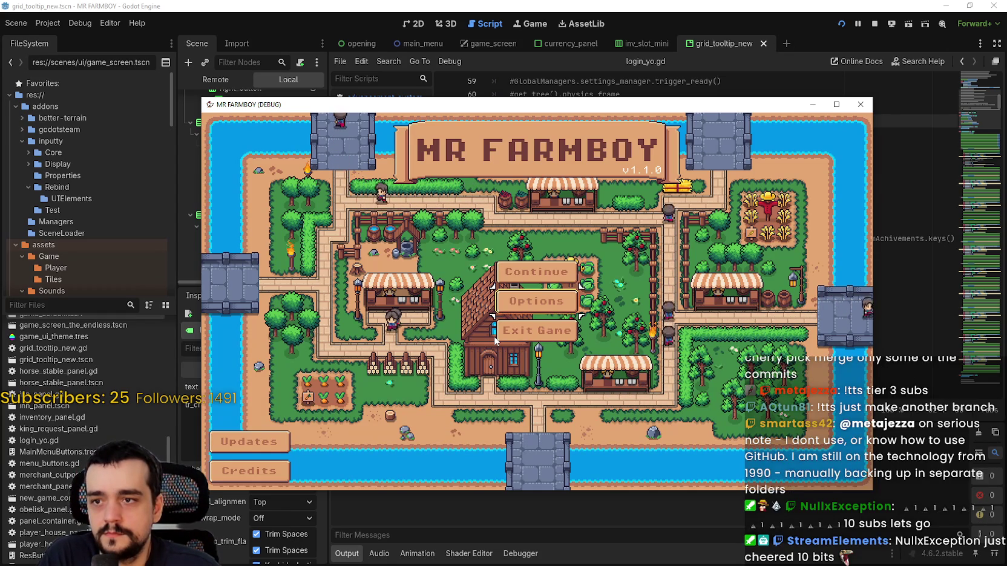
key(Down)
key(Return)
key(Escape)
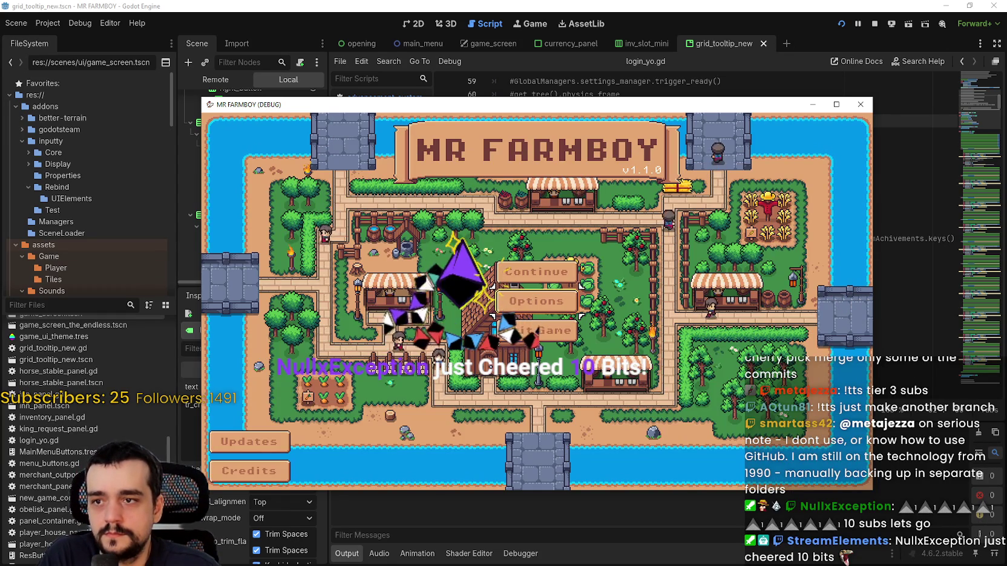
key(Down)
key(Return)
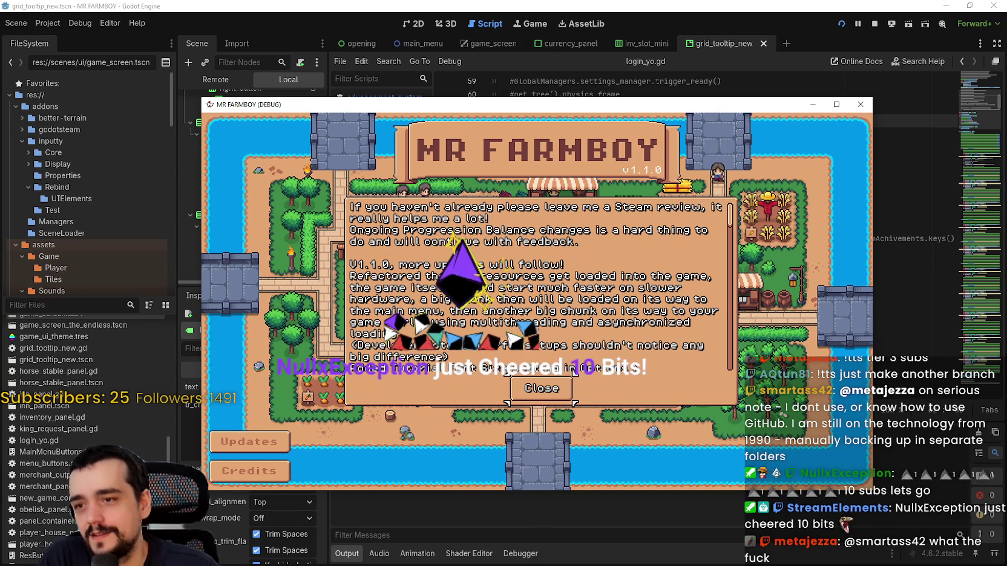
key(Return)
key(Return)
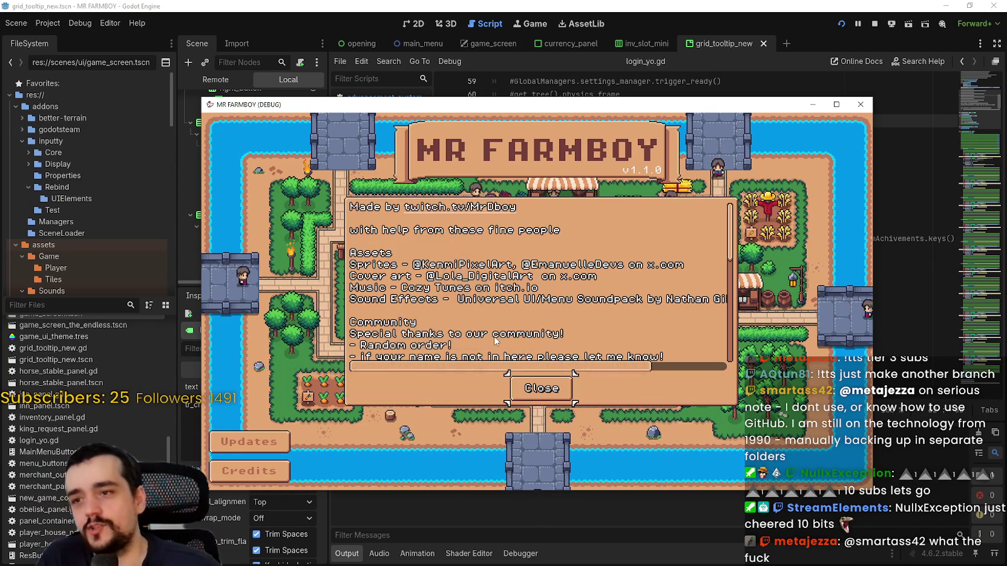
key(Return)
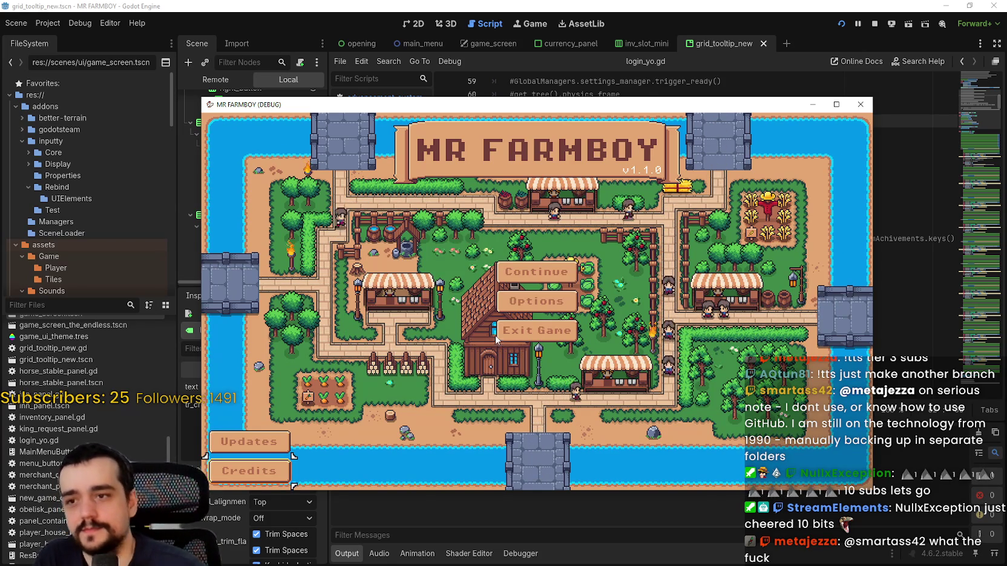
Step: Stop the debug run, look through the Help, Project and Editor menus, and switch to the main_menu scene
click(875, 26)
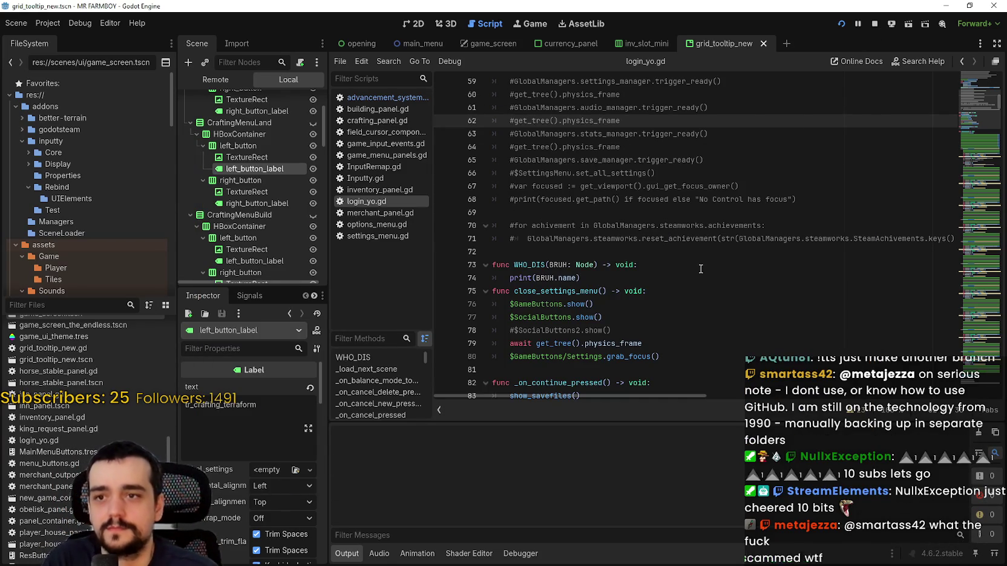
click(111, 22)
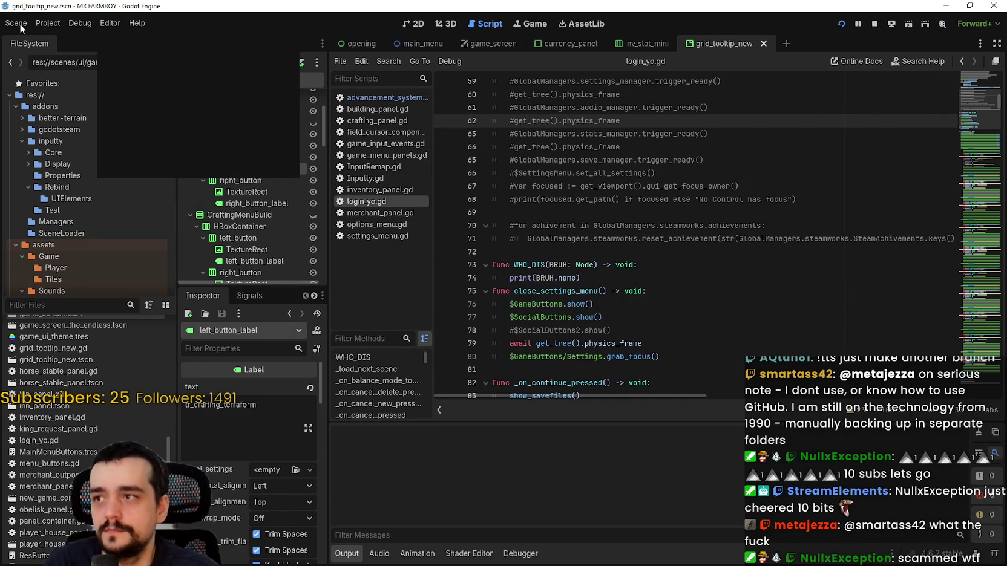
click(152, 18)
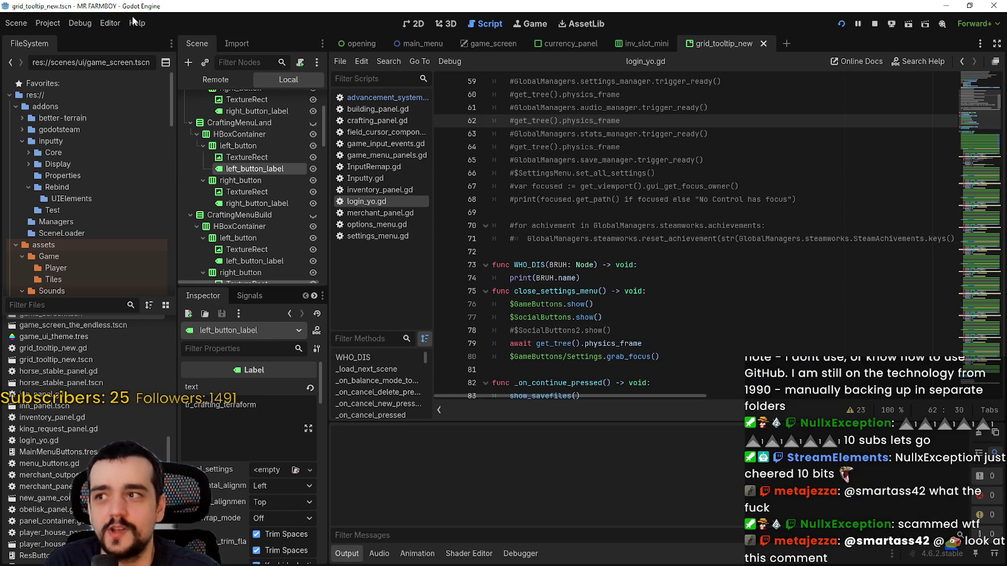
click(46, 23)
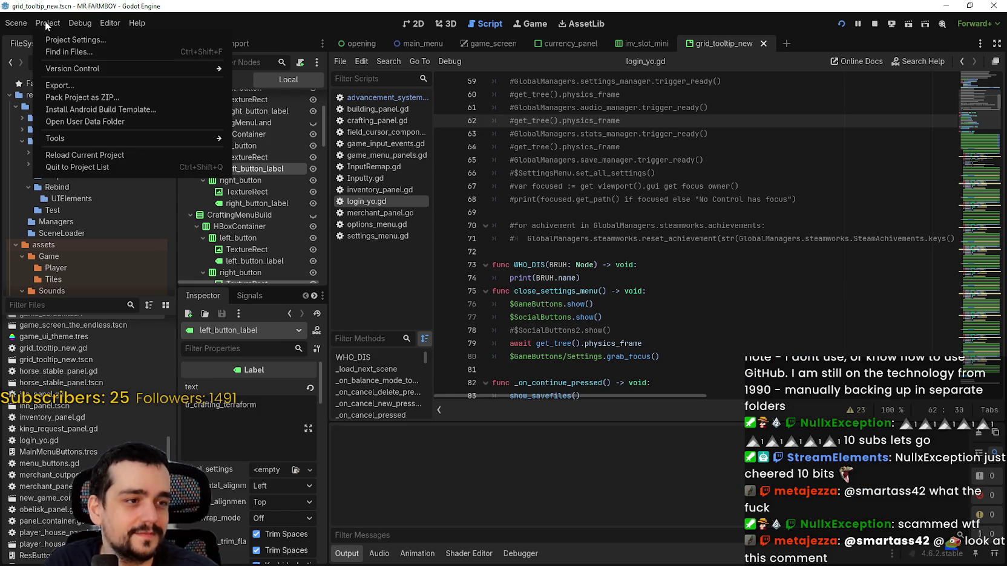
click(115, 23)
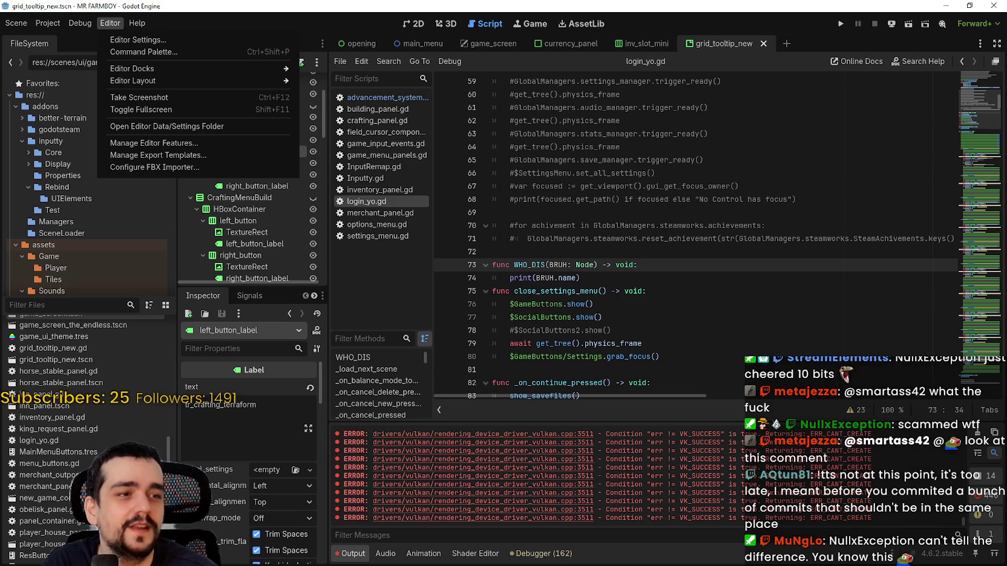
key(Escape)
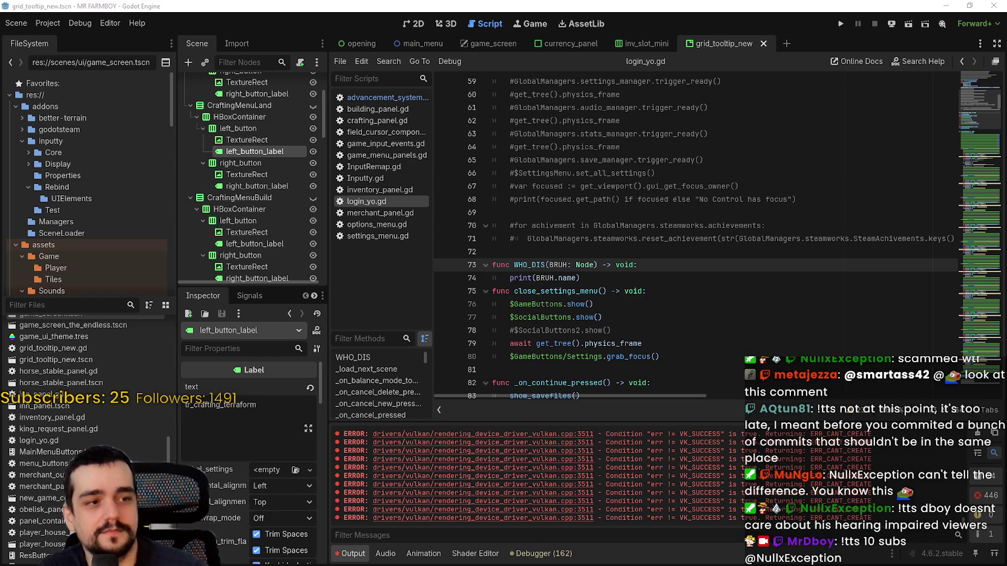
click(613, 293)
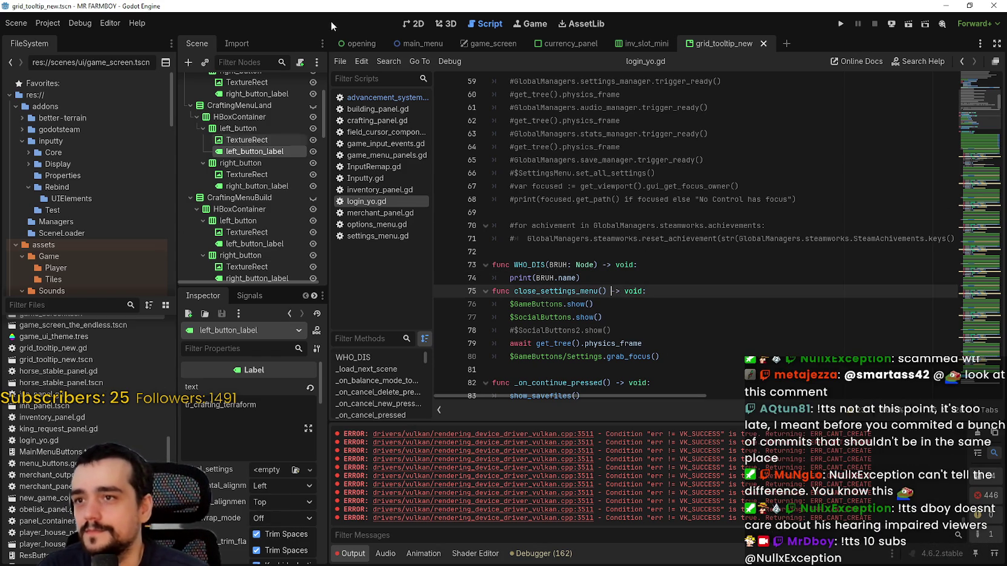
click(417, 48)
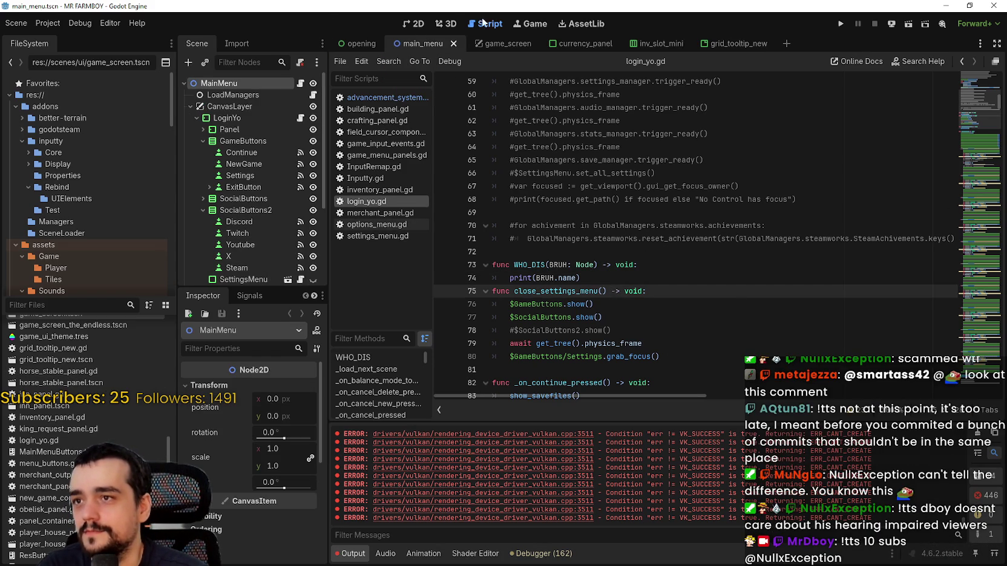
Step: Switch to the 2D view and expand the Credits and ContinueReminder nodes in the scene tree
click(416, 26)
scroll(254, 223, down, 1)
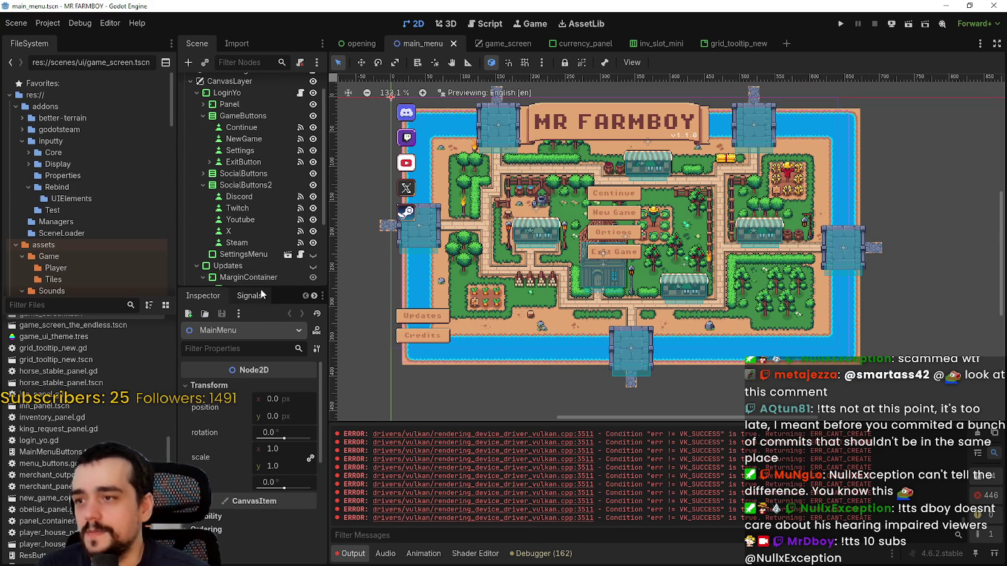
drag(262, 294, 262, 363)
scroll(262, 332, down, 1)
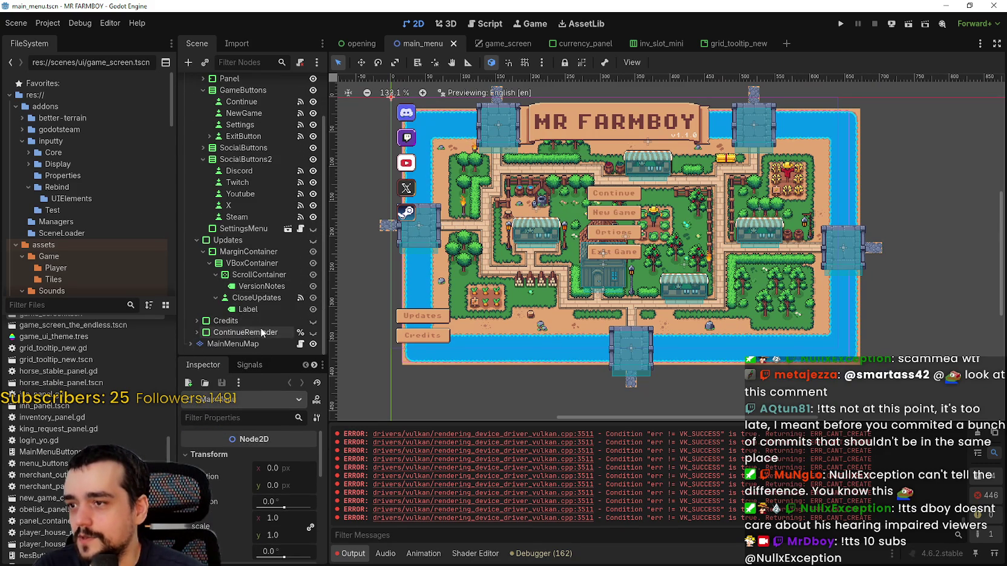
click(196, 321)
scroll(242, 302, down, 3)
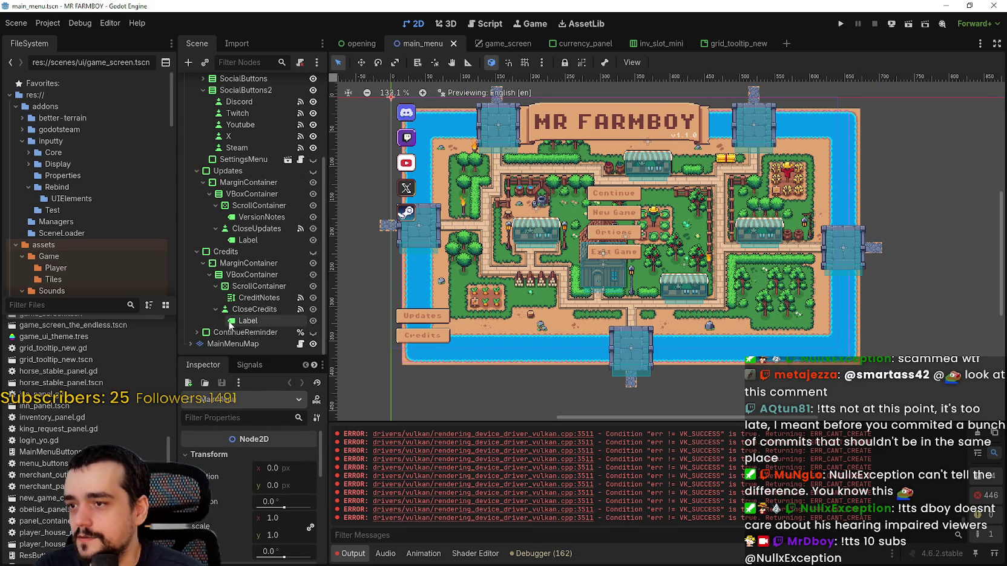
click(242, 254)
click(197, 332)
scroll(232, 300, down, 2)
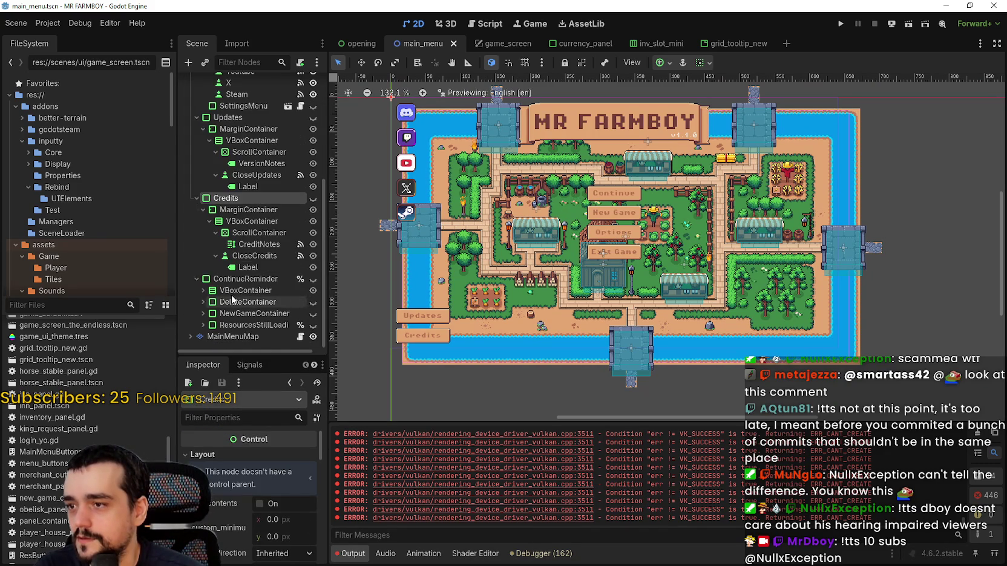
scroll(242, 254, up, 4)
Step: Check the Updates node's script path via Attach Script, cancel, and filter FileSystem for 'upda'
click(245, 206)
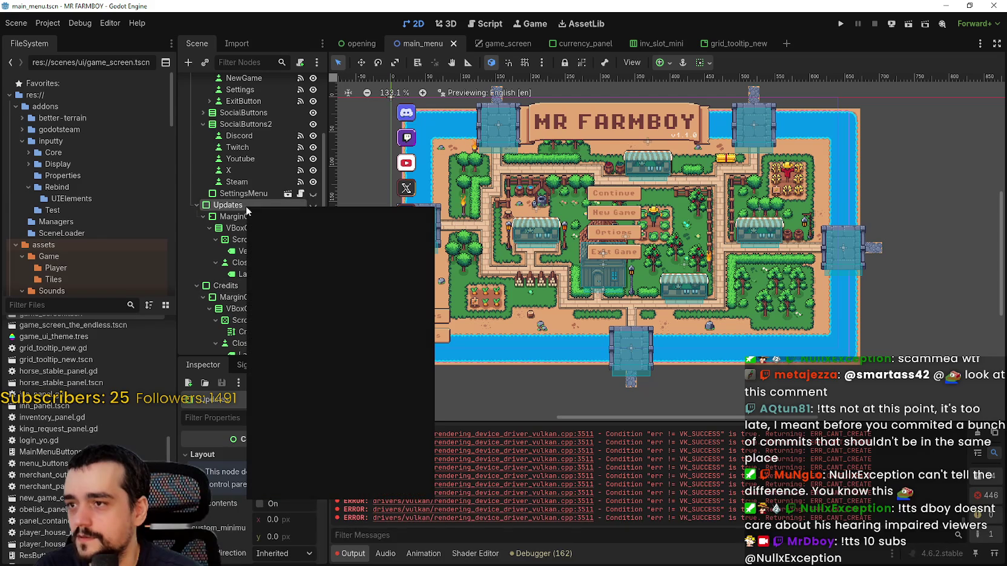
click(305, 306)
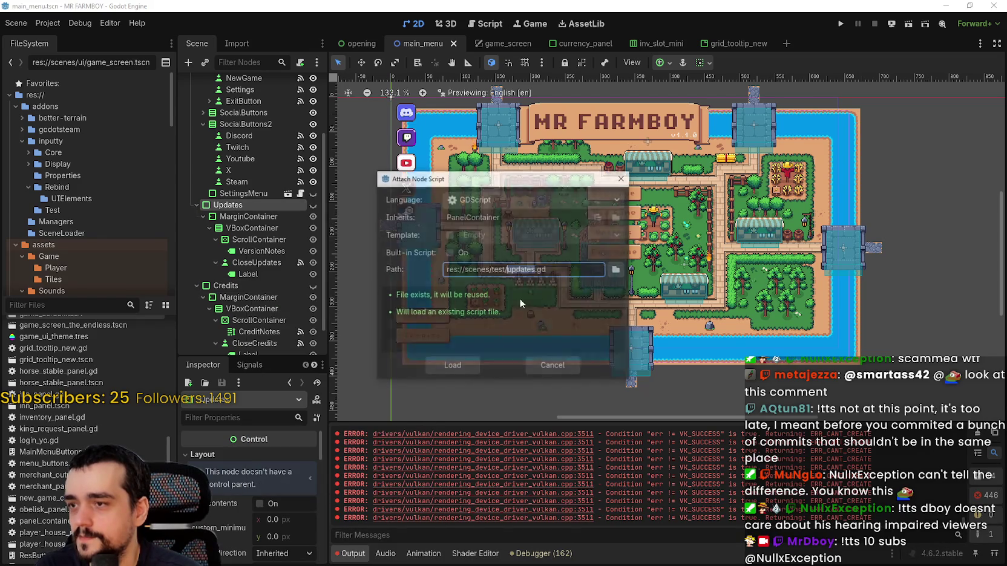
key(Escape)
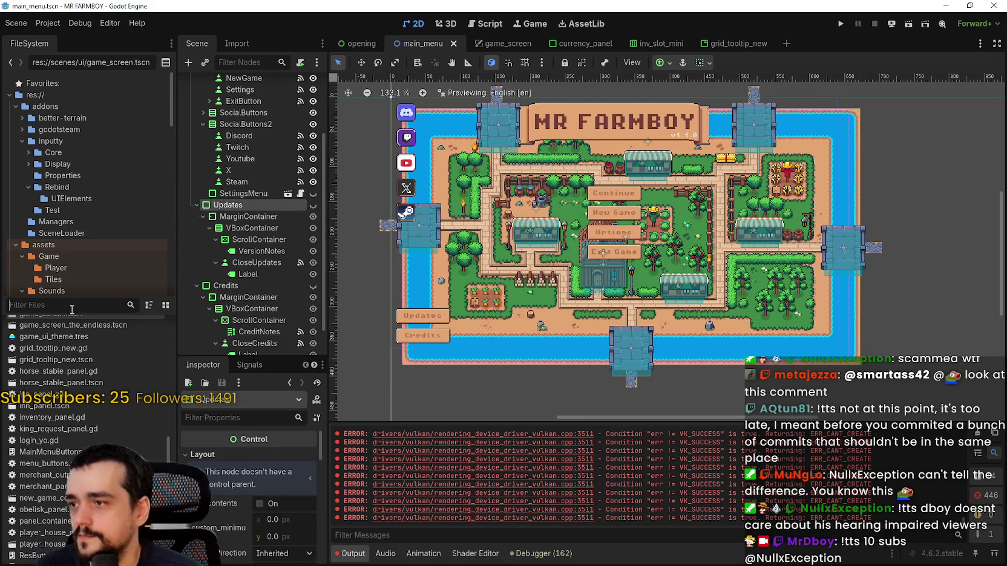
text(up)
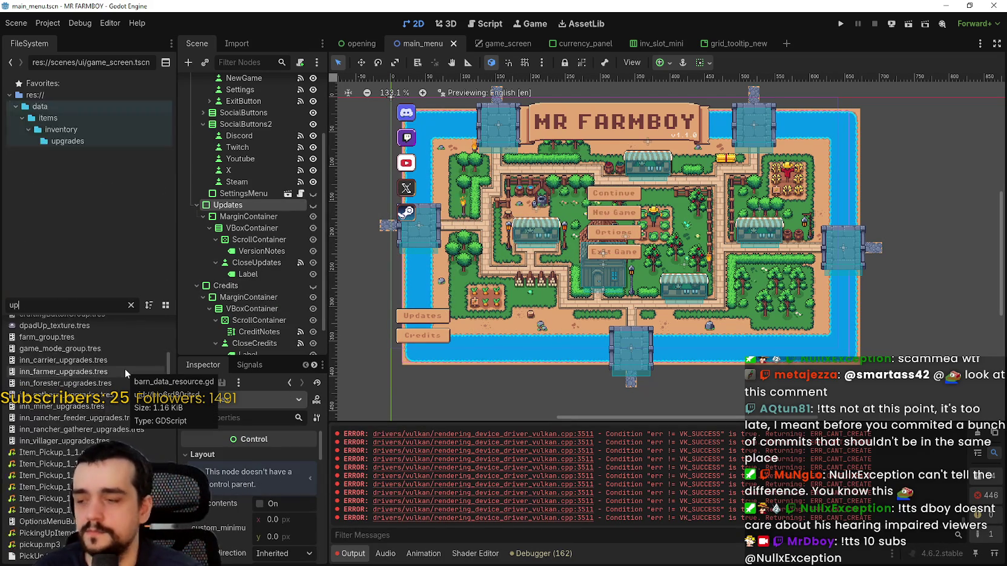
text(da)
Step: Open updates.gd to review line 8, then select the ScrollContainer under Updates
double_click(49, 326)
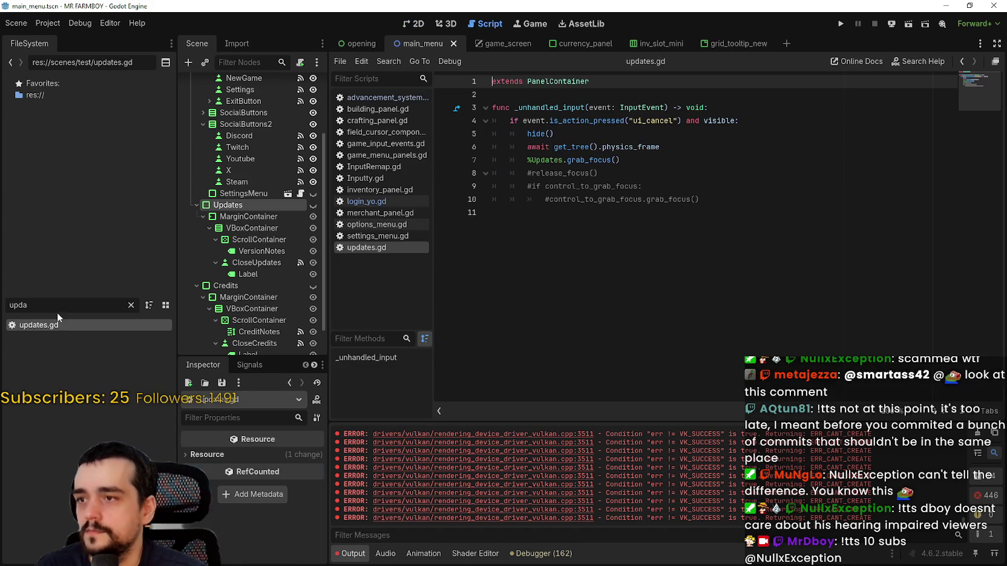
click(722, 179)
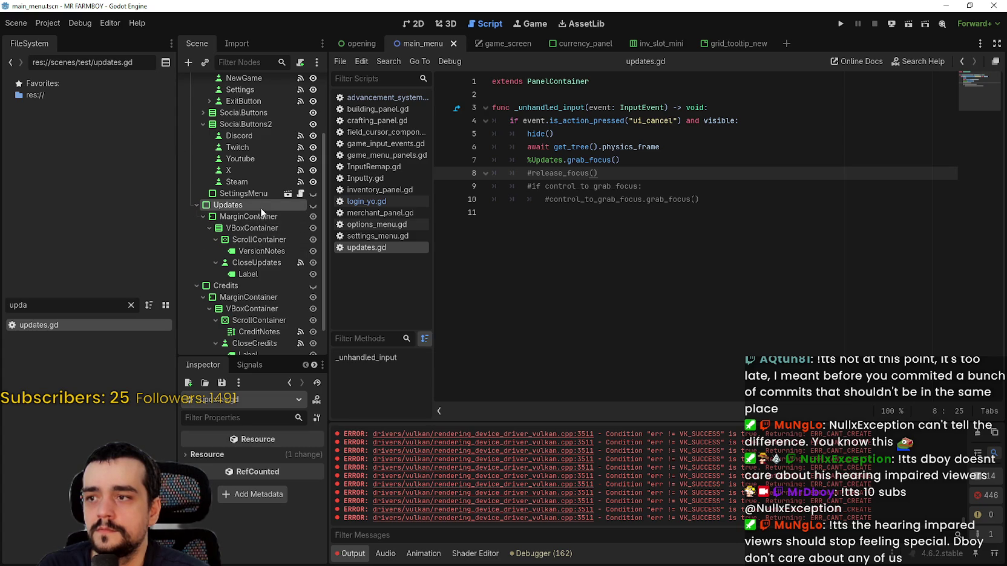
click(265, 242)
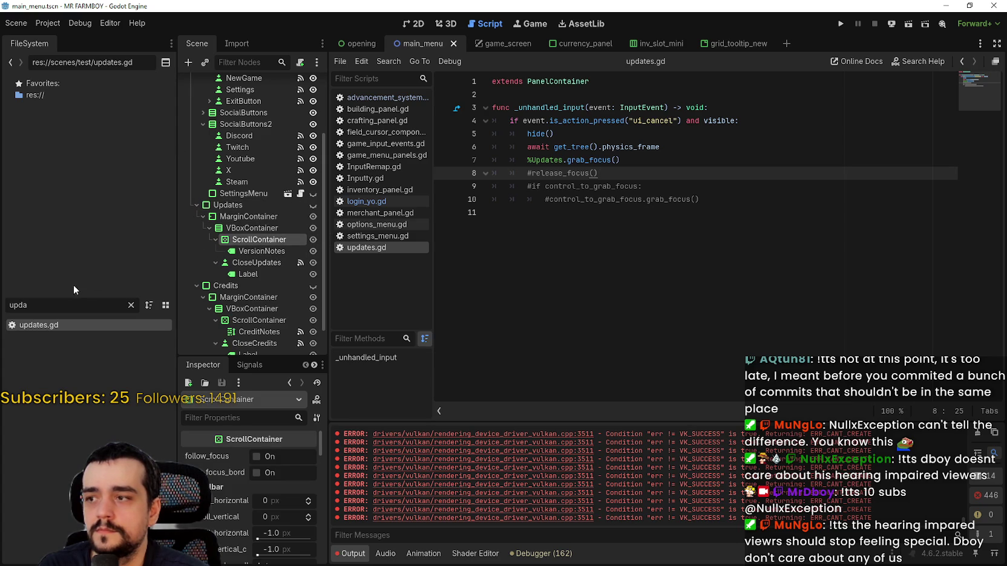
Step: Filter FileSystem for 'scrol' and open scroll_container.gd in the Script editor
key(BackSpace)
key(BackSpace)
key(BackSpace)
text(scrol)
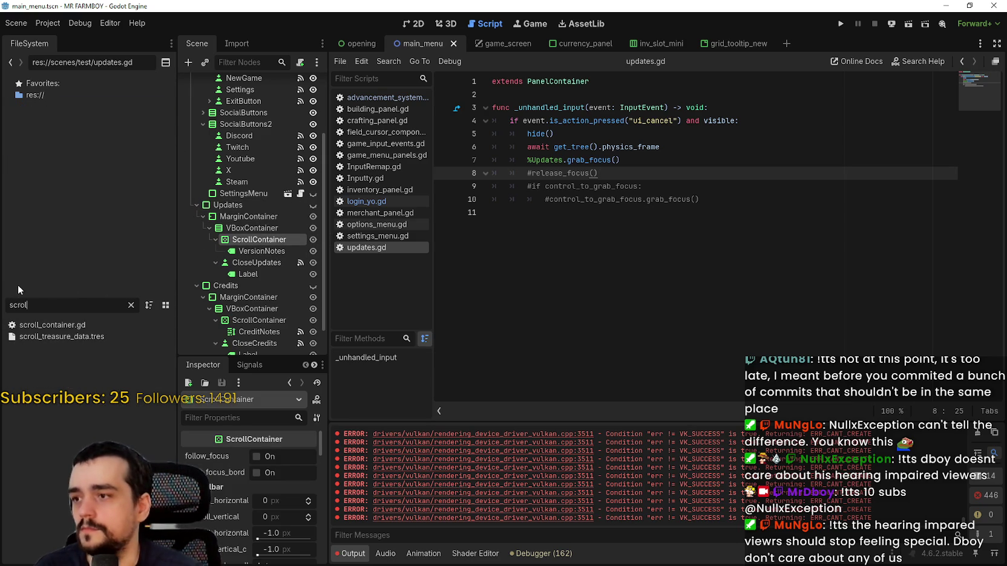
double_click(68, 326)
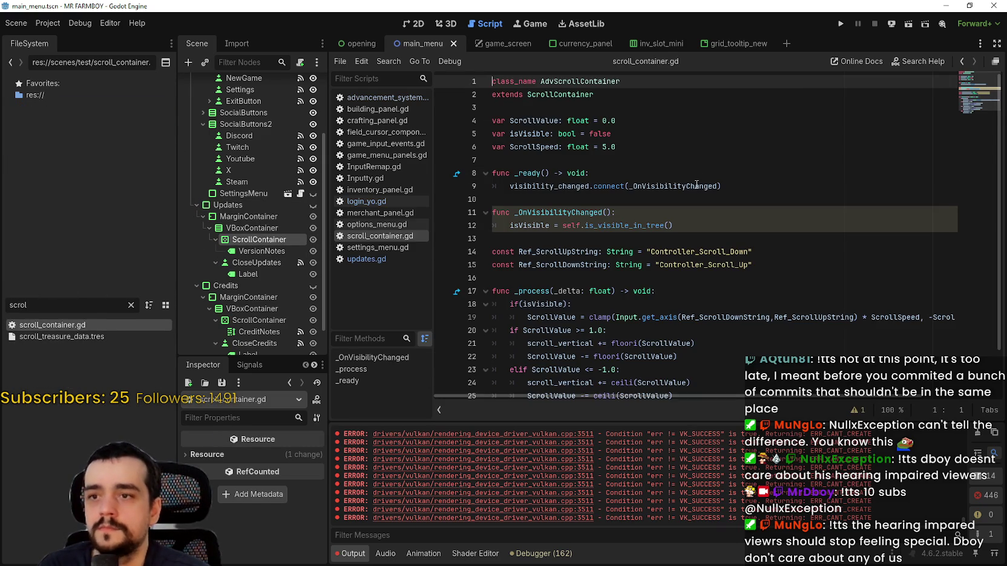
scroll(696, 185, down, 2)
click(688, 186)
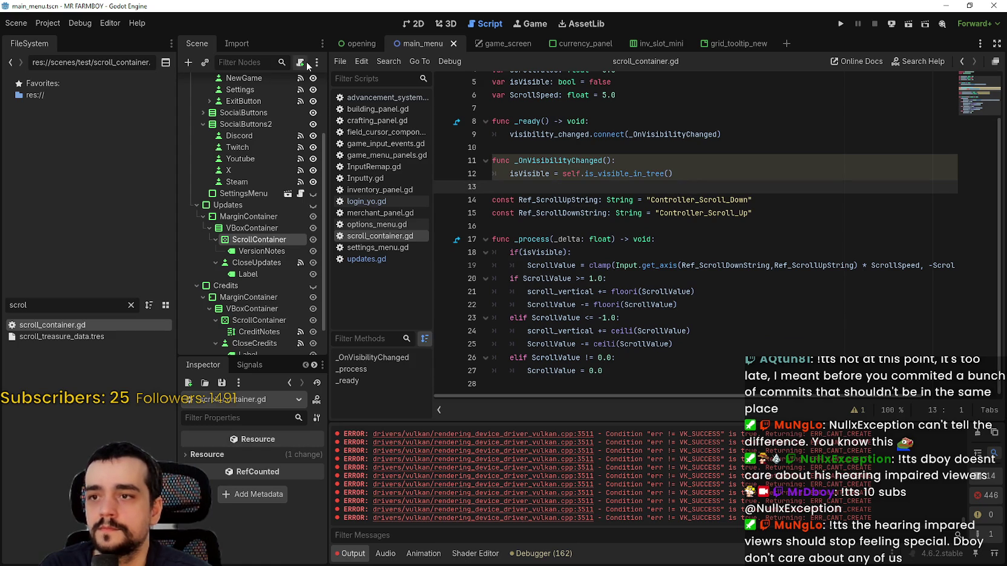
Step: Review the Input Map in Project Settings, then close the dialog
click(47, 23)
click(66, 38)
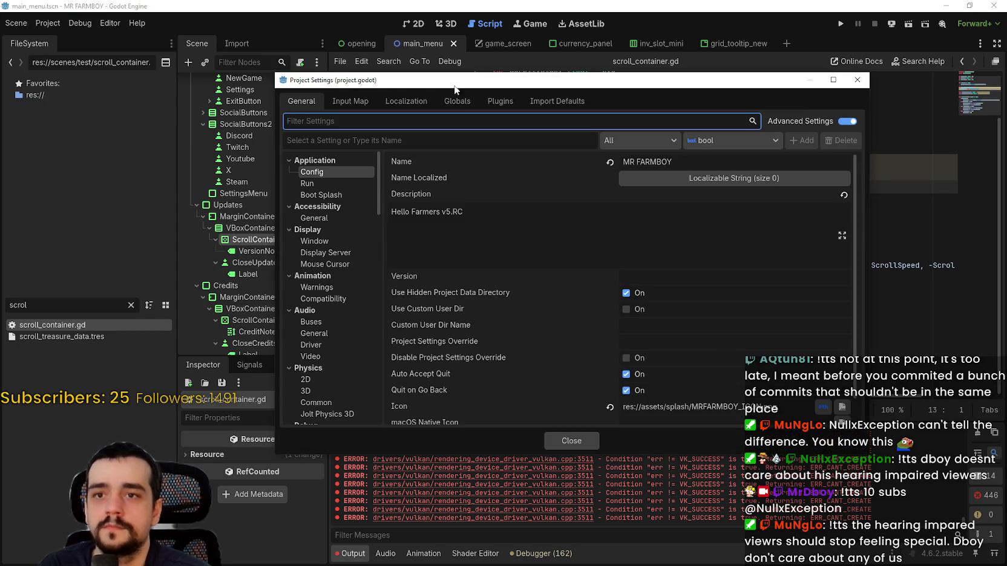
click(350, 101)
scroll(860, 172, down, 5)
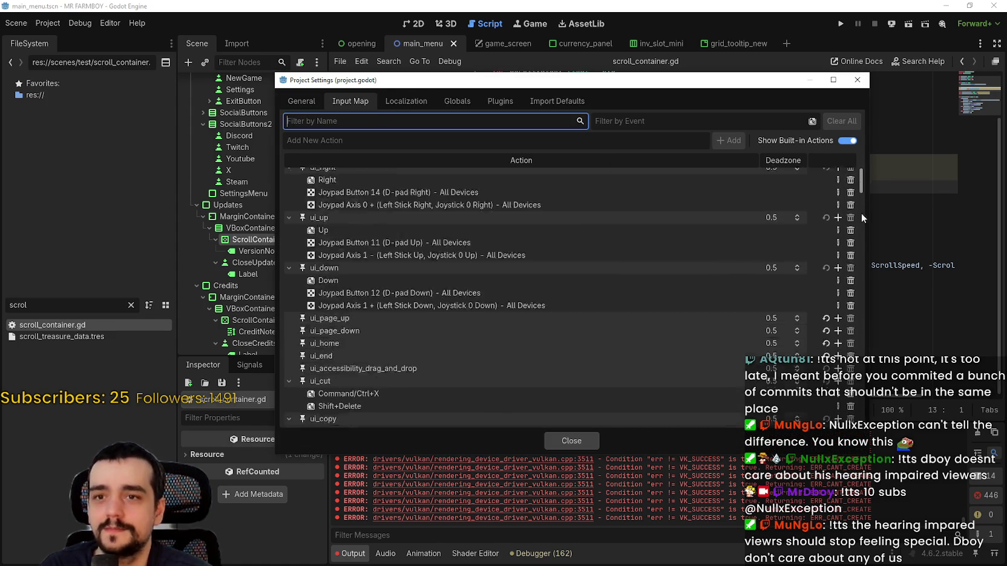
drag(861, 218, 873, 452)
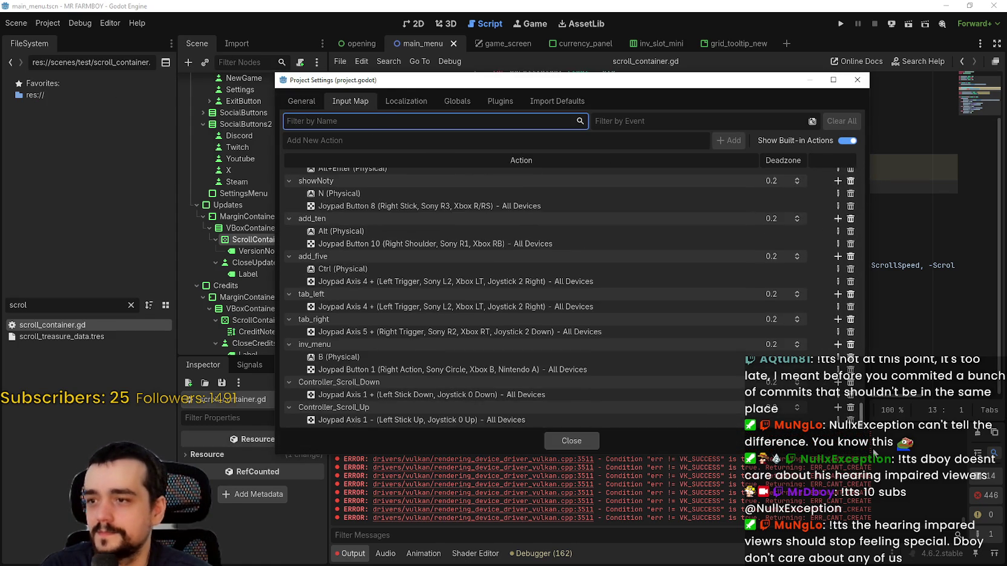
click(564, 441)
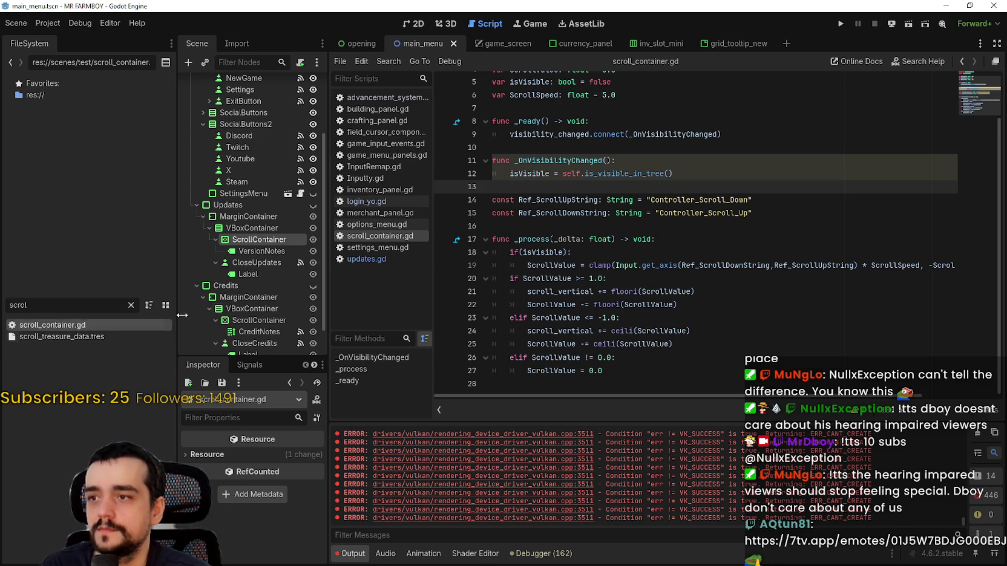
Step: Set scroll_container.gd as the script of the Updates and Credits ScrollContainers and save the scene
click(252, 241)
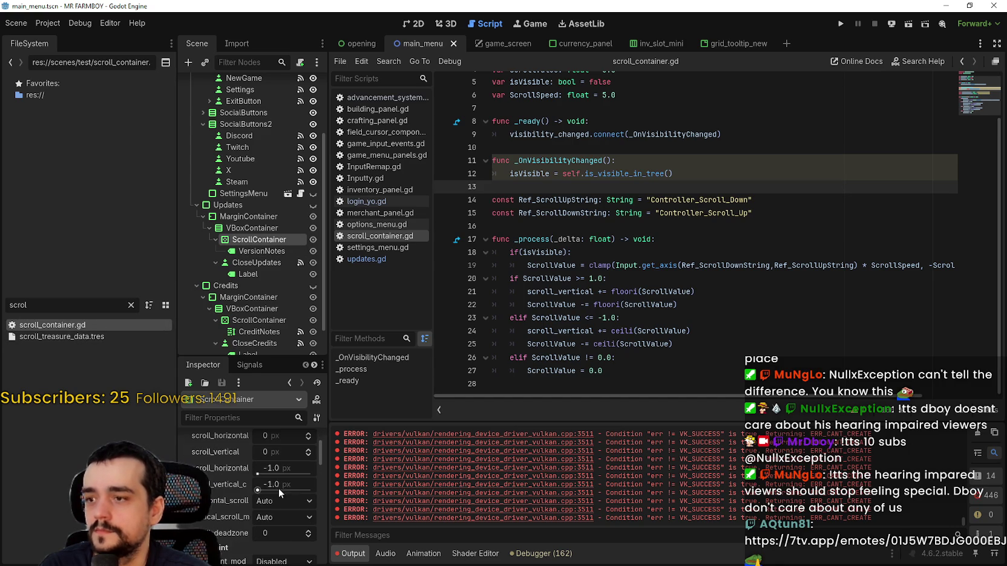
drag(319, 458, 320, 547)
mouse_move(52, 325)
mouse_down()
mouse_move(321, 532)
mouse_move(277, 531)
mouse_up()
scroll(248, 302, down, 2)
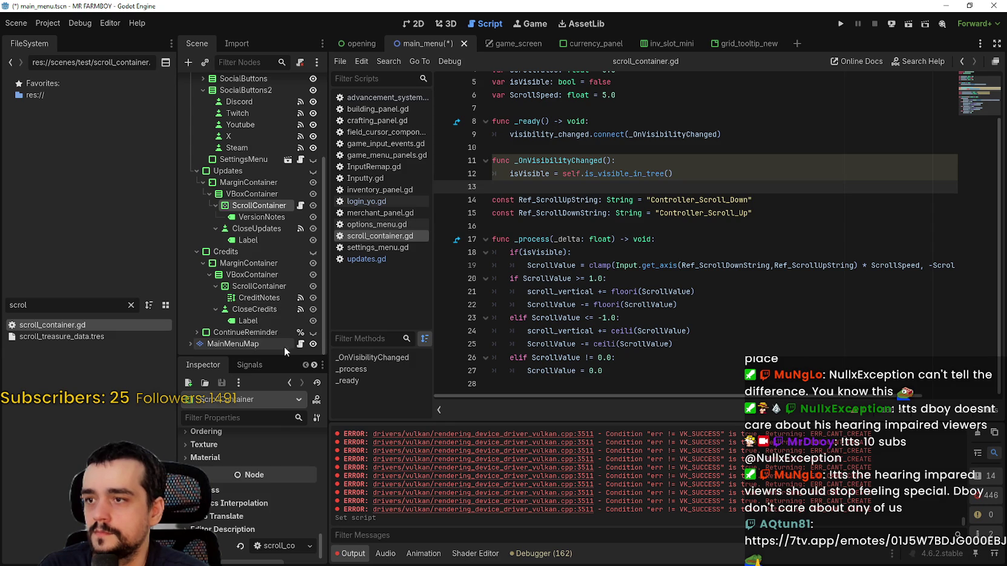
click(259, 286)
scroll(283, 534, down, 3)
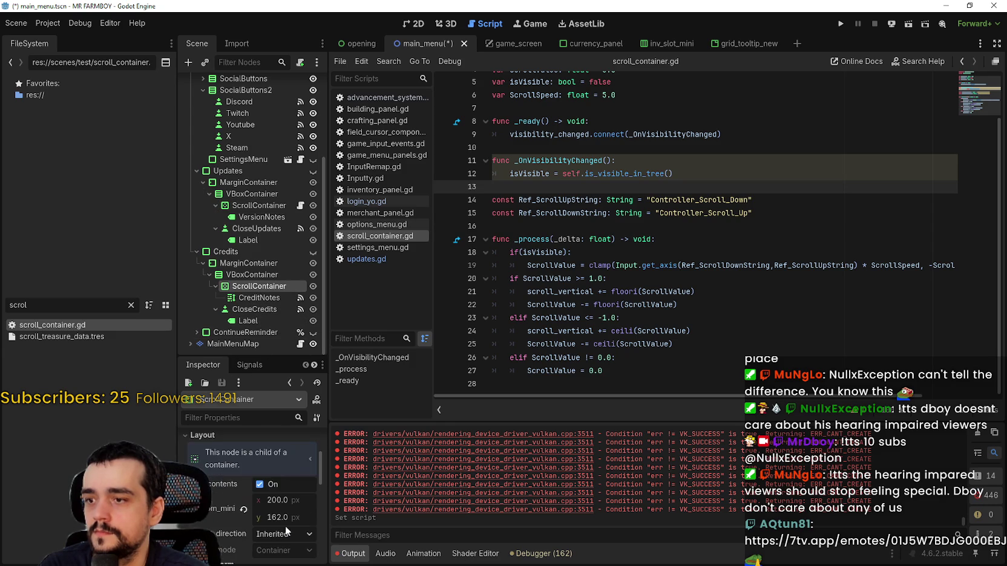
drag(320, 470, 324, 520)
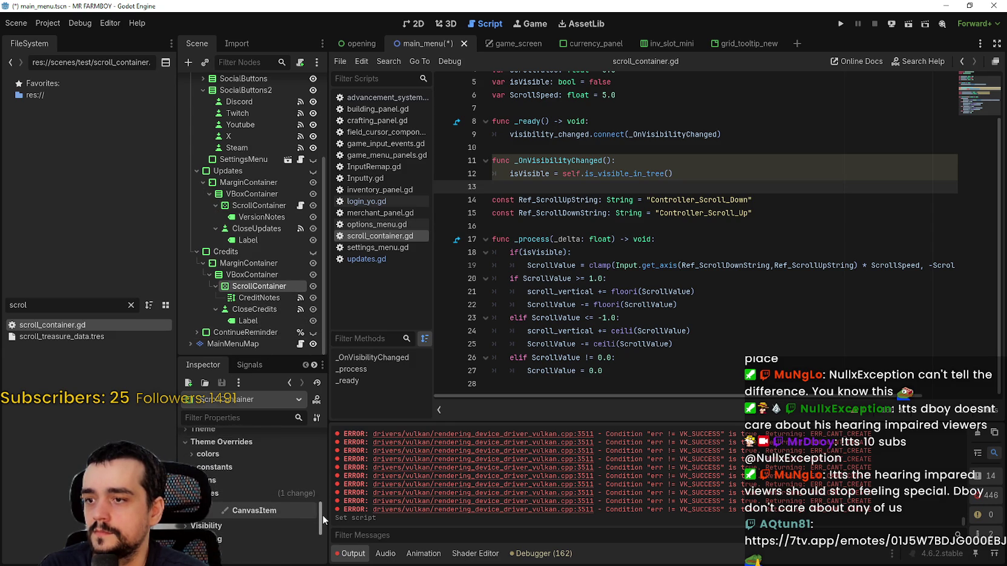
scroll(236, 521, down, 5)
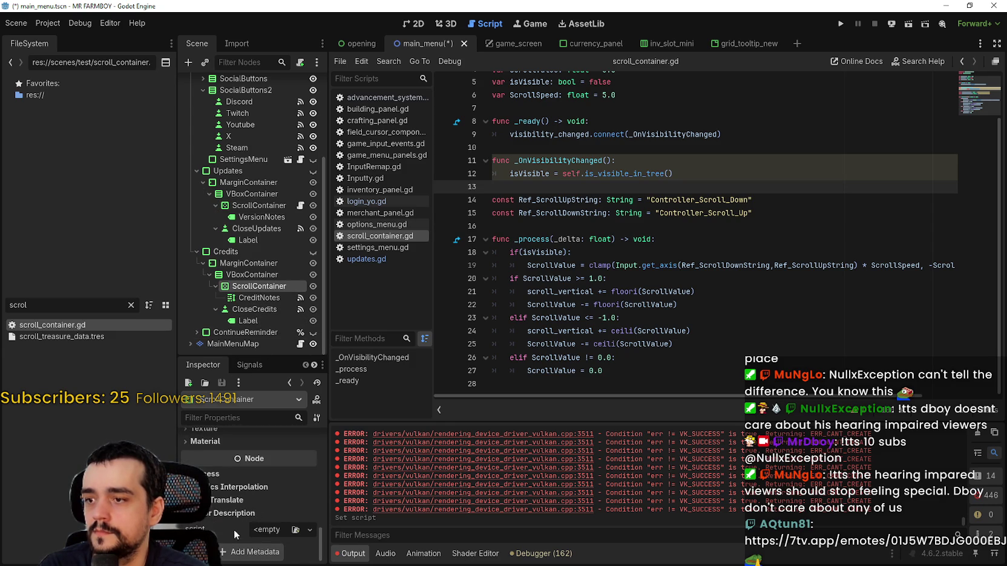
mouse_move(7, 326)
mouse_down()
mouse_move(285, 554)
mouse_move(315, 542)
mouse_move(268, 528)
mouse_up()
key(ctrl+s)
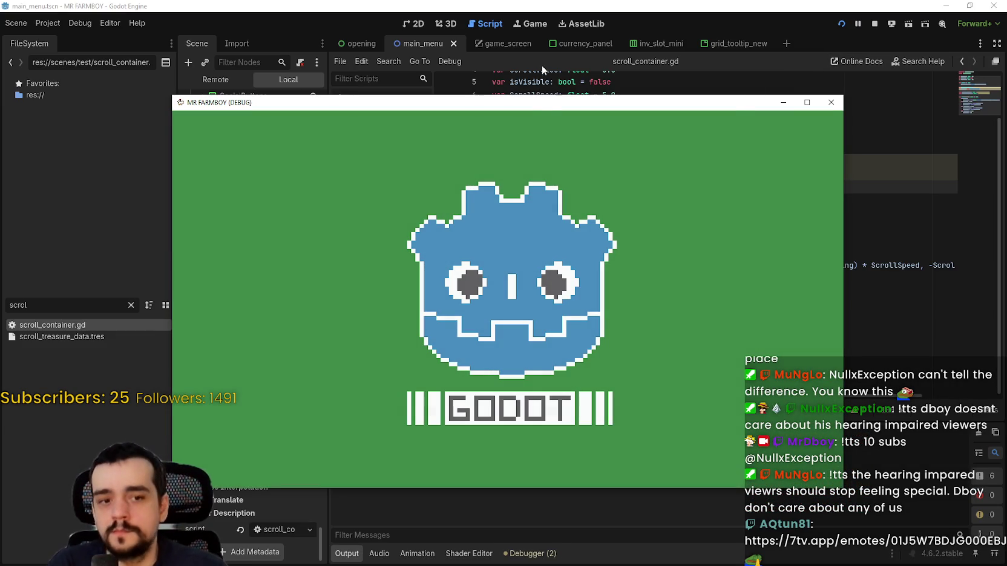
Step: Move the game window aside, choose Exit Game from the menu, and run the project again
drag(545, 107, 590, 64)
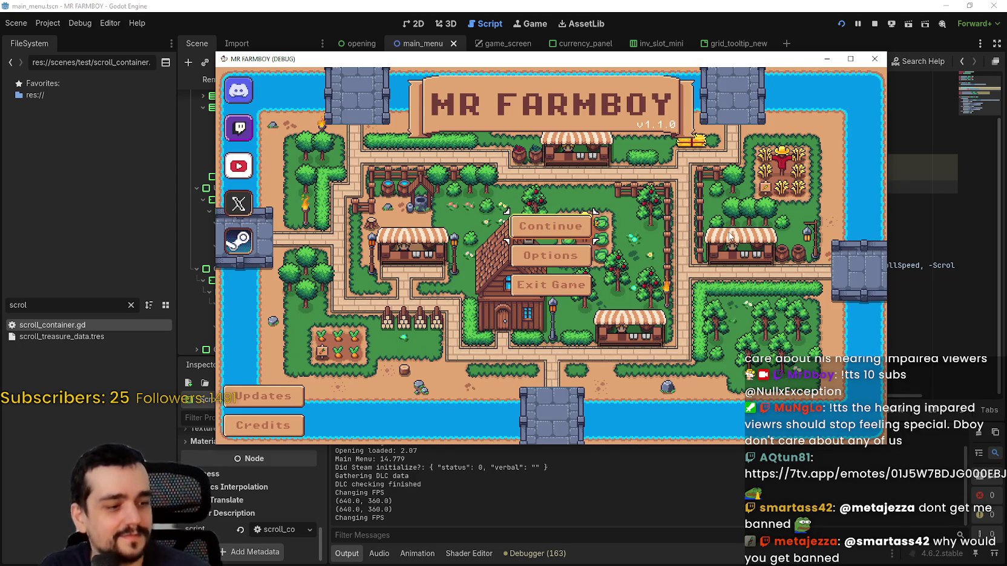
key(Down)
key(Down)
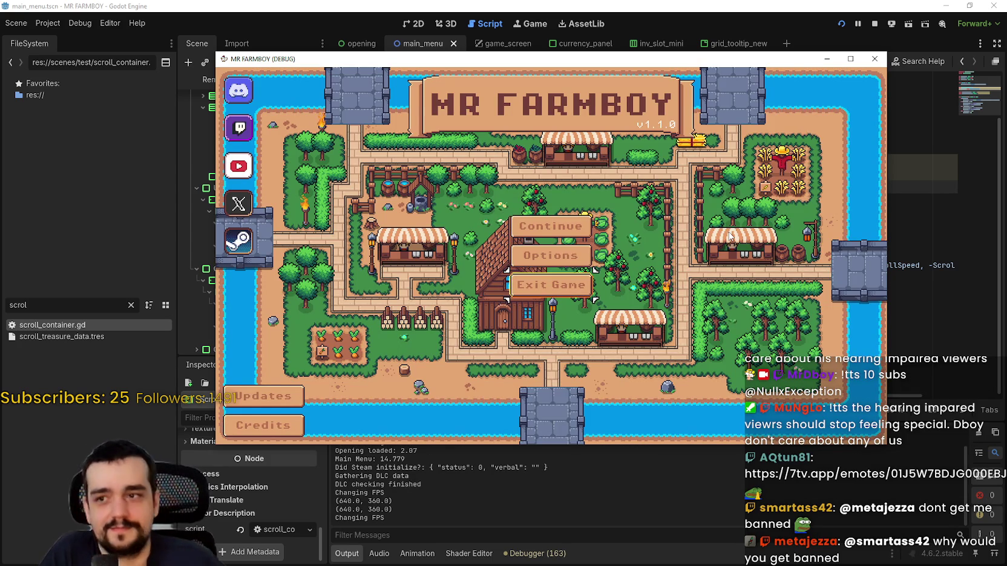
key(Return)
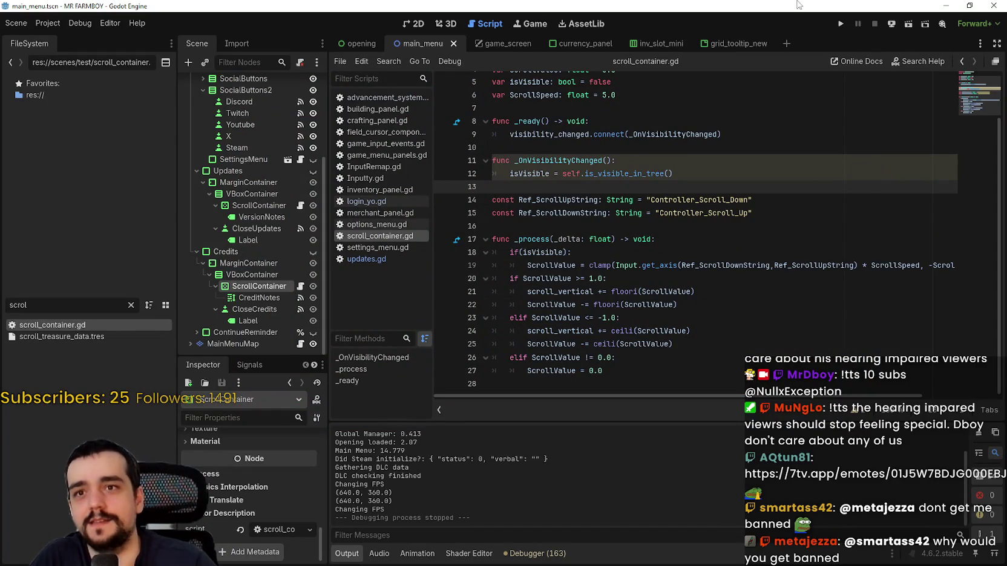
click(839, 28)
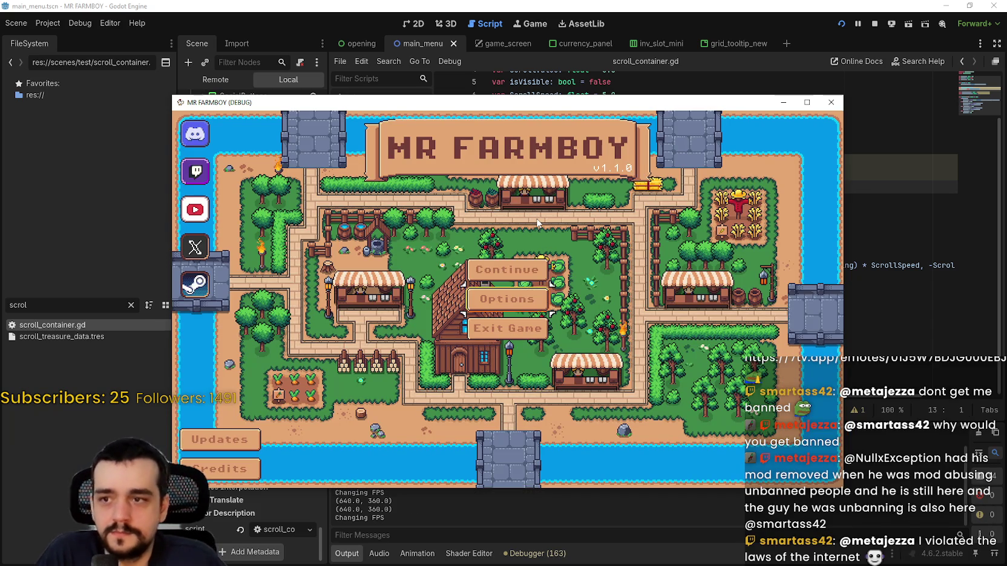
Step: Open Options, step through the Audio and Game pages, open and close Languages, then exit Options
key(Return)
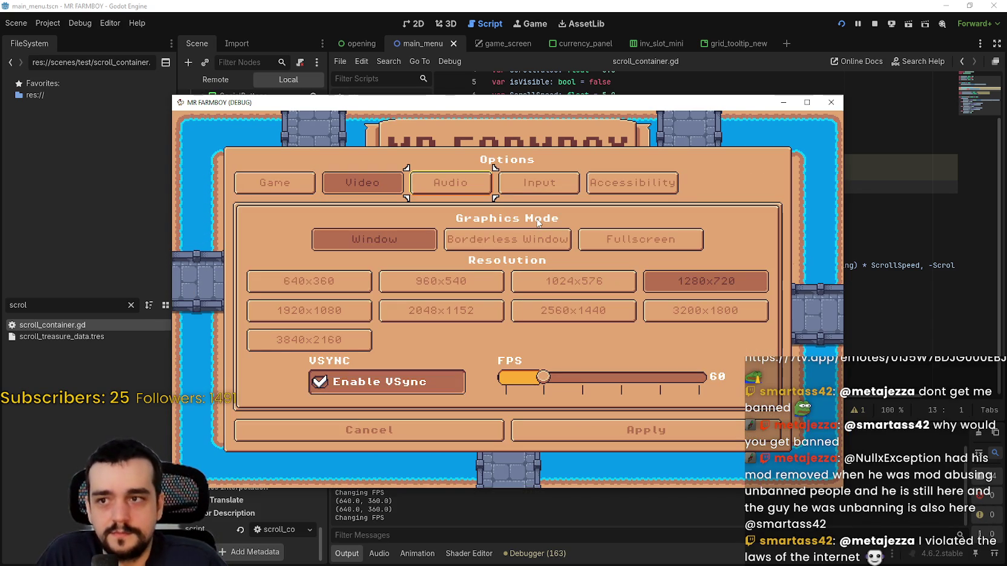
key(Right)
key(Right)
key(Left)
key(Left)
key(Return)
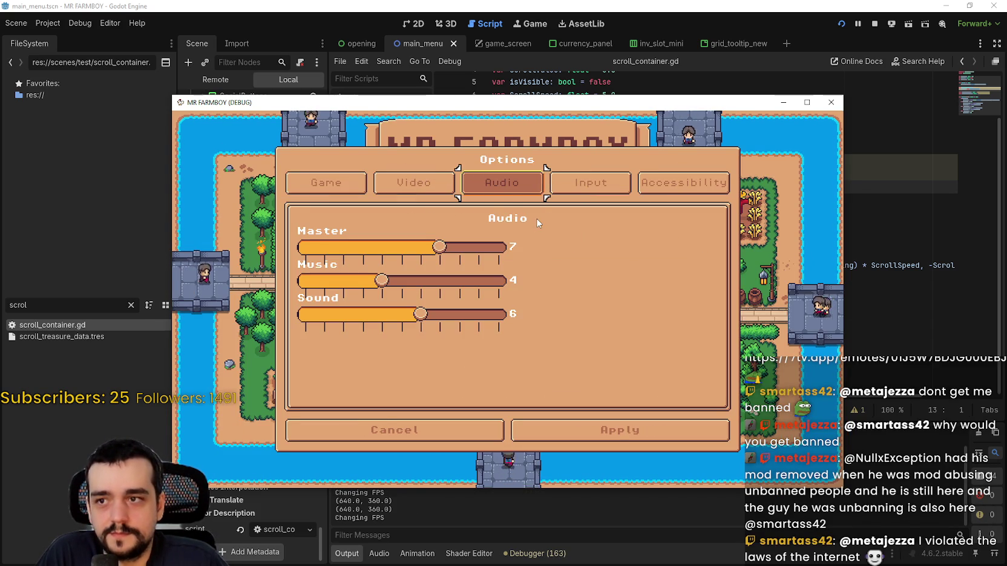
key(Left)
key(Left)
key(Return)
key(Down)
key(Return)
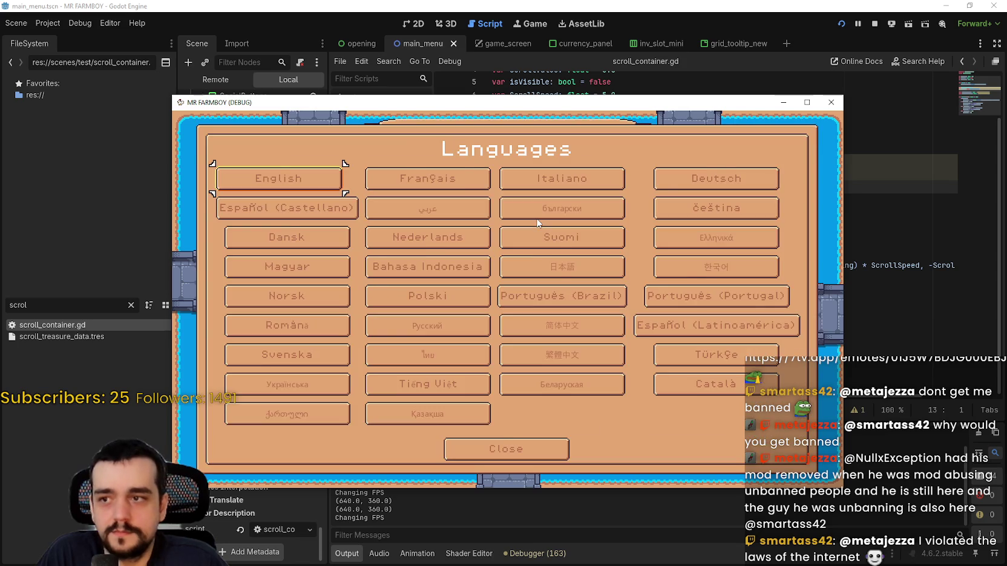
key(Escape)
key(Up)
key(Right)
key(Return)
key(Escape)
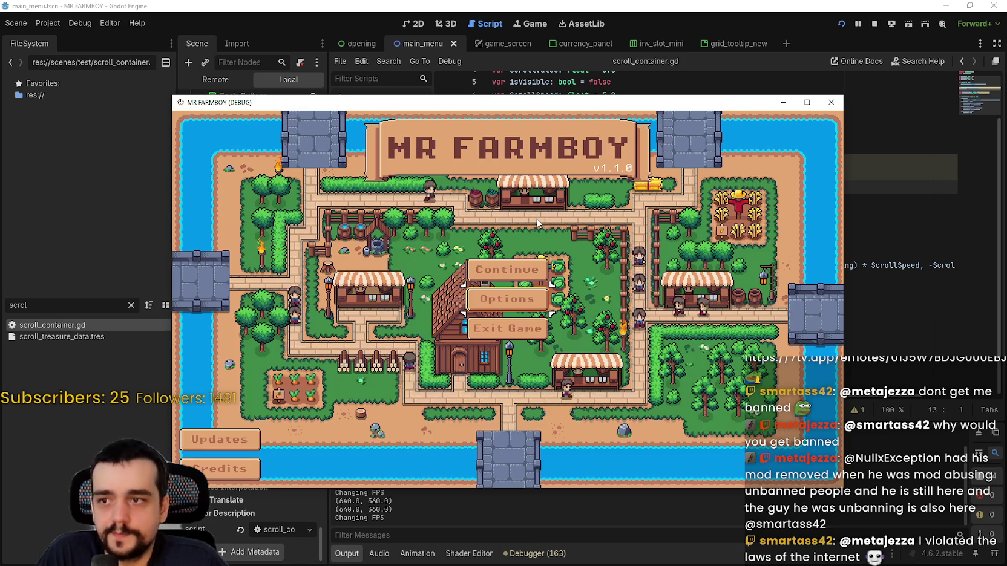
Step: Reopen Options on the Audio page, focus the Master volume slider, and close it
key(Return)
key(Right)
key(Return)
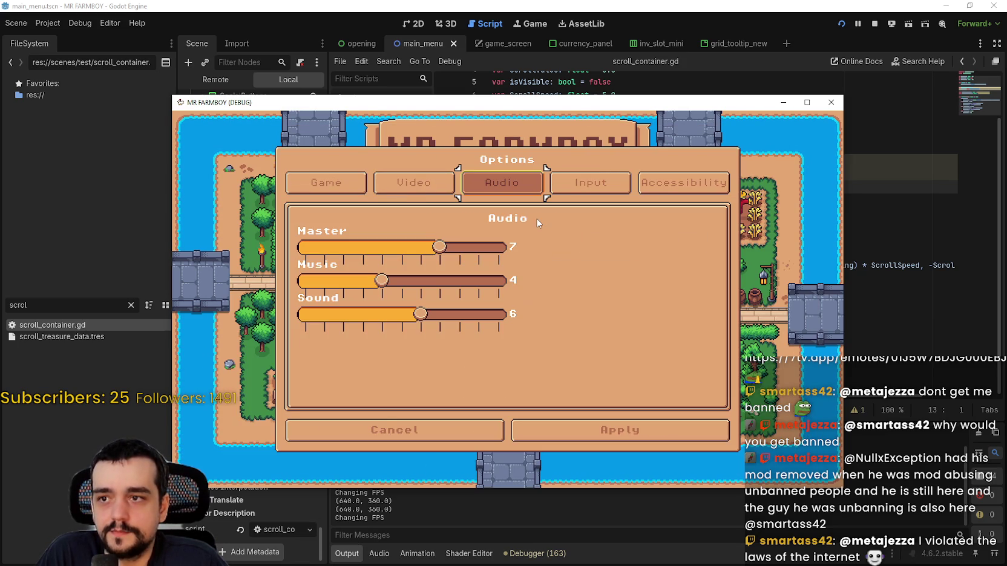
key(Down)
key(Escape)
Step: Browse the Input and Accessibility pages to Change Keybinds, close Options, and open the Updates changelog
key(Return)
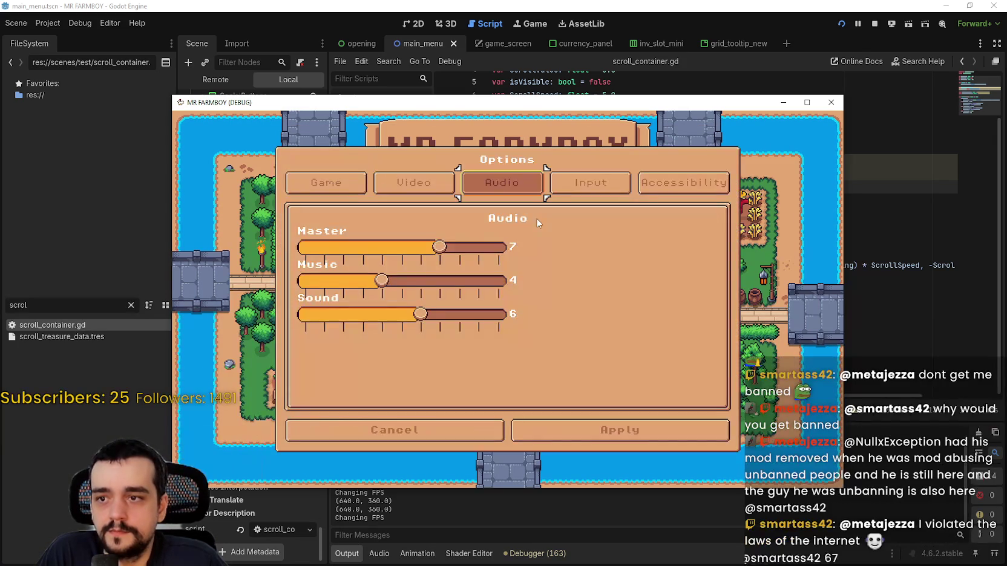
key(Right)
key(Return)
key(Down)
key(Up)
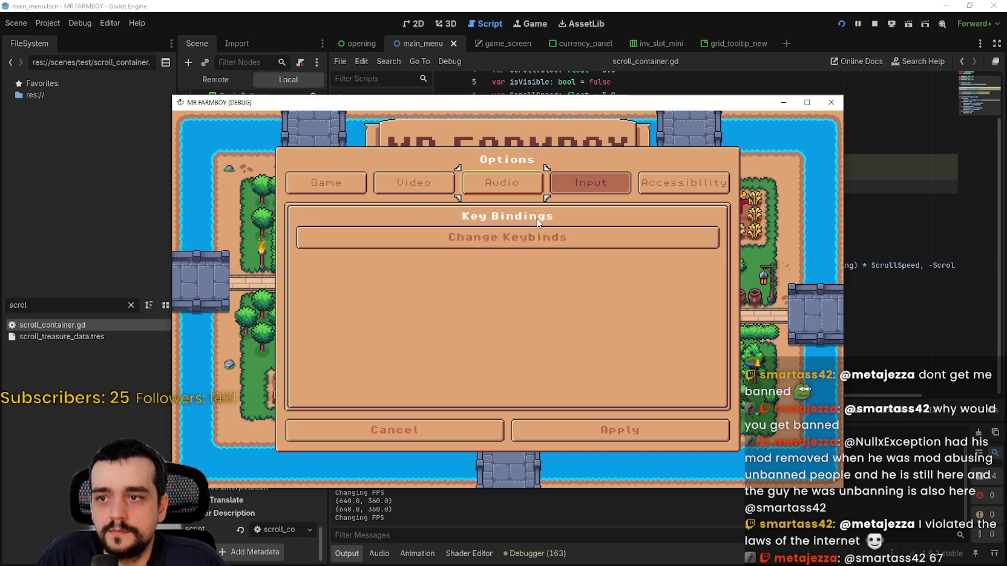
key(Right)
key(Right)
key(Return)
key(Left)
key(Return)
key(Down)
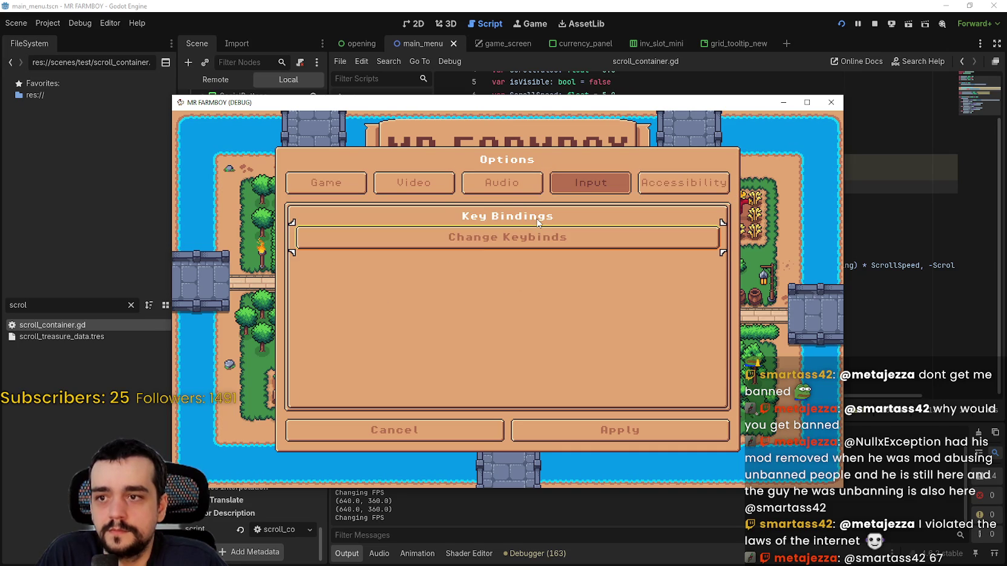
key(Escape)
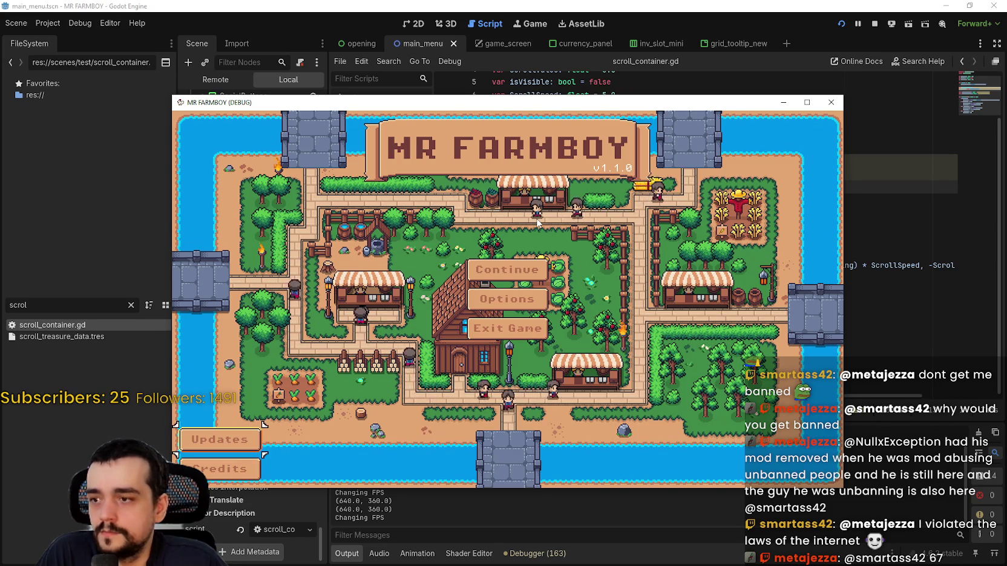
key(Return)
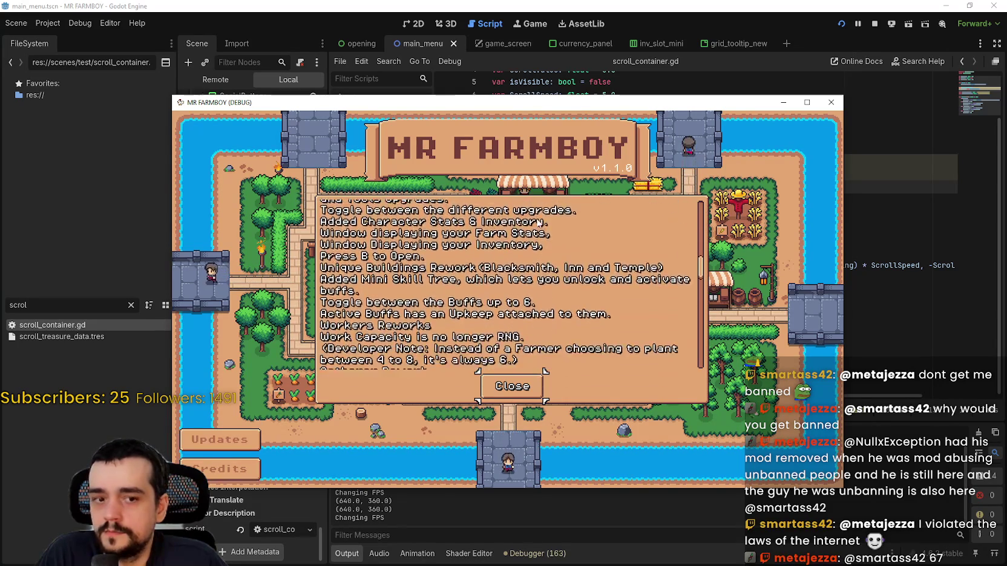
Step: Scroll through the Updates changelog and close it
scroll(538, 223, down, 5)
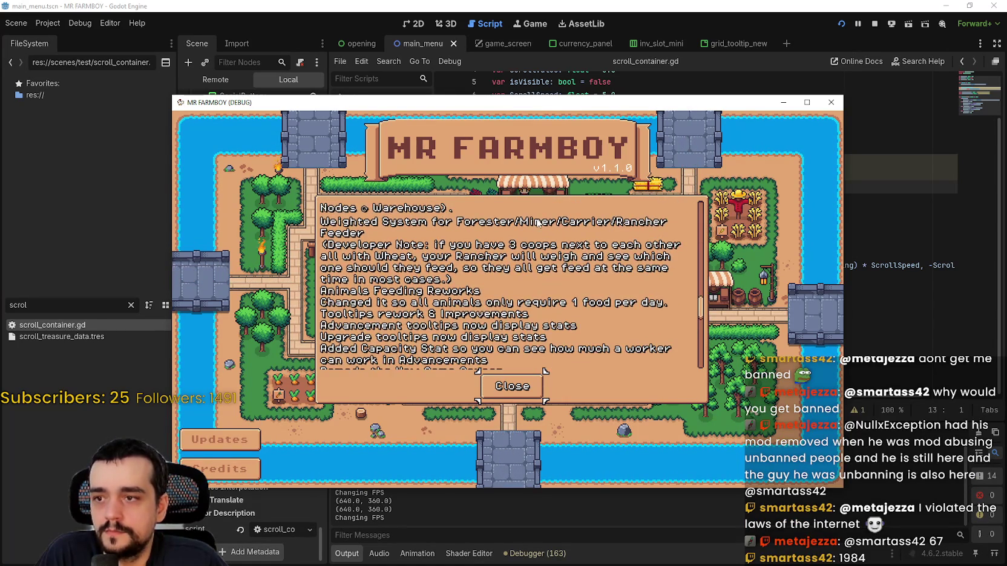
scroll(537, 223, down, 3)
scroll(537, 223, down, 3)
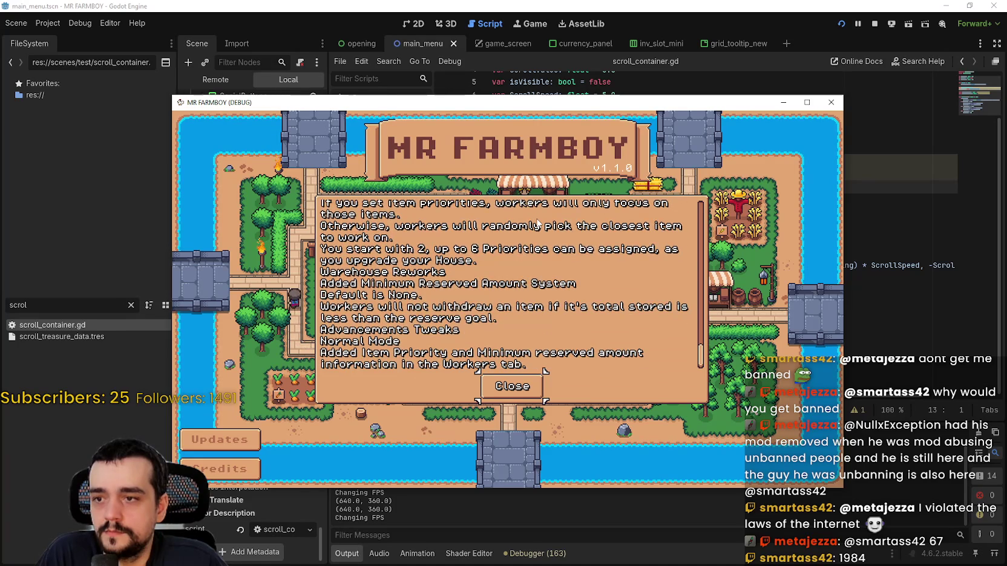
key(Return)
key(Return)
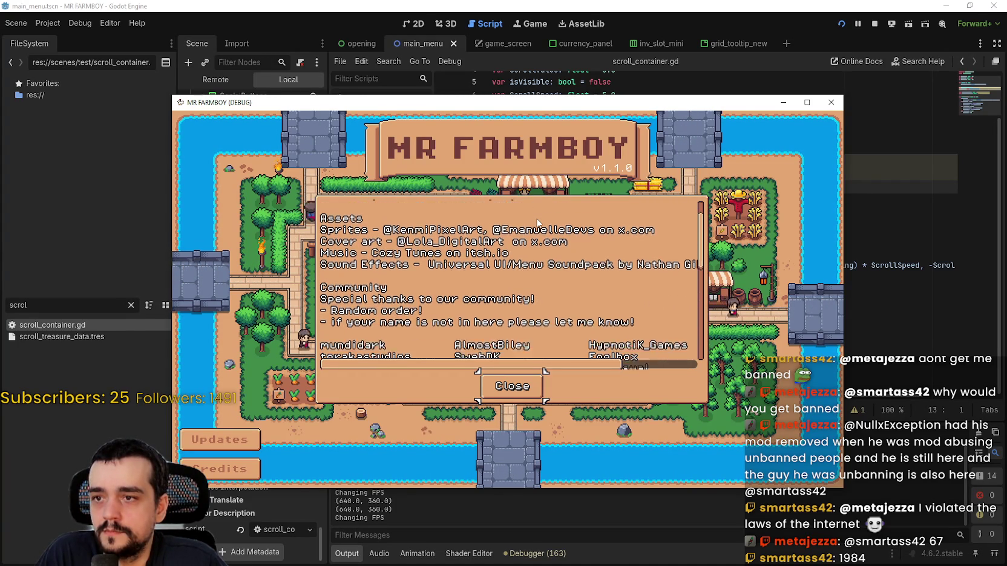
Step: Scroll up and down the Credits list, then close the MR FARMBOY (DEBUG) window
scroll(537, 222, down, 3)
scroll(538, 222, down, 3)
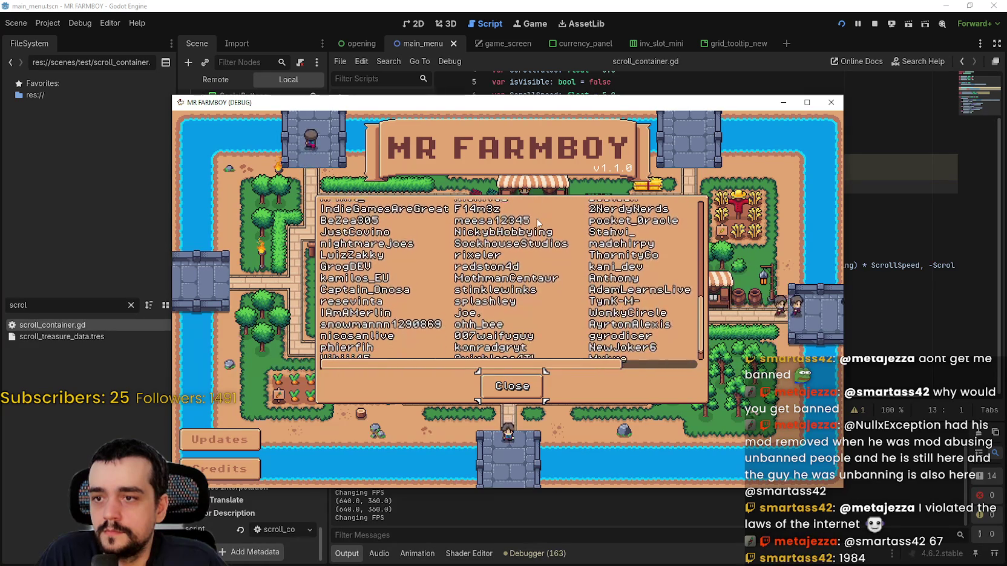
scroll(537, 223, down, 1)
scroll(537, 223, up, 6)
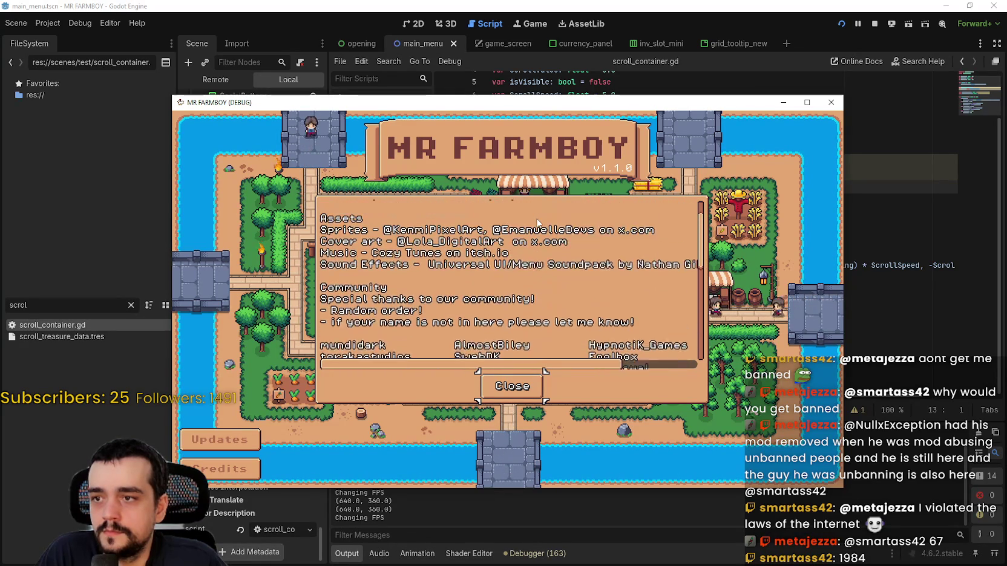
scroll(537, 222, up, 2)
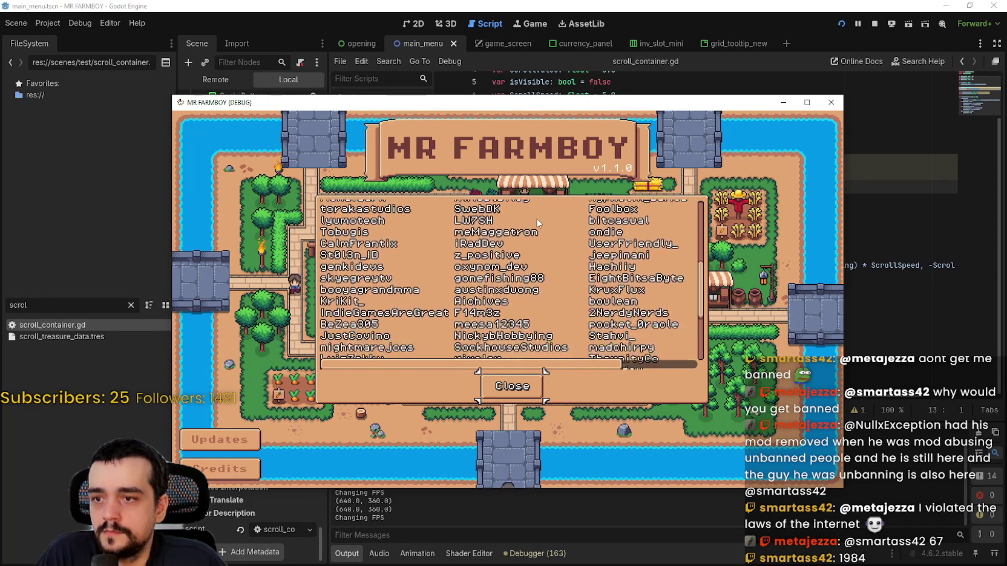
scroll(538, 222, up, 10)
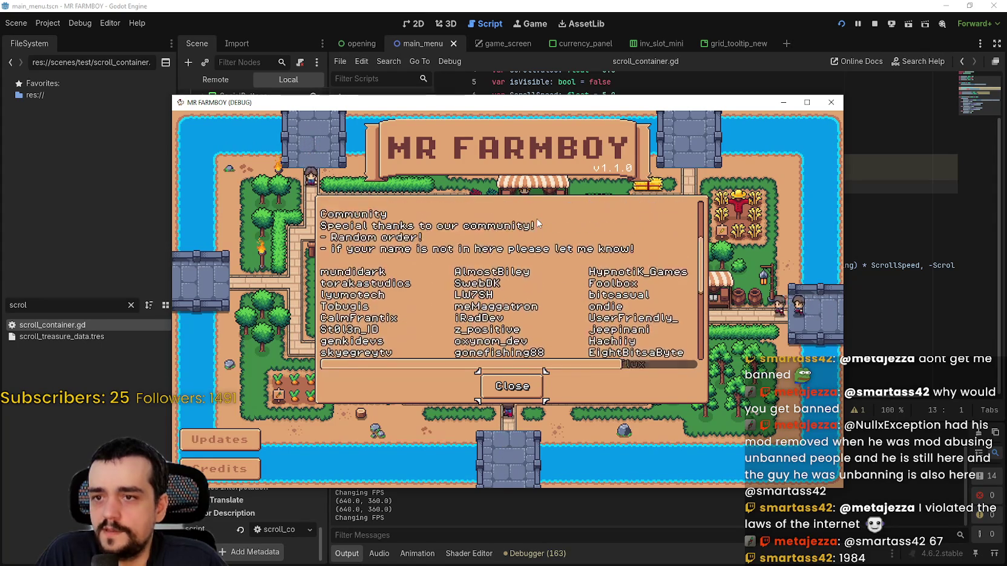
scroll(537, 222, down, 5)
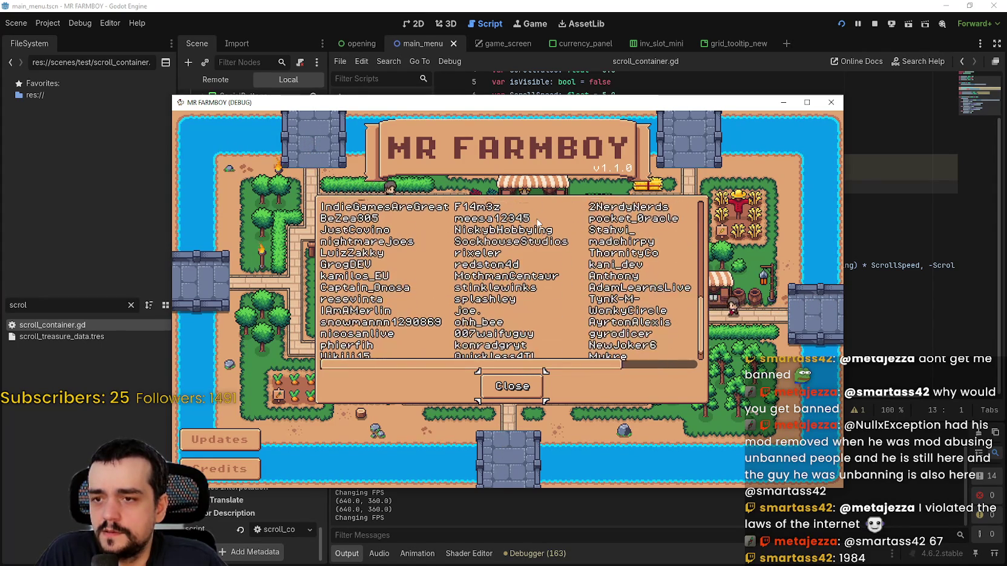
scroll(537, 223, up, 5)
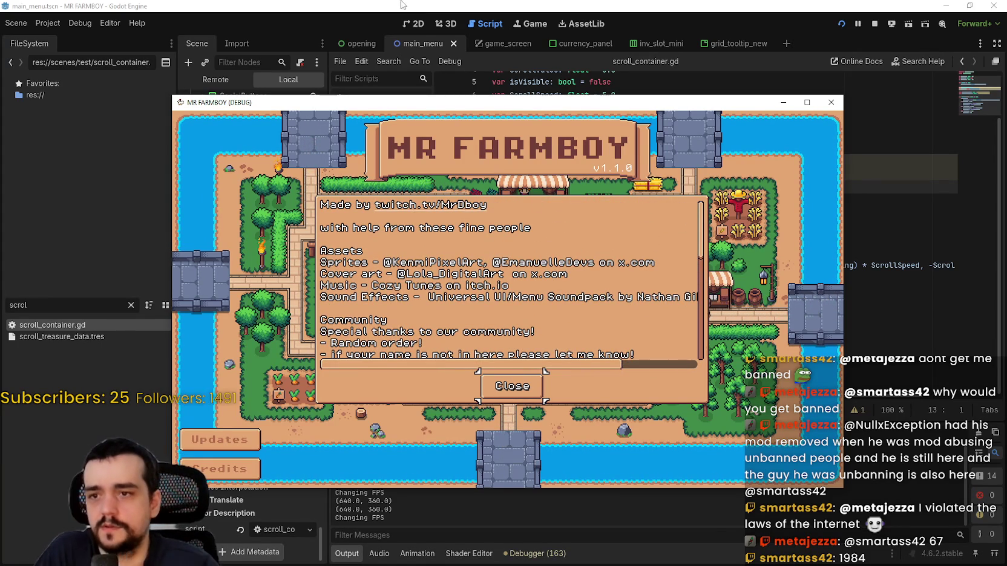
click(831, 102)
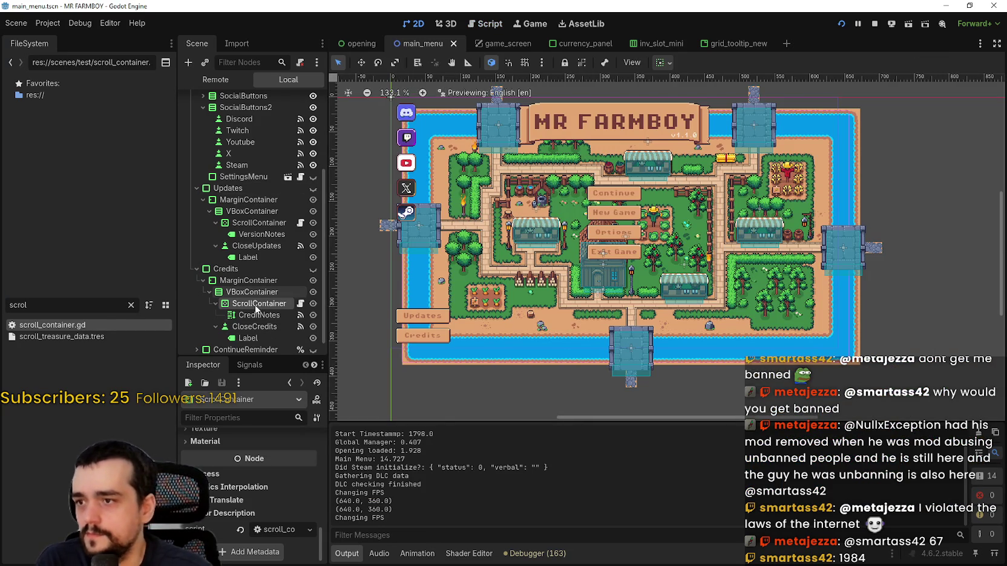
Step: Turn Clip Contents on for the Credits ScrollContainer and collapse the Transform group
scroll(289, 491, up, 5)
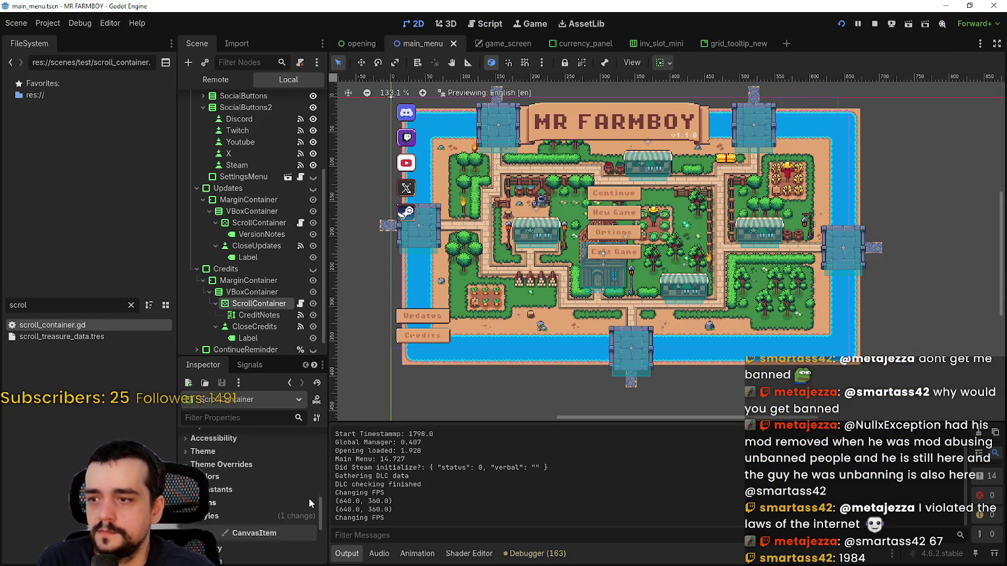
mouse_move(317, 501)
mouse_down()
mouse_move(320, 447)
mouse_move(320, 468)
mouse_up()
click(259, 533)
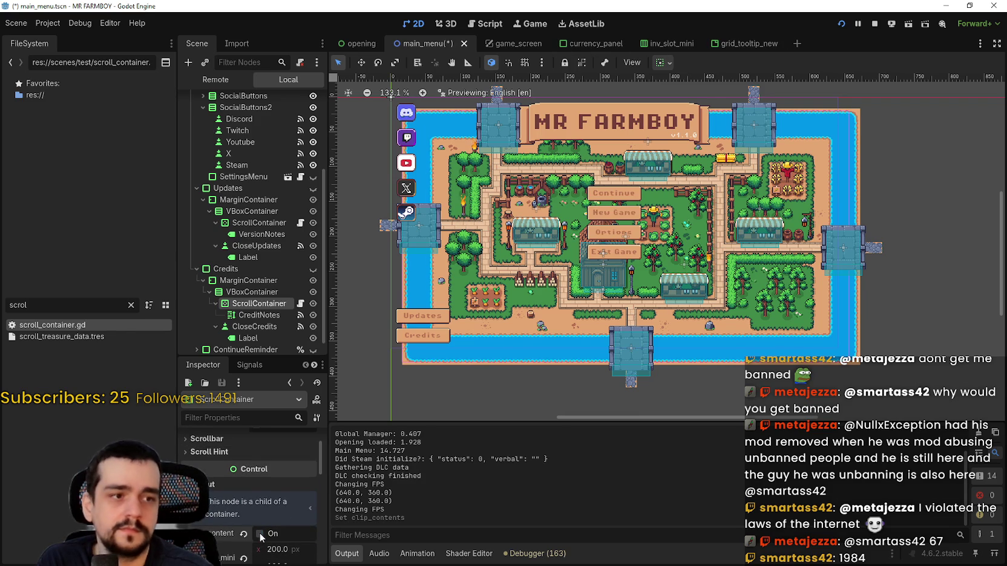
scroll(239, 481, up, 1)
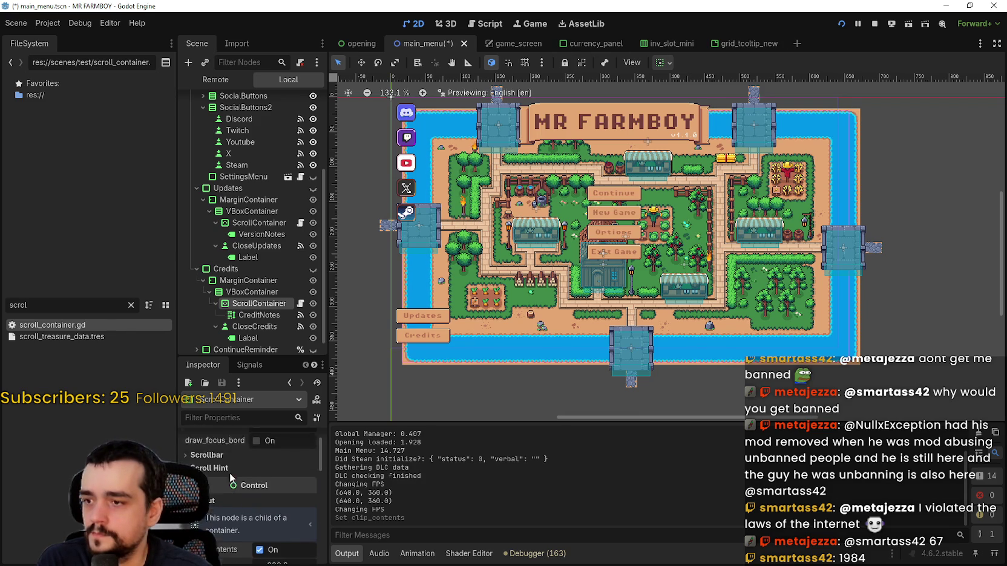
scroll(241, 510, down, 5)
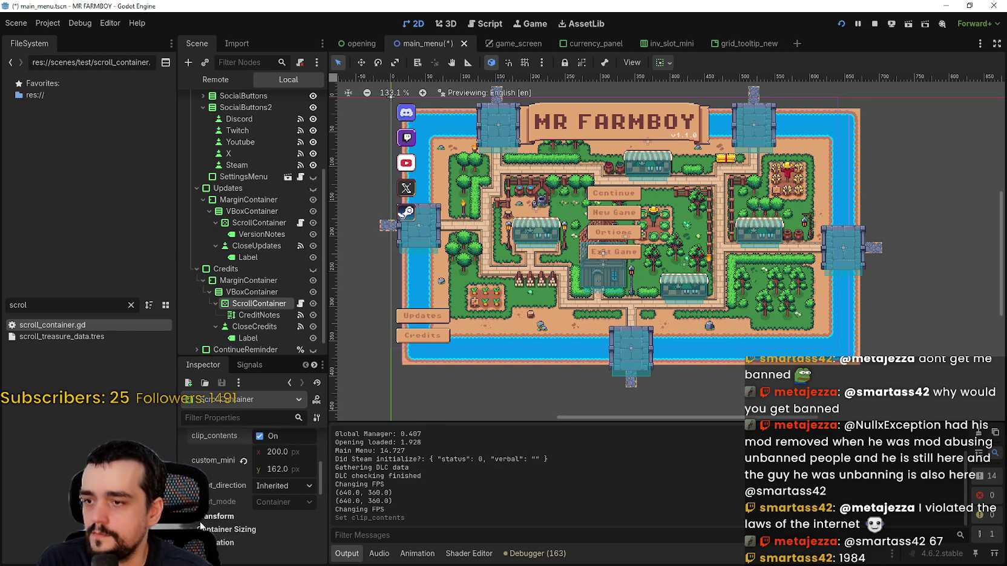
click(223, 484)
scroll(234, 501, down, 5)
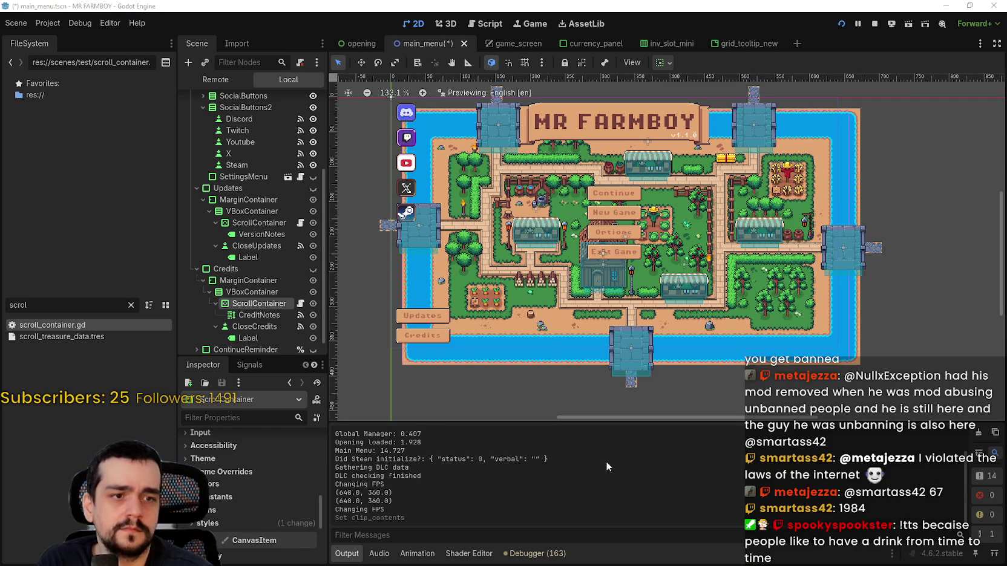
scroll(254, 272, down, 1)
click(259, 298)
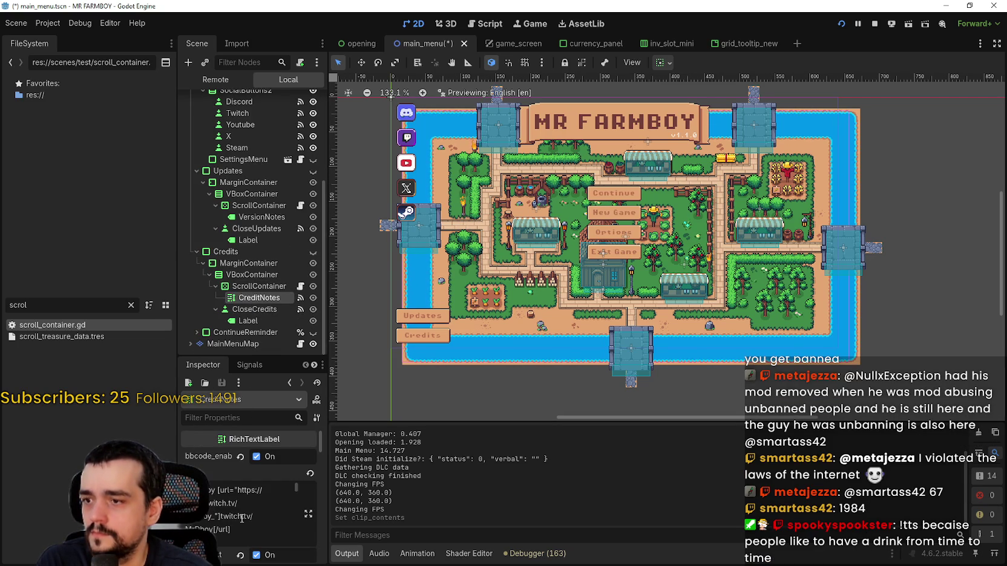
scroll(254, 516, down, 3)
scroll(240, 524, down, 5)
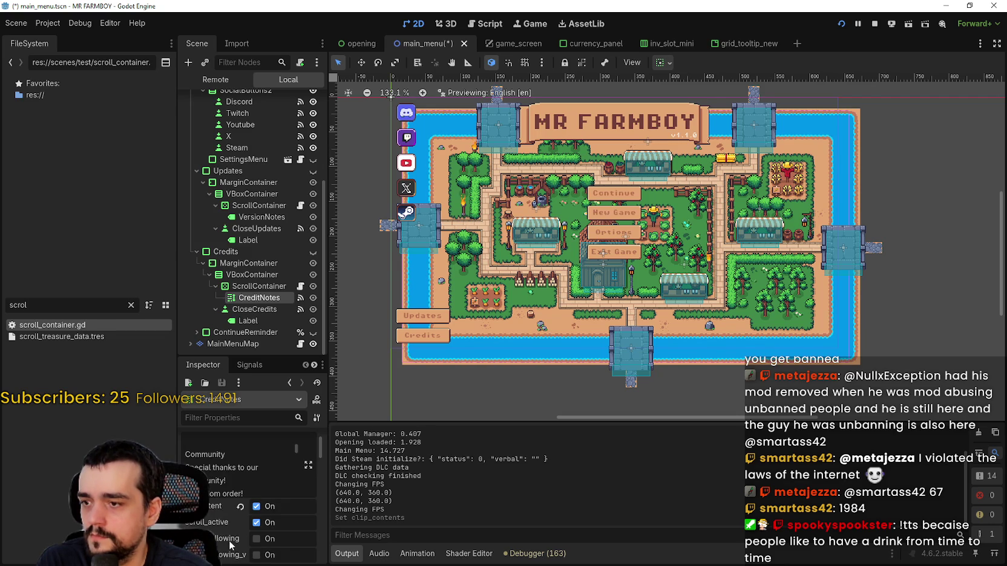
scroll(234, 461, up, 1)
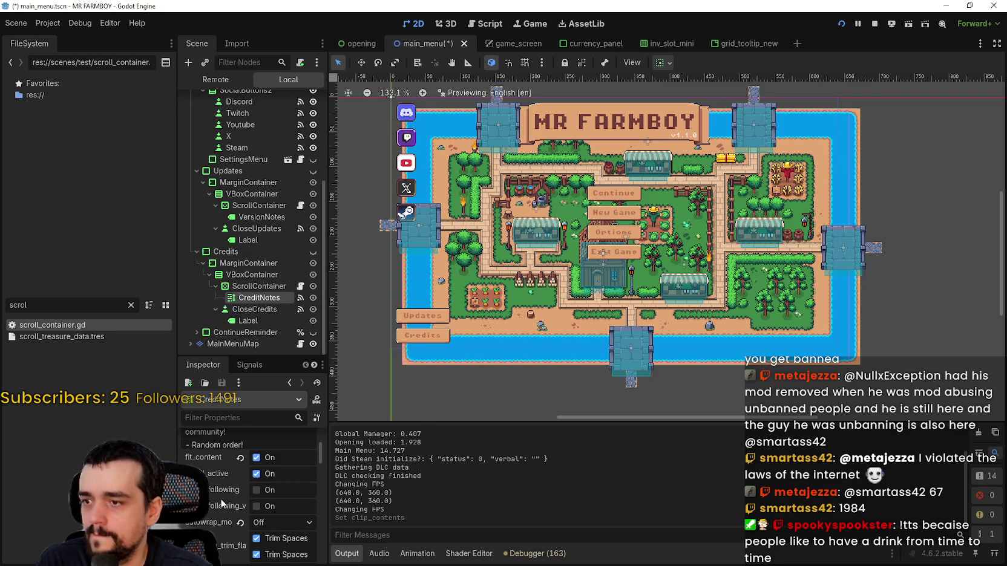
scroll(220, 500, up, 4)
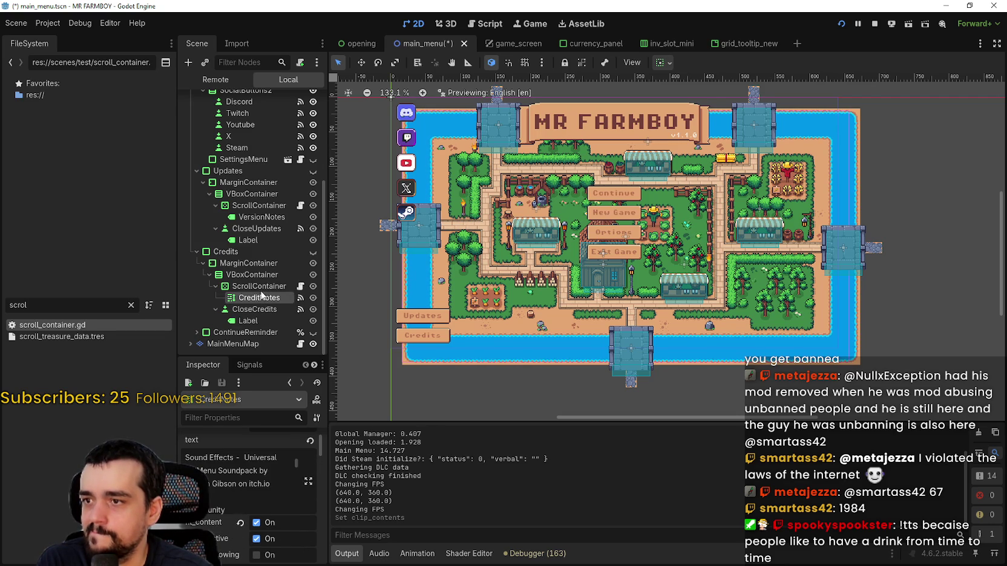
click(260, 288)
scroll(227, 520, down, 5)
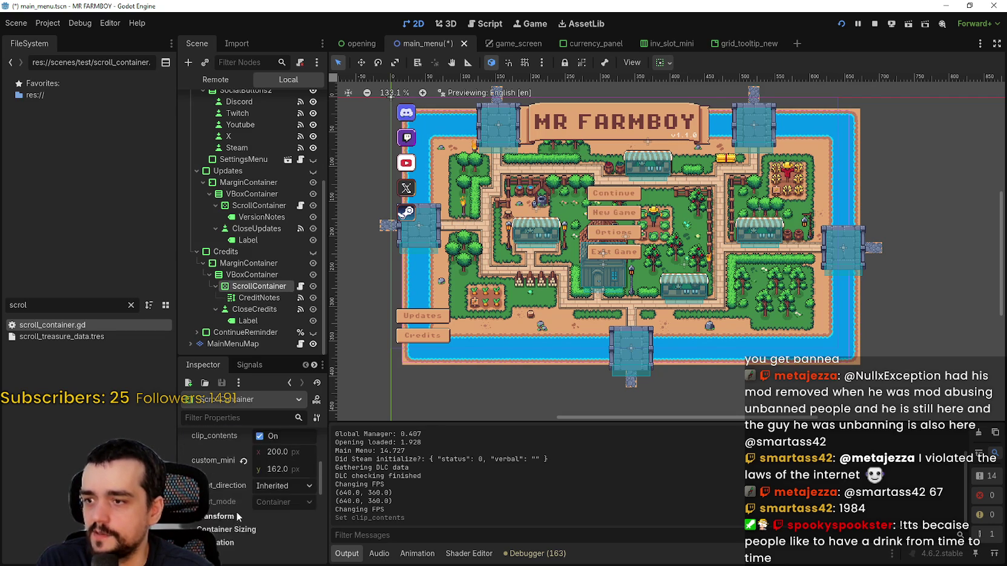
scroll(237, 516, up, 2)
drag(290, 510, 274, 510)
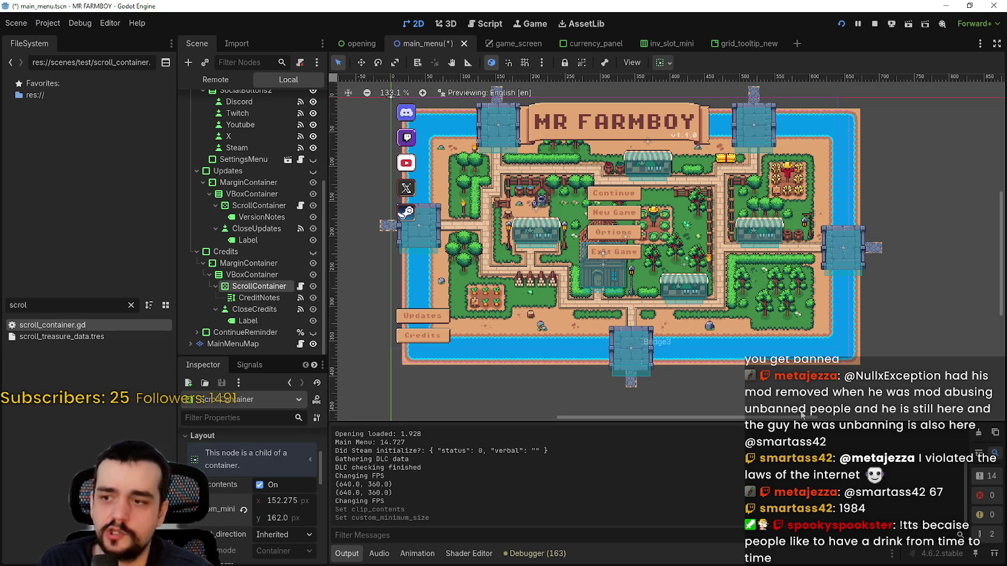
key(ctrl+z)
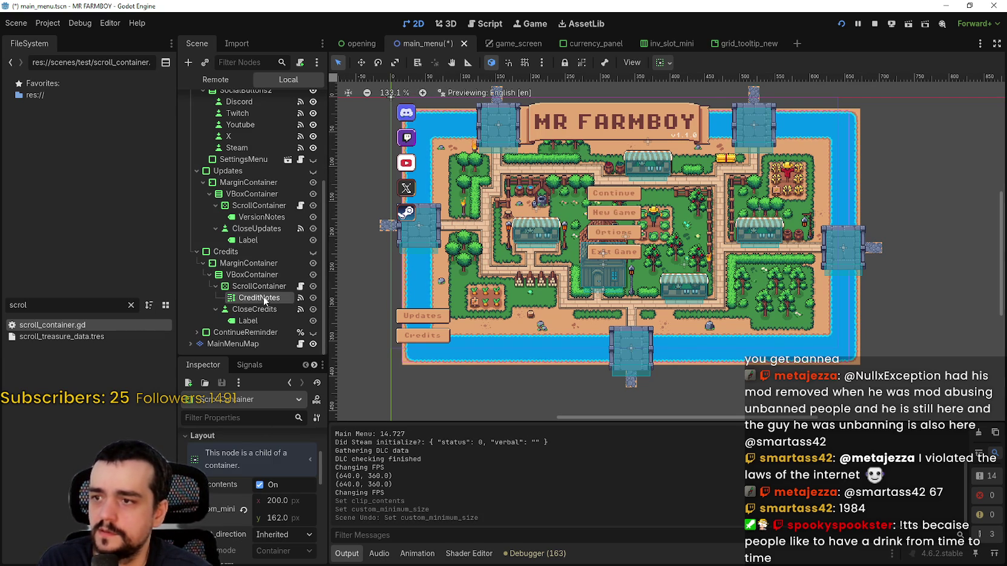
click(260, 298)
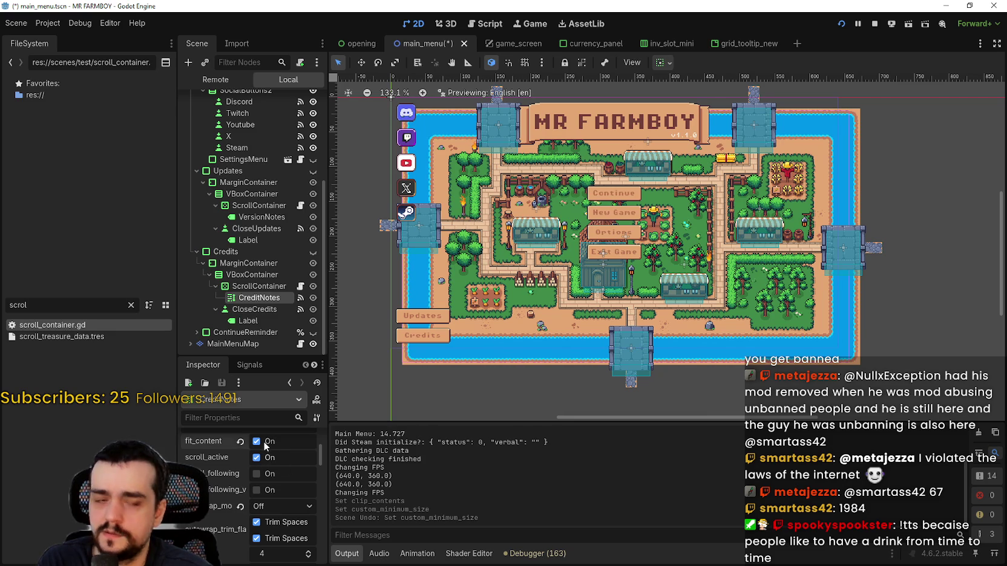
click(265, 445)
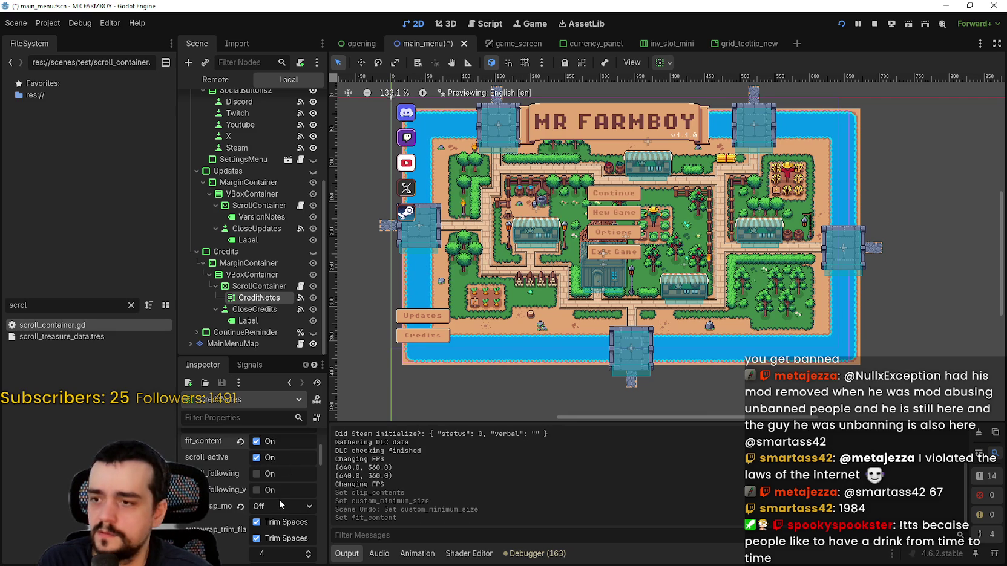
scroll(280, 504, up, 5)
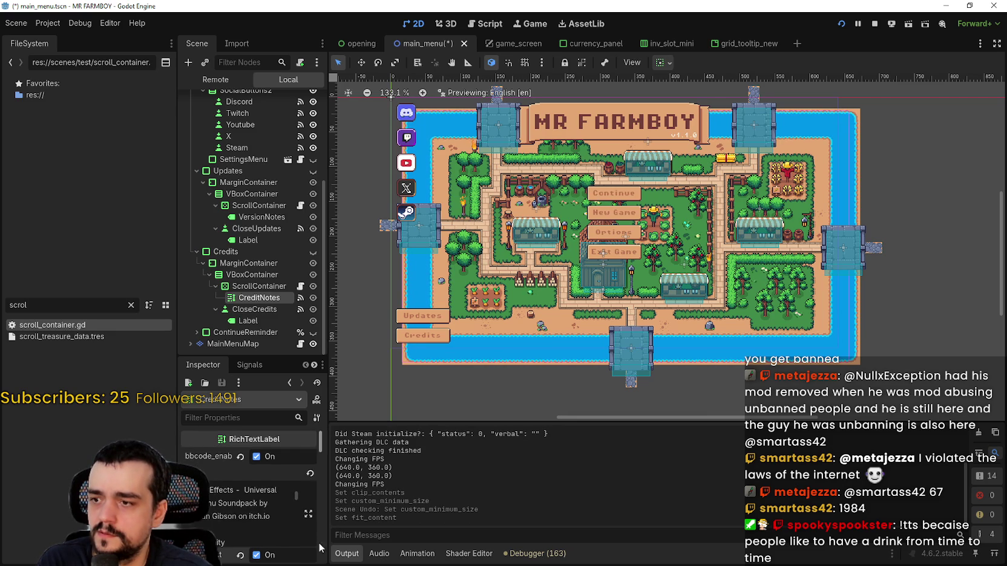
scroll(287, 533, down, 10)
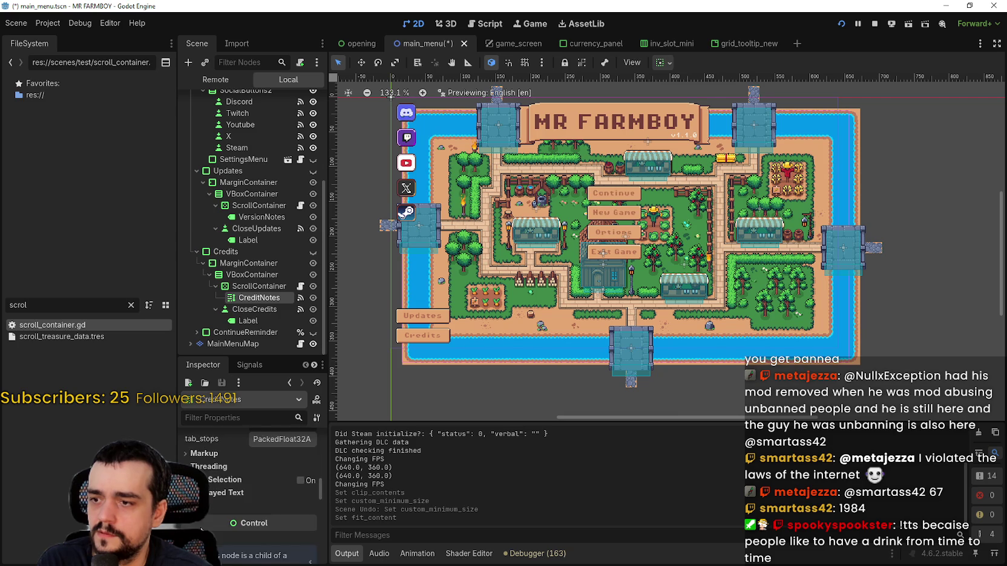
scroll(201, 529, down, 5)
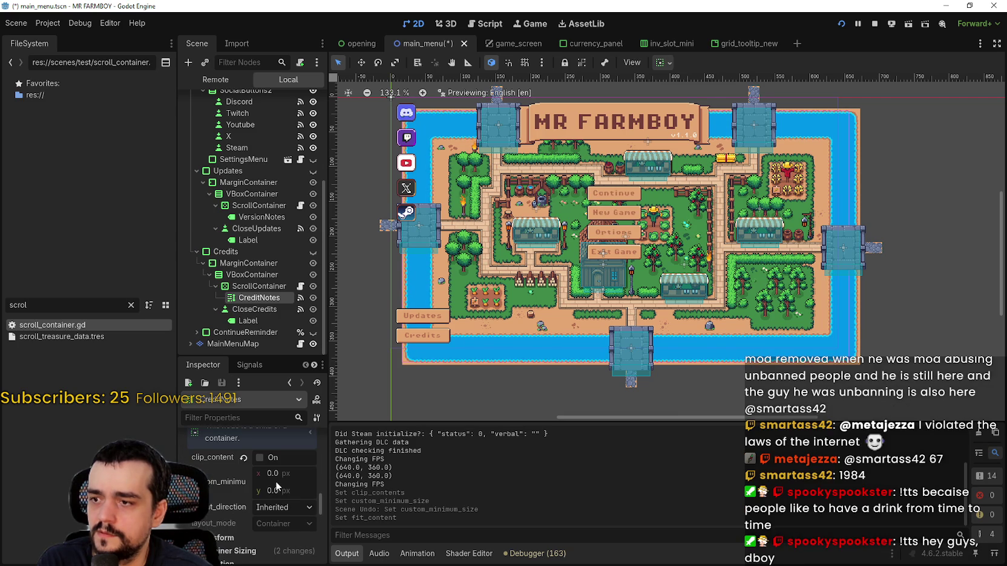
click(246, 459)
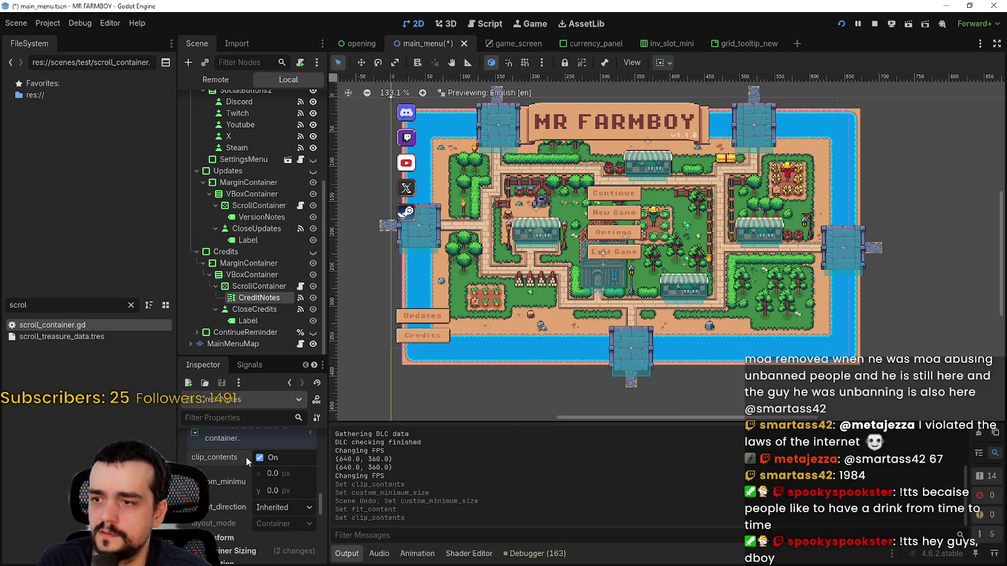
click(266, 458)
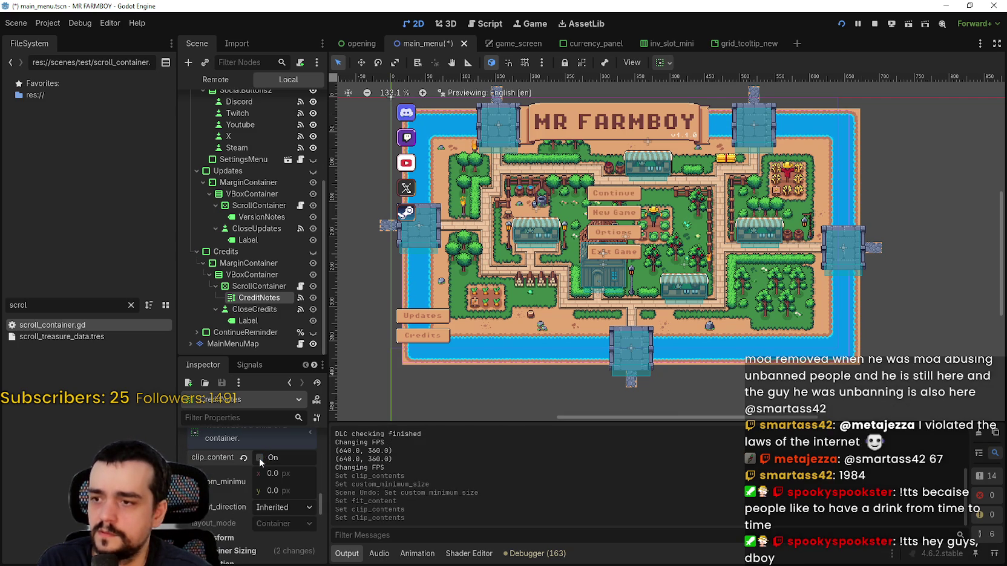
click(260, 459)
scroll(230, 475, down, 4)
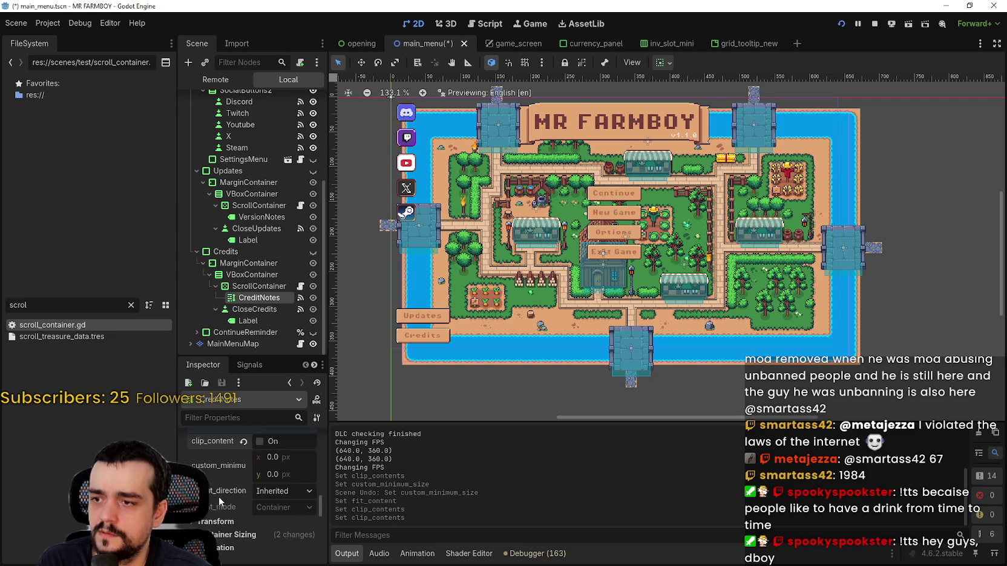
click(224, 476)
click(214, 456)
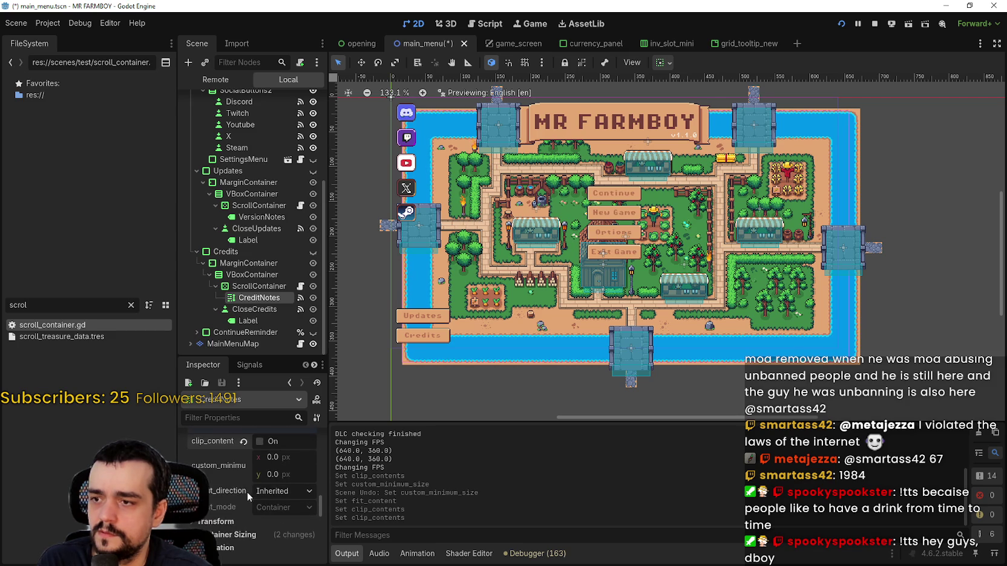
scroll(248, 499, down, 1)
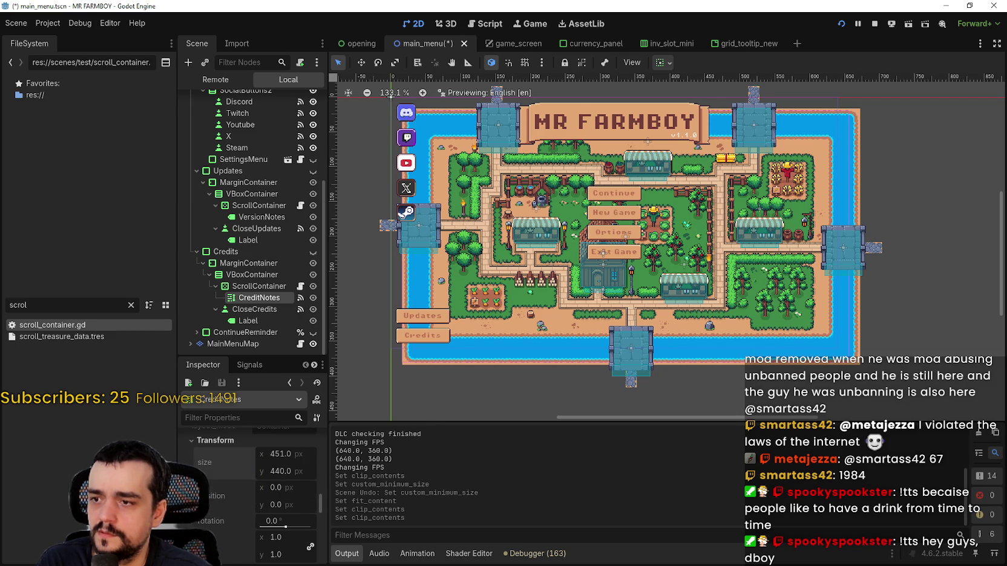
scroll(236, 511, down, 4)
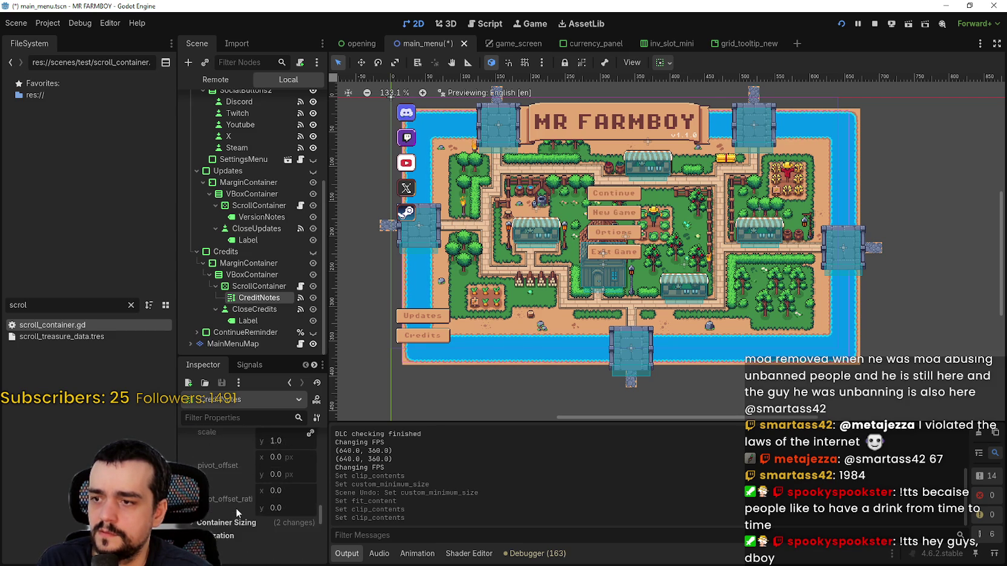
scroll(236, 511, down, 3)
scroll(236, 478, up, 5)
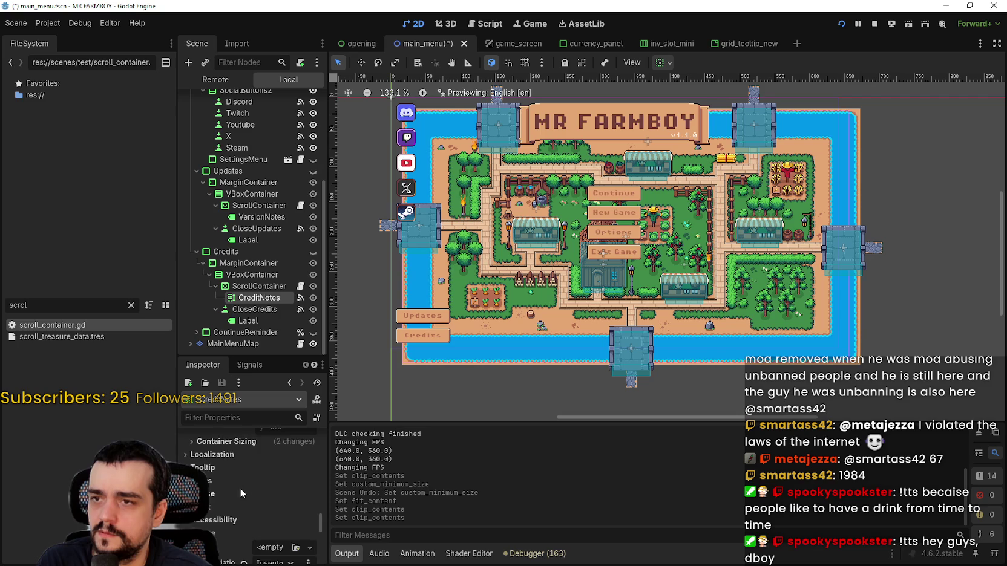
scroll(243, 494, up, 3)
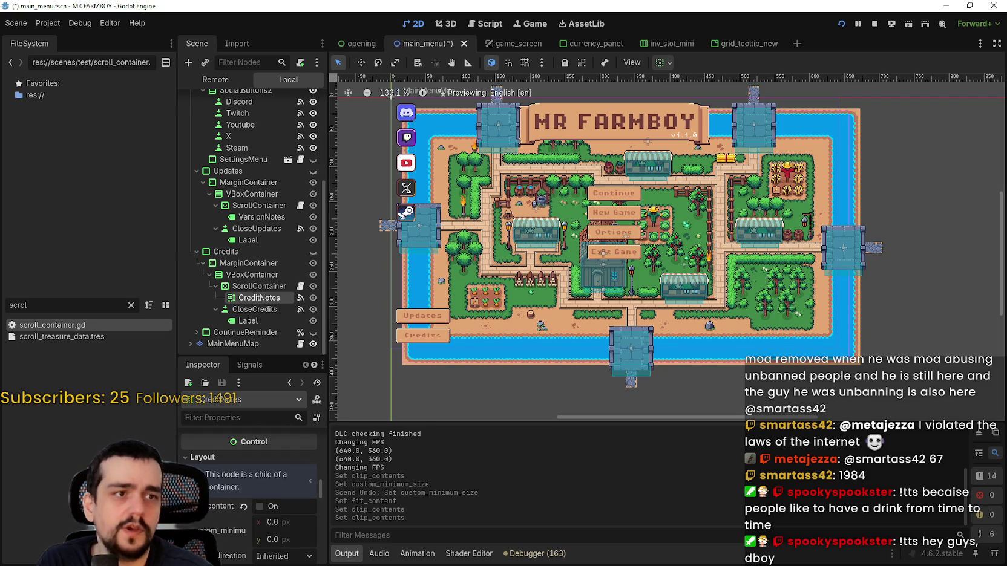
scroll(264, 519, up, 1)
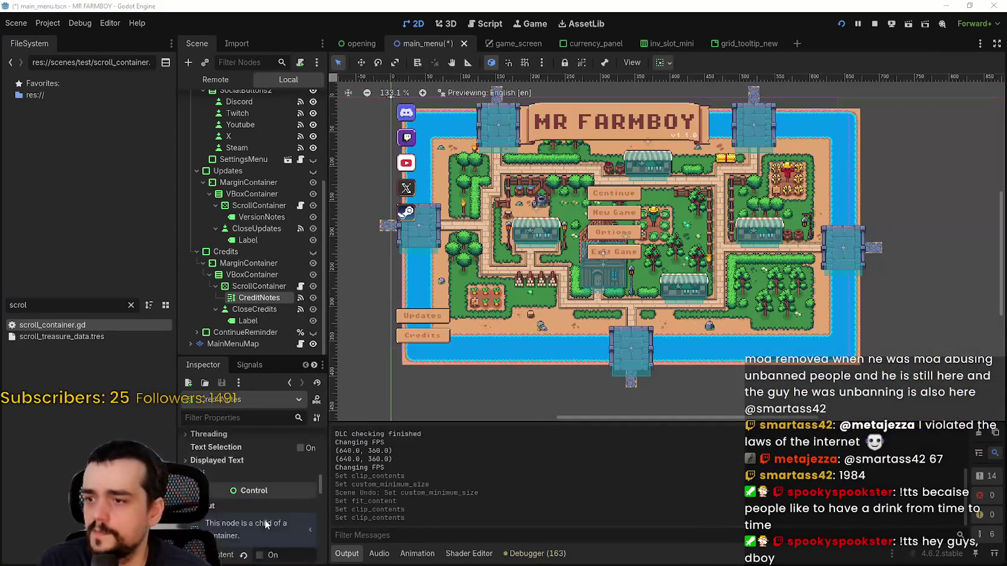
scroll(266, 515, down, 5)
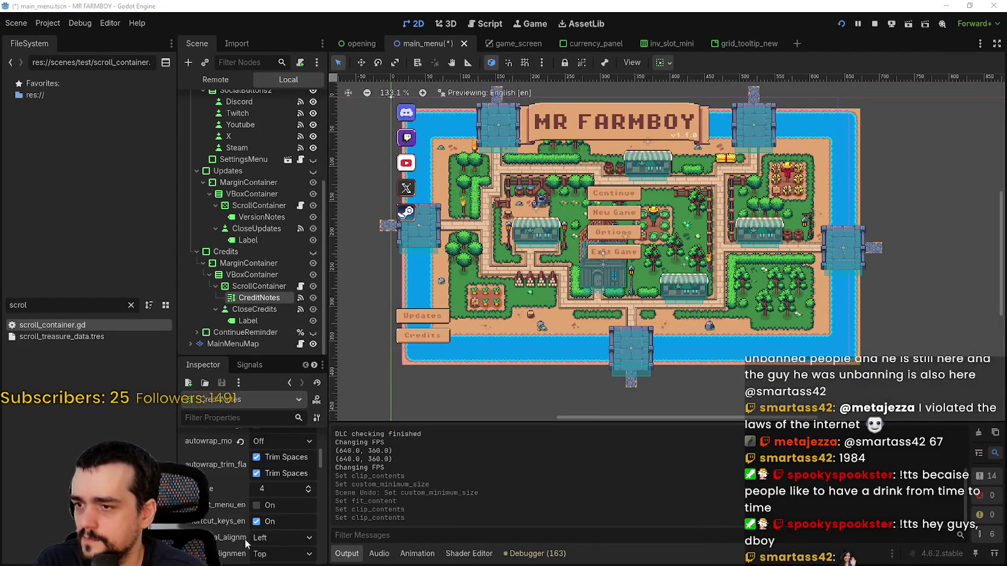
scroll(236, 533, down, 2)
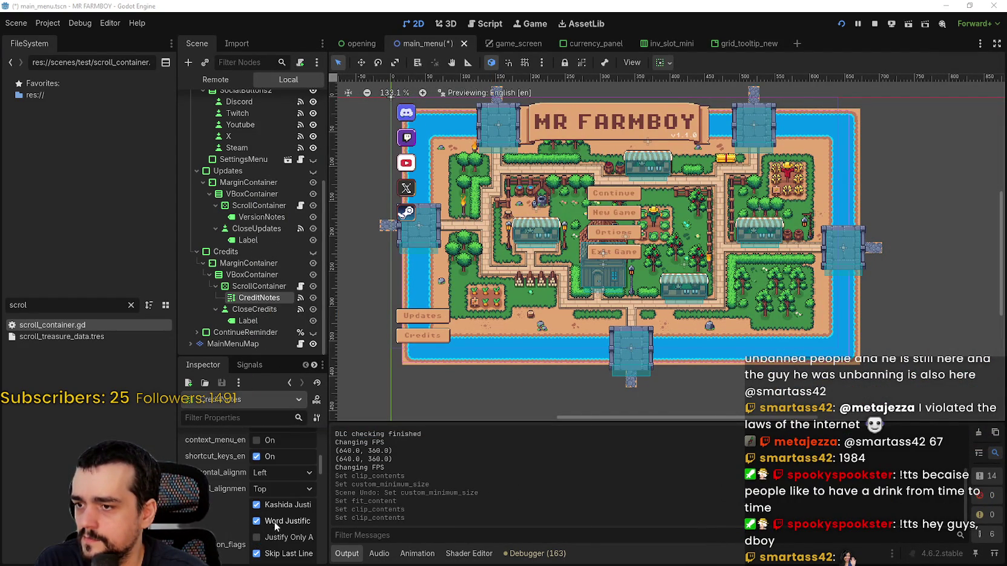
scroll(243, 513, up, 5)
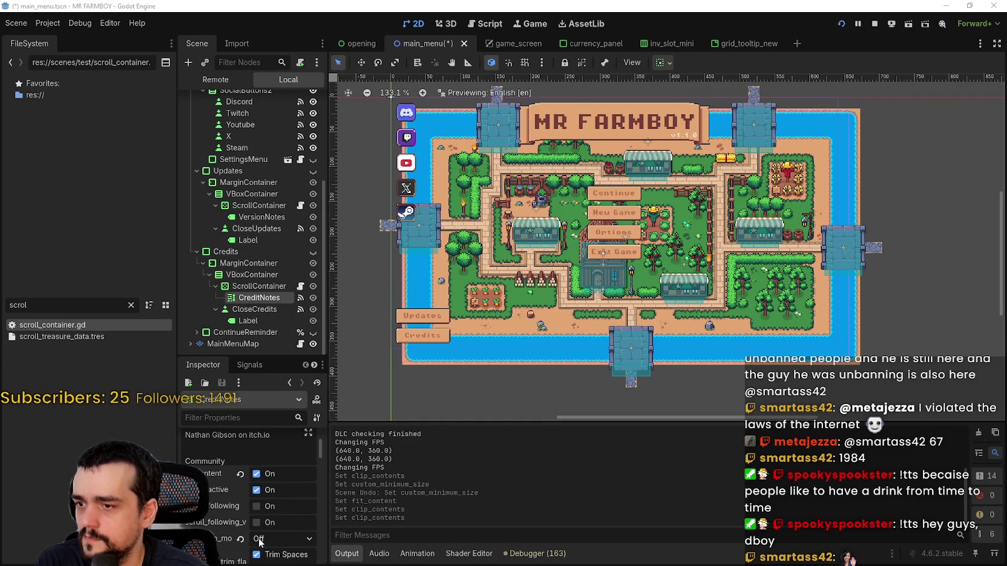
Step: Set CreditNotes' Autowrap Mode to Word (Smart)
click(259, 540)
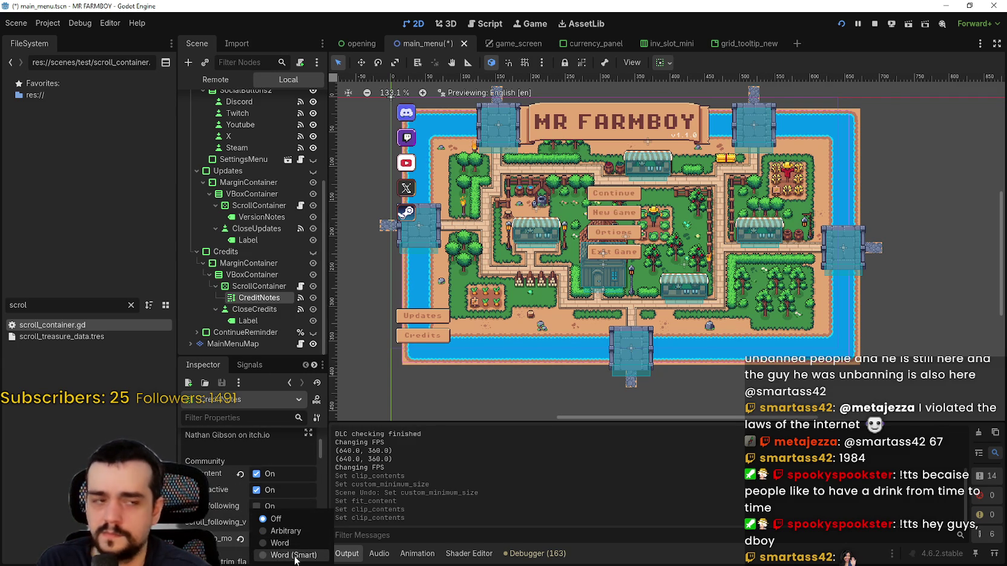
click(294, 557)
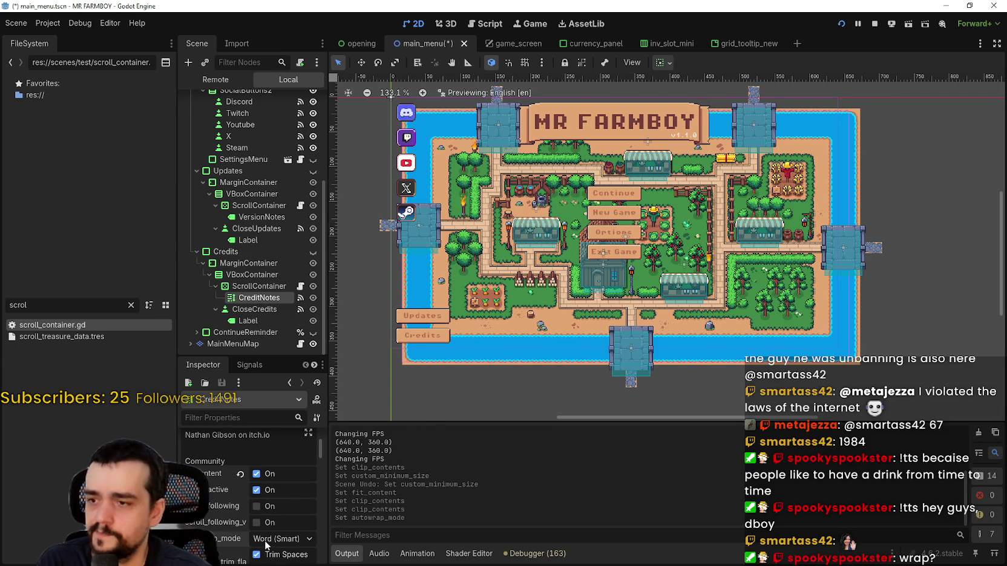
scroll(260, 539, down, 3)
scroll(263, 539, down, 5)
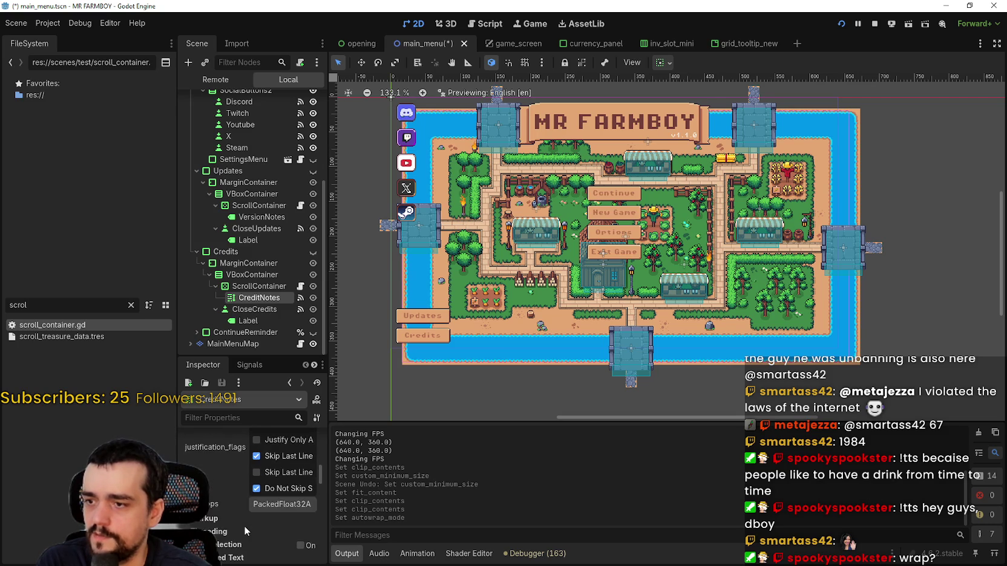
scroll(242, 528, down, 2)
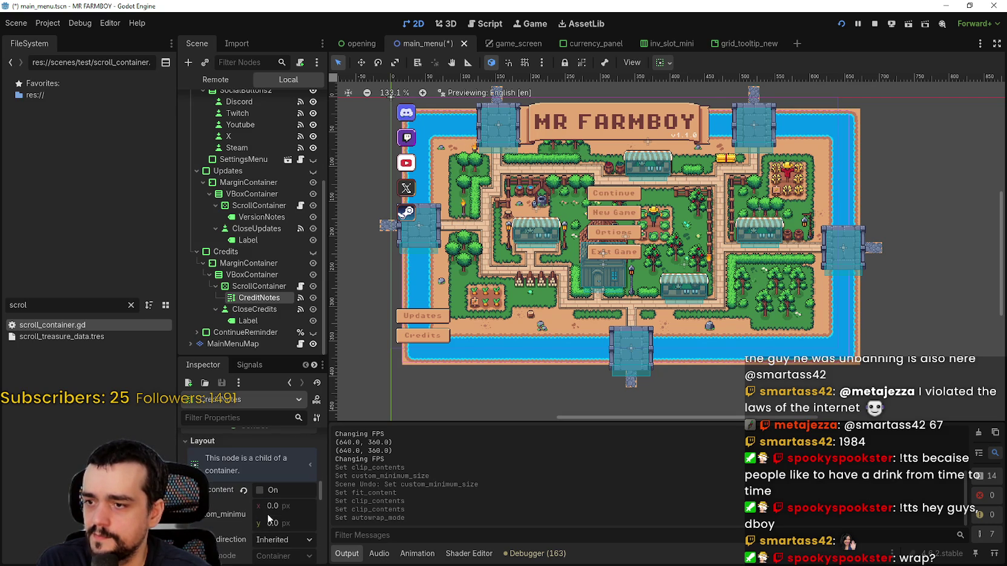
Step: Set CreditNotes' Custom Minimum Size x to 365 and run the game with F5
drag(271, 507, 290, 507)
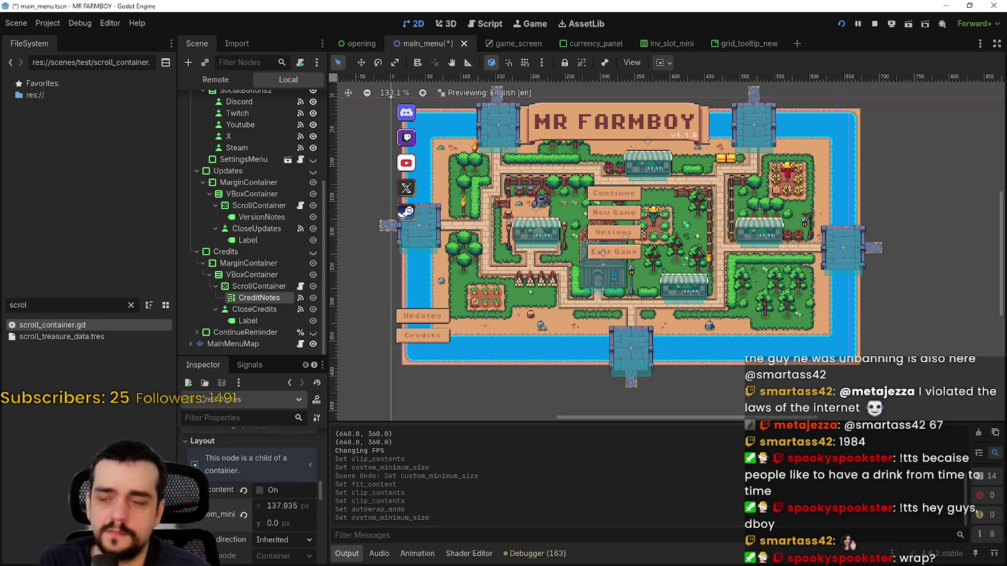
drag(290, 507, 324, 507)
text(36)
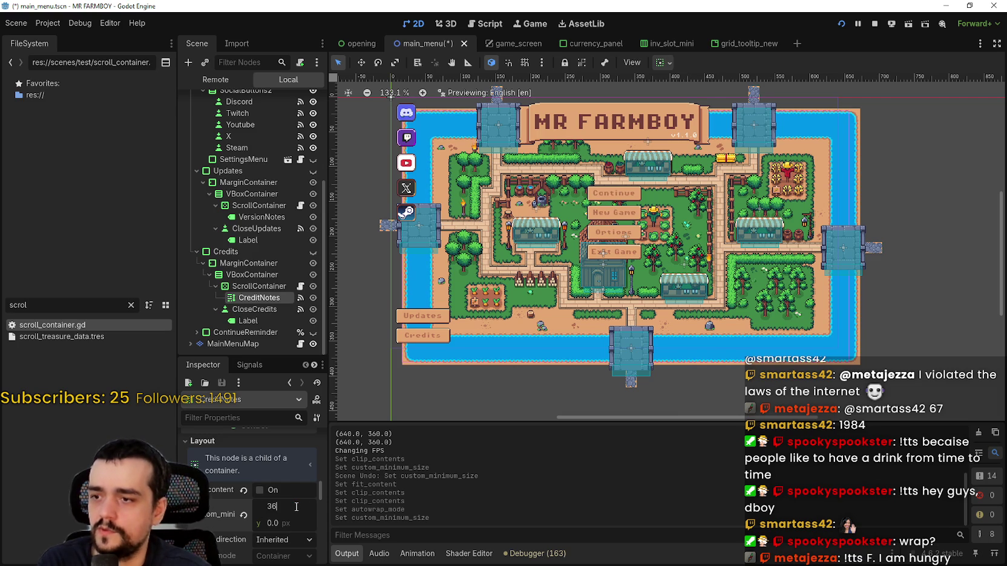
text(5)
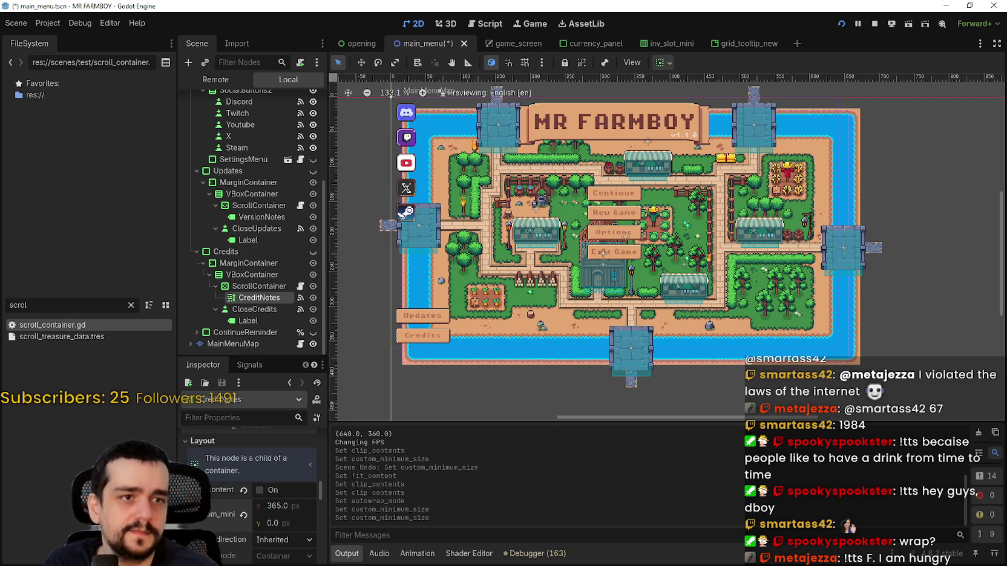
key(F5)
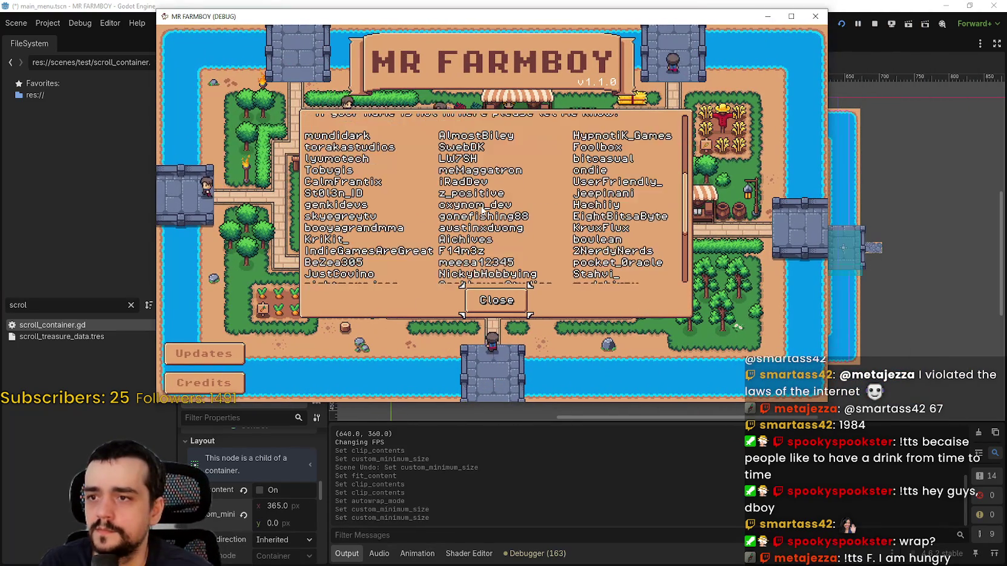
Step: Scroll through the wrapped Credits text and close it
scroll(484, 209, up, 5)
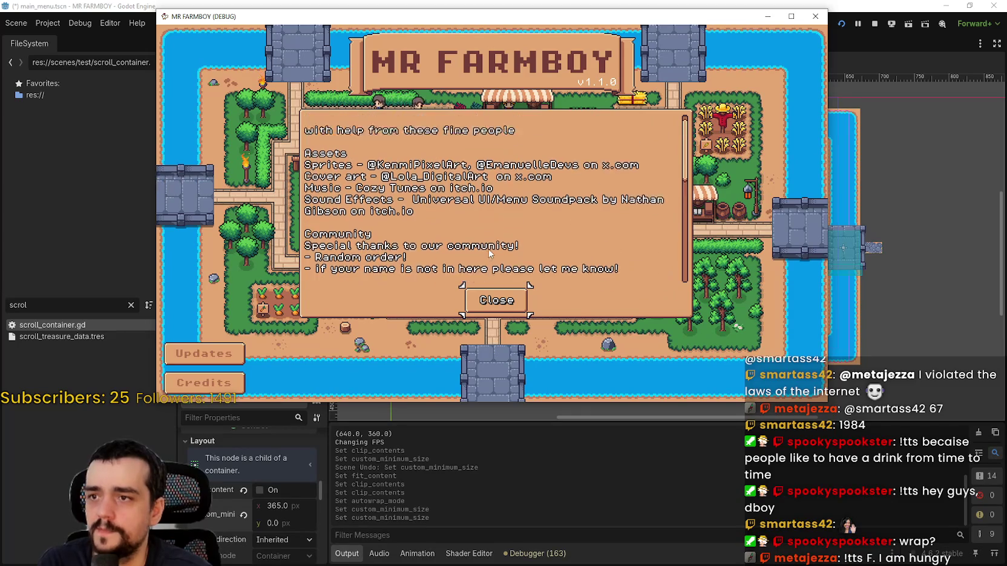
scroll(493, 255, up, 1)
click(496, 300)
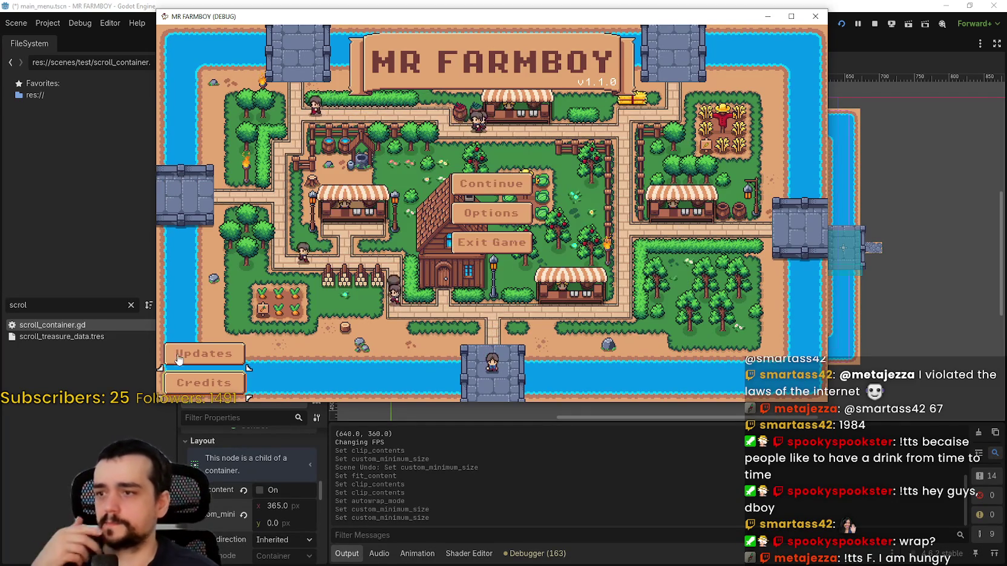
Step: Open the Updates patch notes, scroll through them, and close the dialog
click(204, 353)
scroll(507, 238, up, 5)
scroll(506, 238, up, 9)
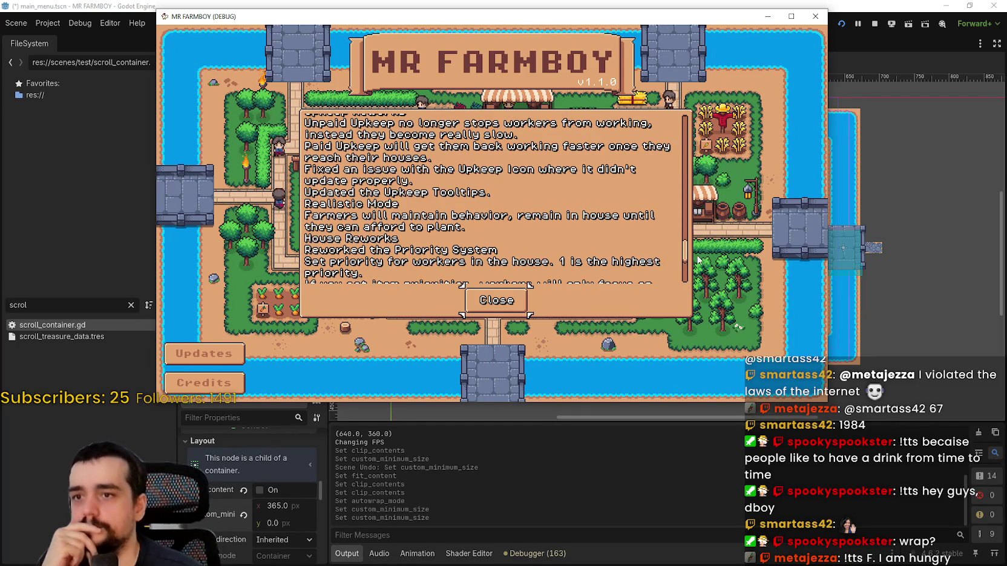
scroll(605, 266, up, 15)
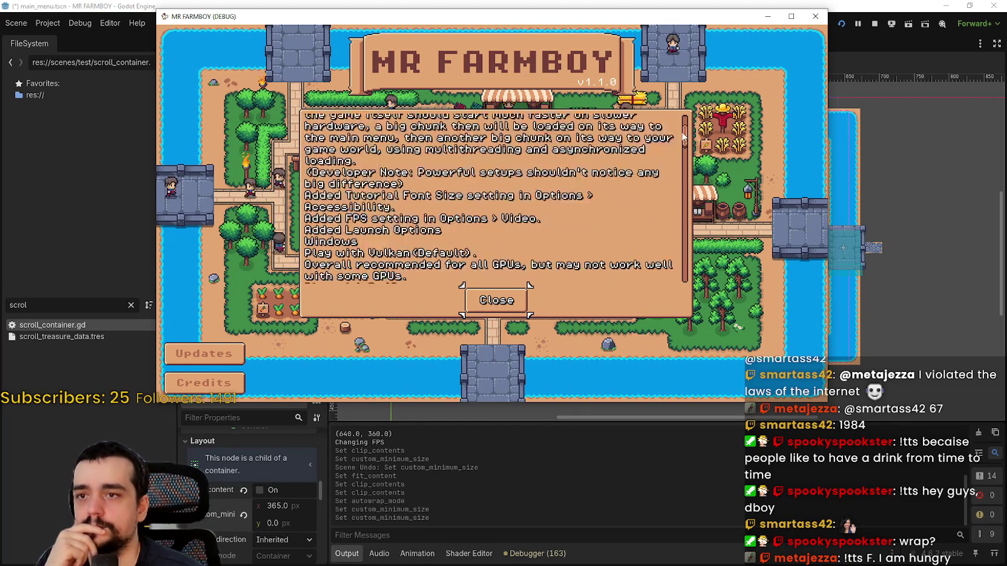
click(522, 300)
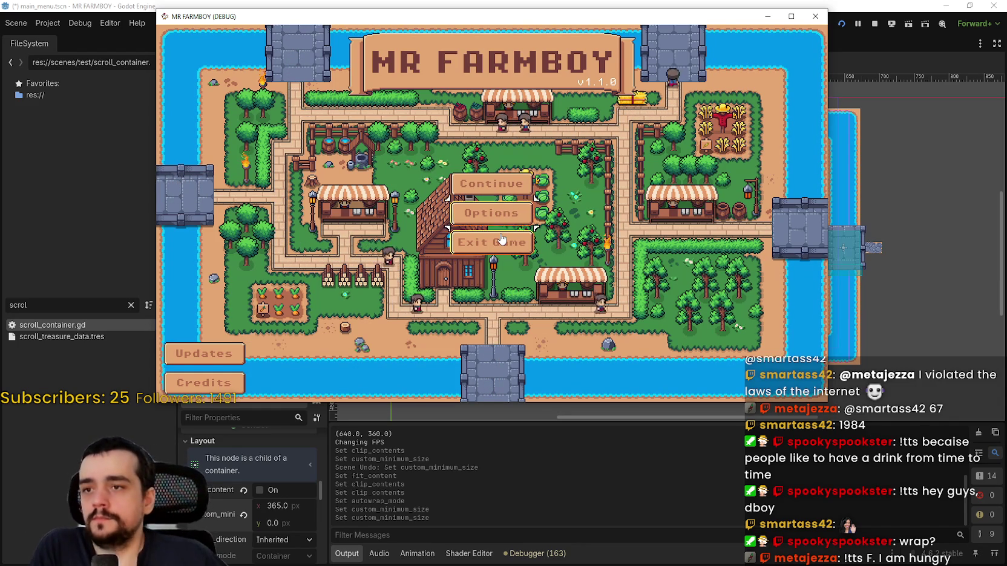
Step: From Continue's save list, choose Create Save to bring up the new-game mode choice
key(Up)
key(Return)
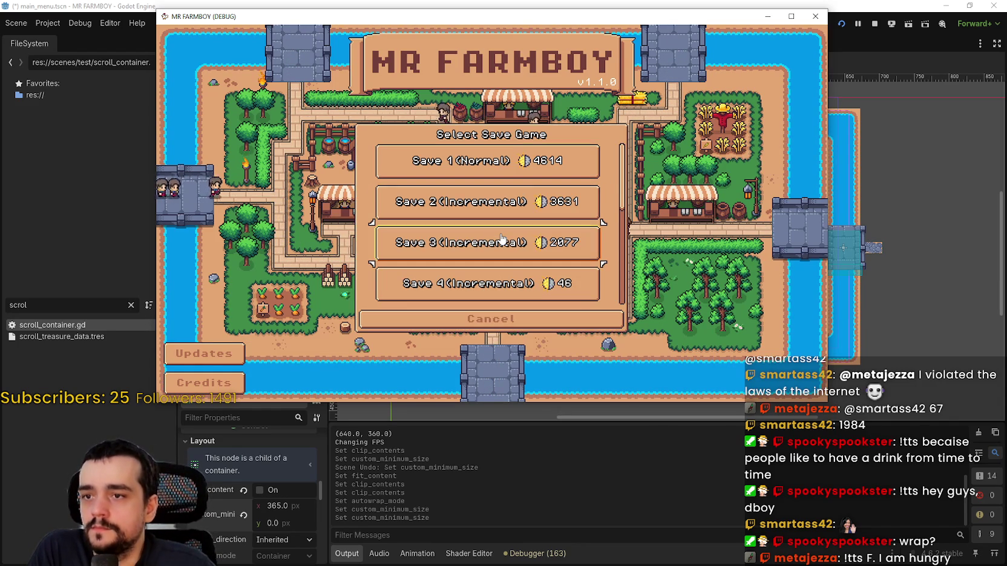
key(Down)
key(Down)
key(Return)
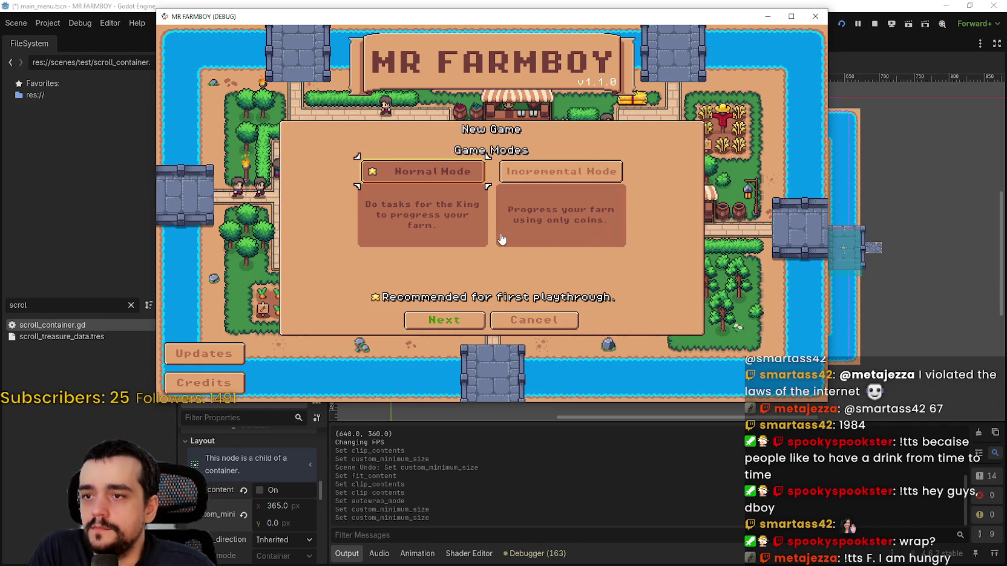
Step: Move focus across Normal Mode, Next, Cancel and Incremental Mode, then cancel back to the save list
key(Down)
key(Right)
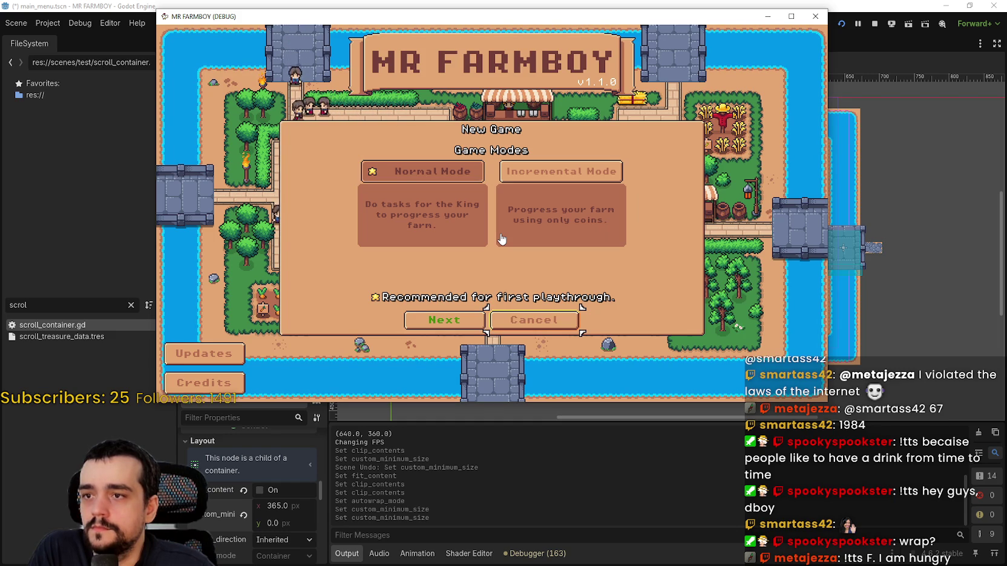
key(Up)
key(Right)
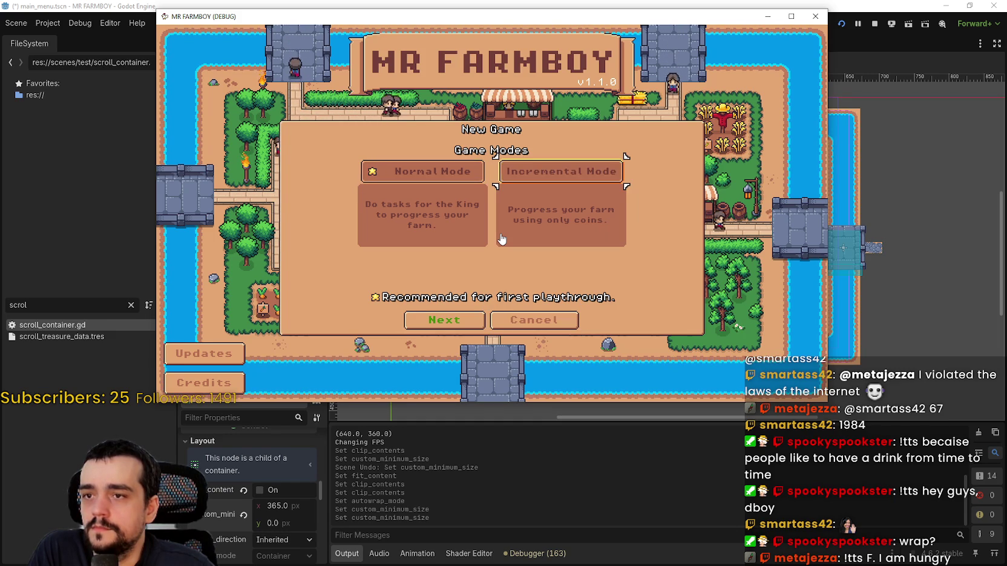
key(Down)
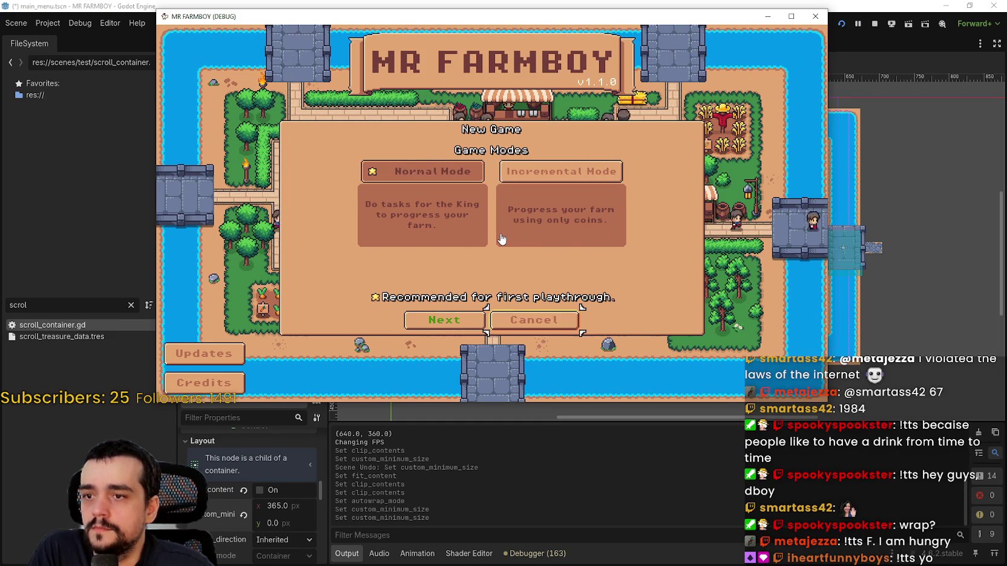
key(Return)
key(Return)
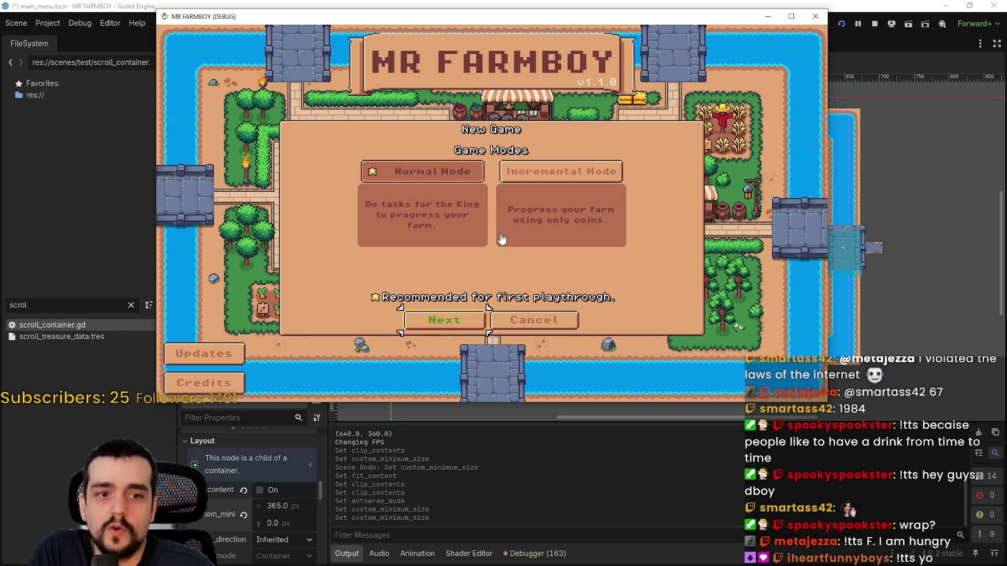
key(Right)
key(Return)
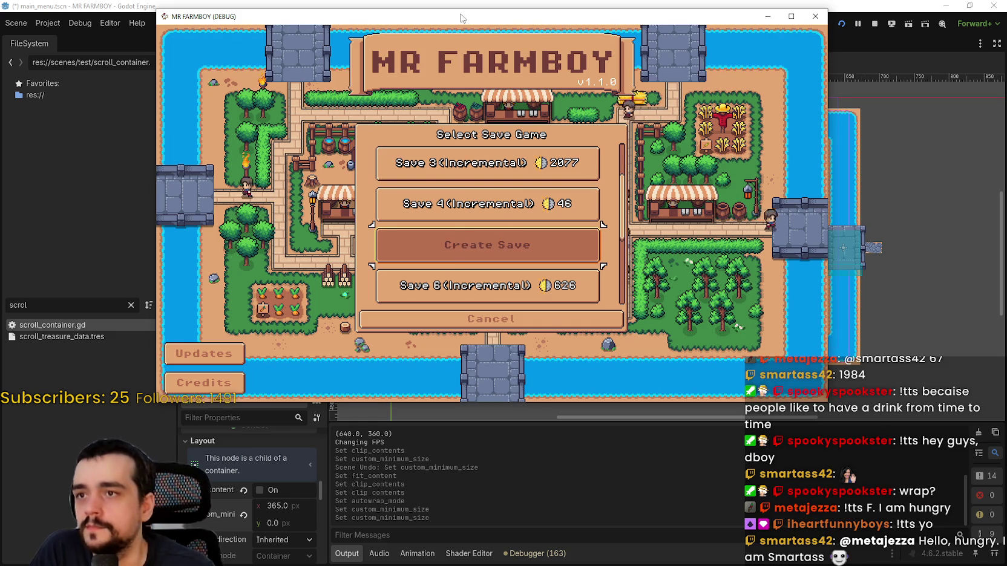
Step: Back out to the main menu and review Options > Input > Change Keybinds, then close the options
drag(461, 18, 539, 16)
key(Down)
key(Down)
key(Down)
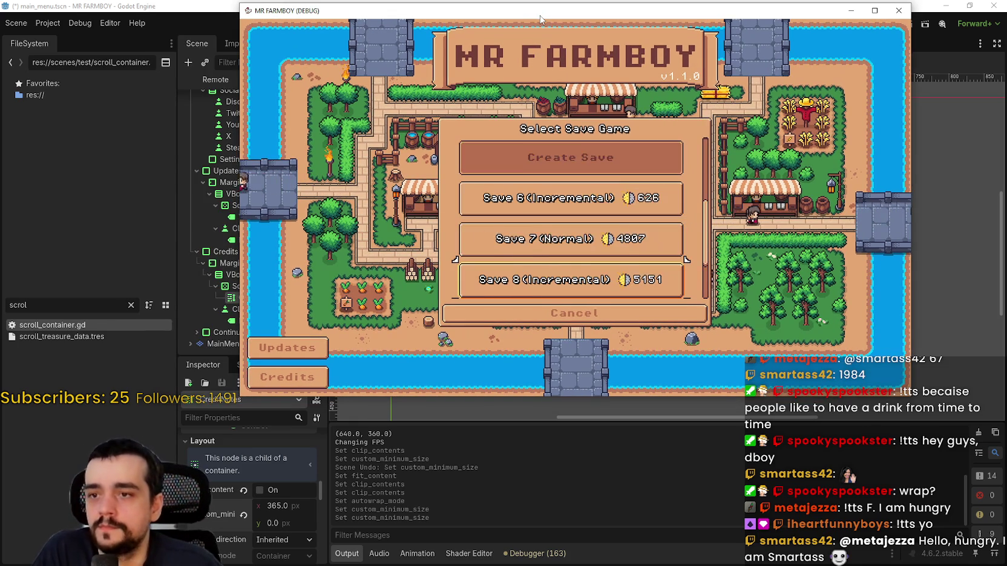
key(Escape)
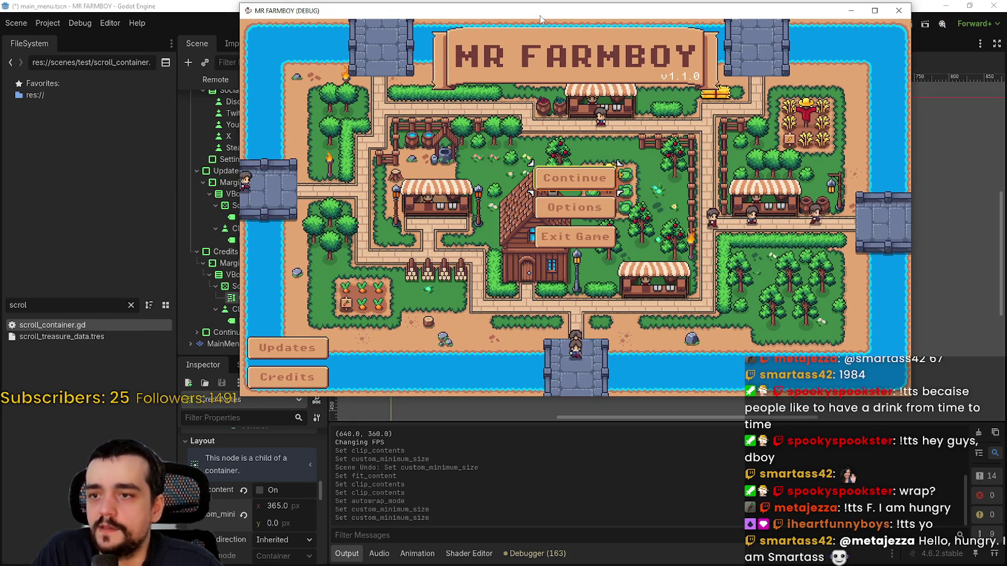
key(Return)
key(Down)
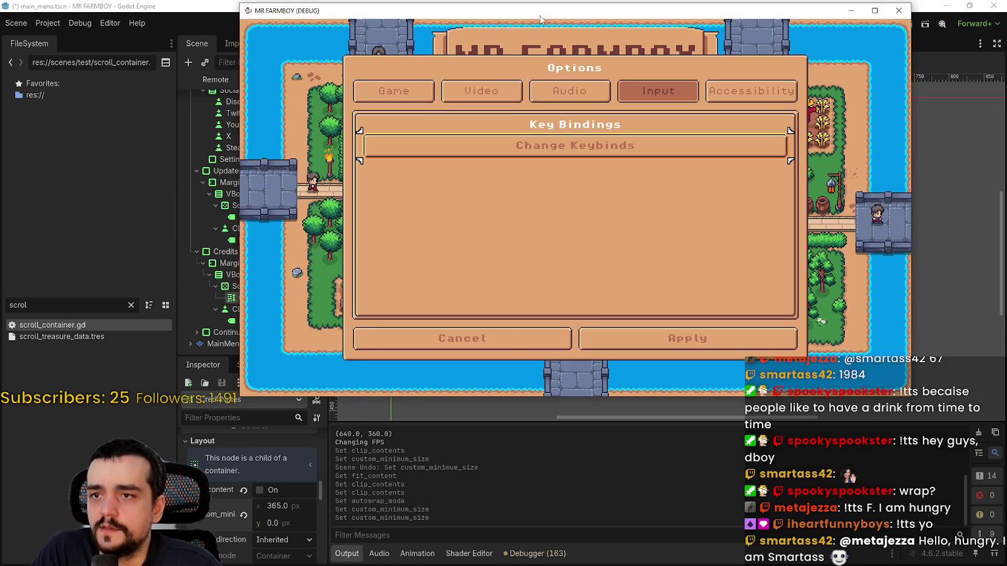
key(Return)
key(Right)
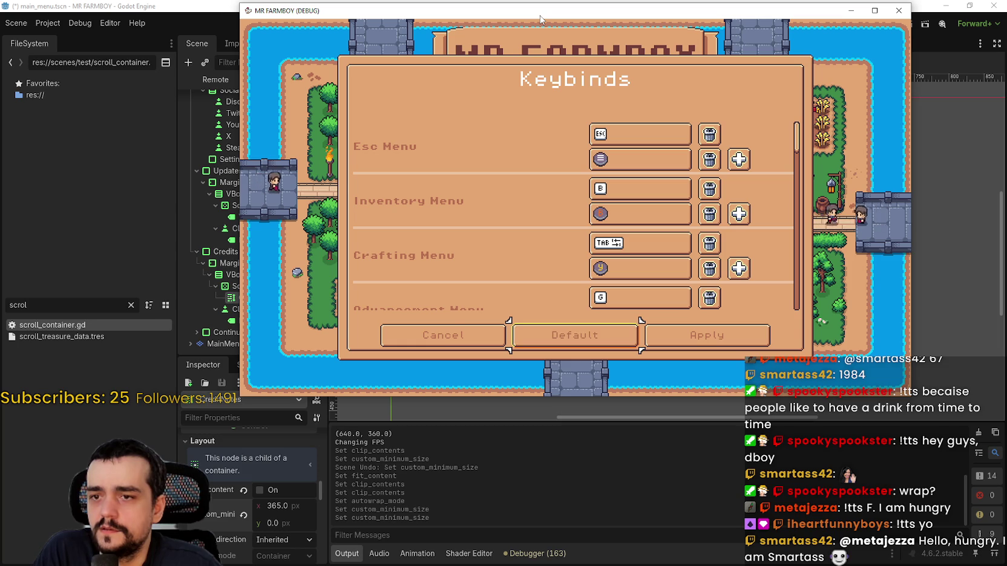
key(Right)
key(Return)
key(Escape)
key(Return)
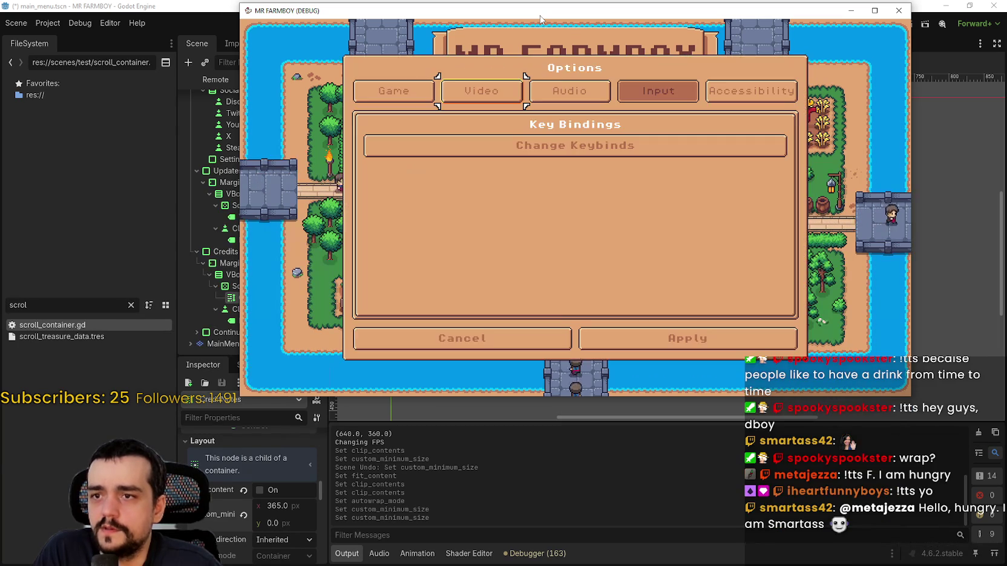
key(Escape)
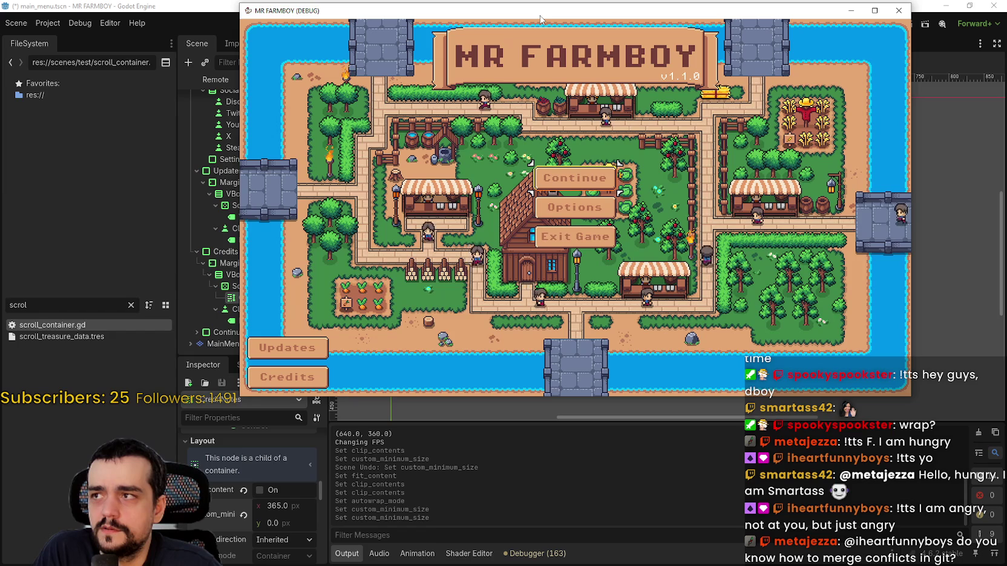
Step: Browse the save list past Save 3 and Create Save, then load Save 1 (Normal)
key(Return)
key(Down)
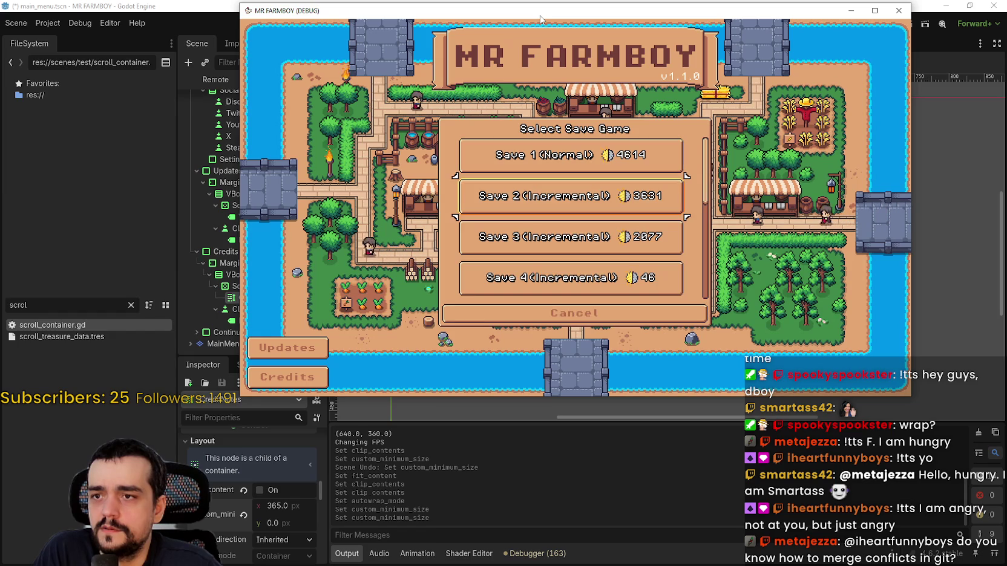
key(Down)
key(Return)
key(Down)
key(Down)
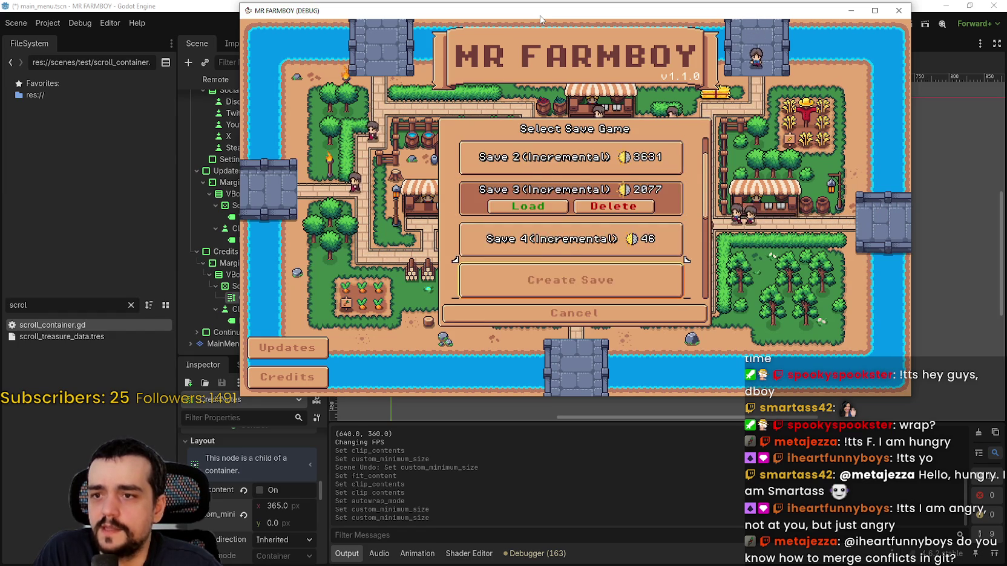
key(Return)
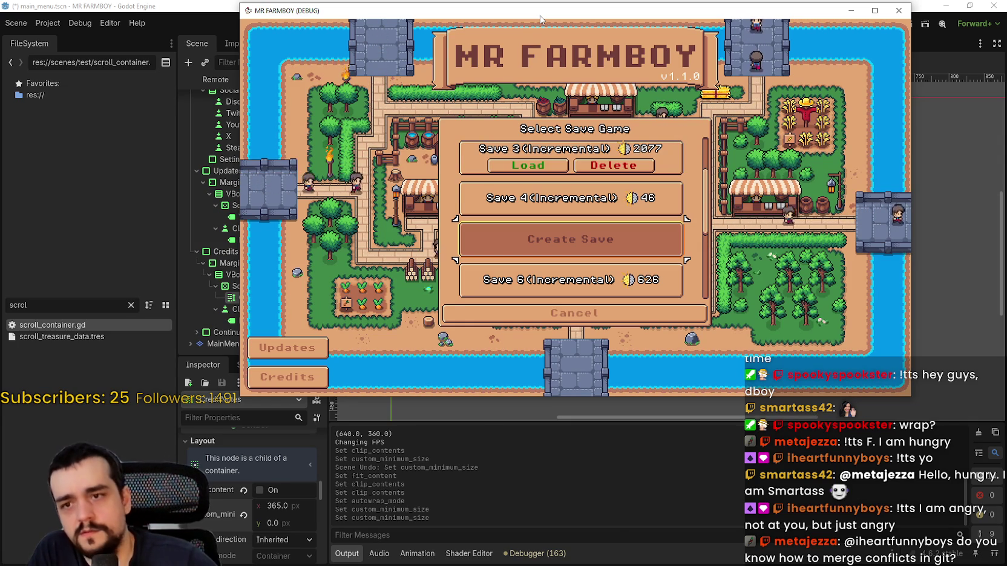
drag(540, 18, 465, 53)
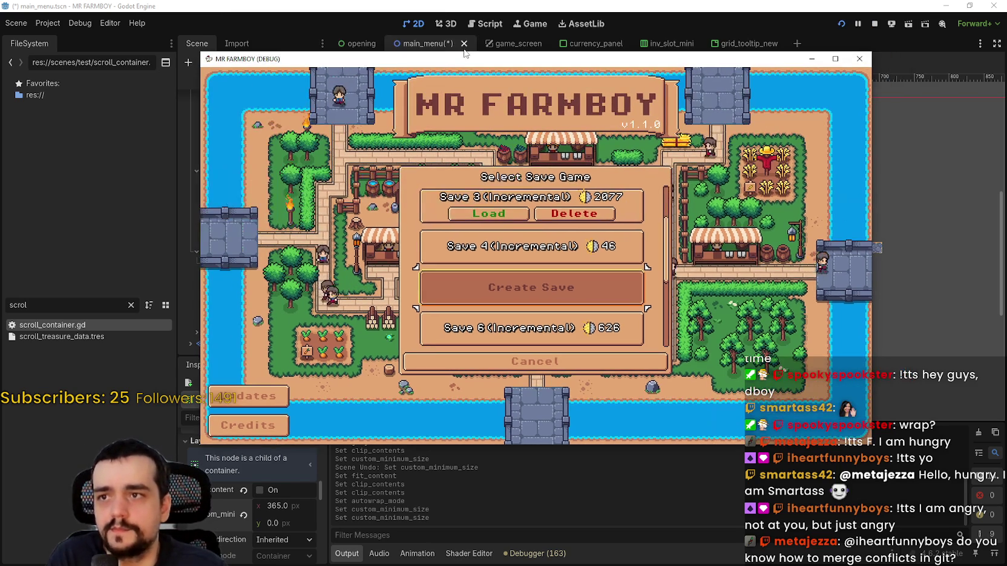
key(Up)
key(Up)
key(Up)
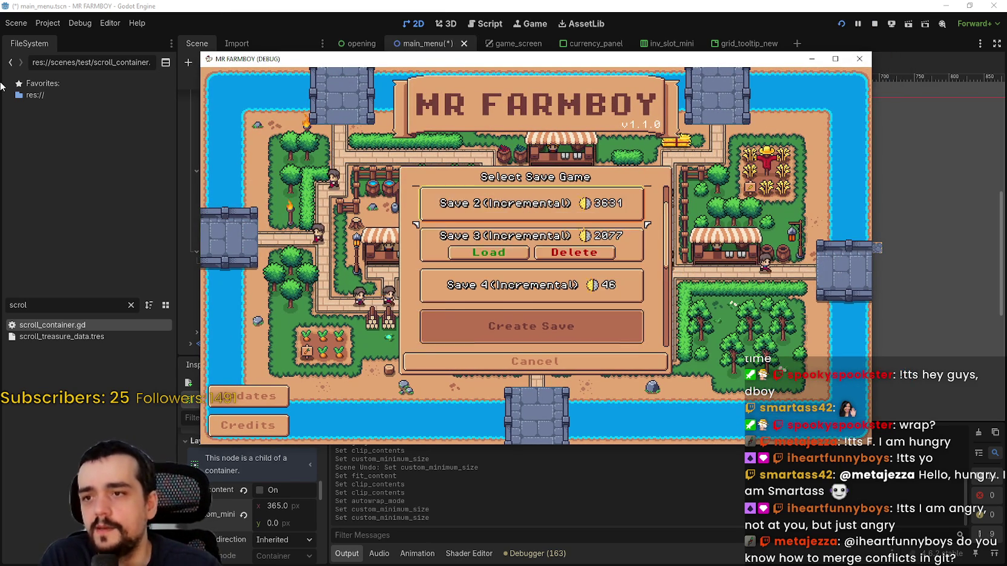
key(Up)
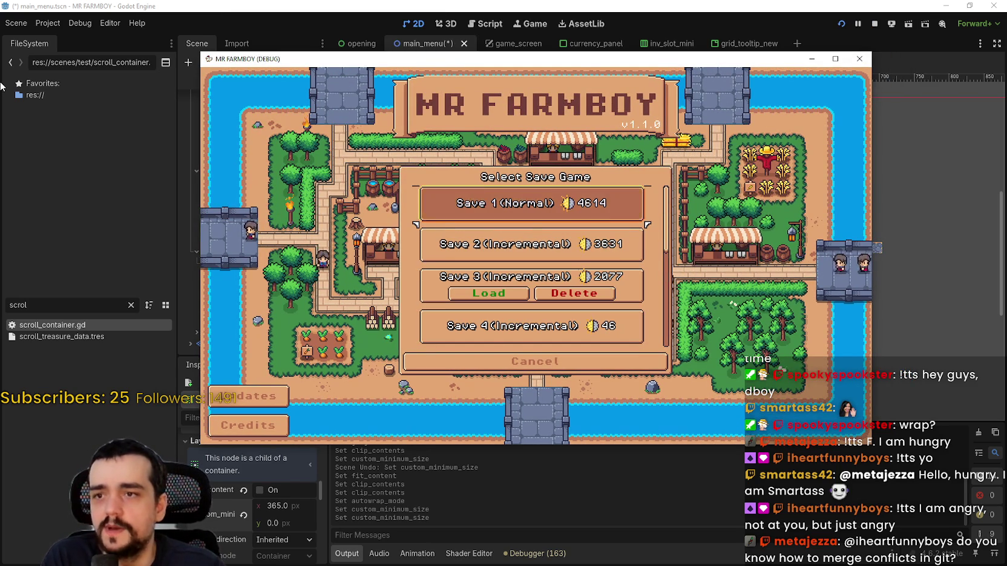
key(Return)
key(Return)
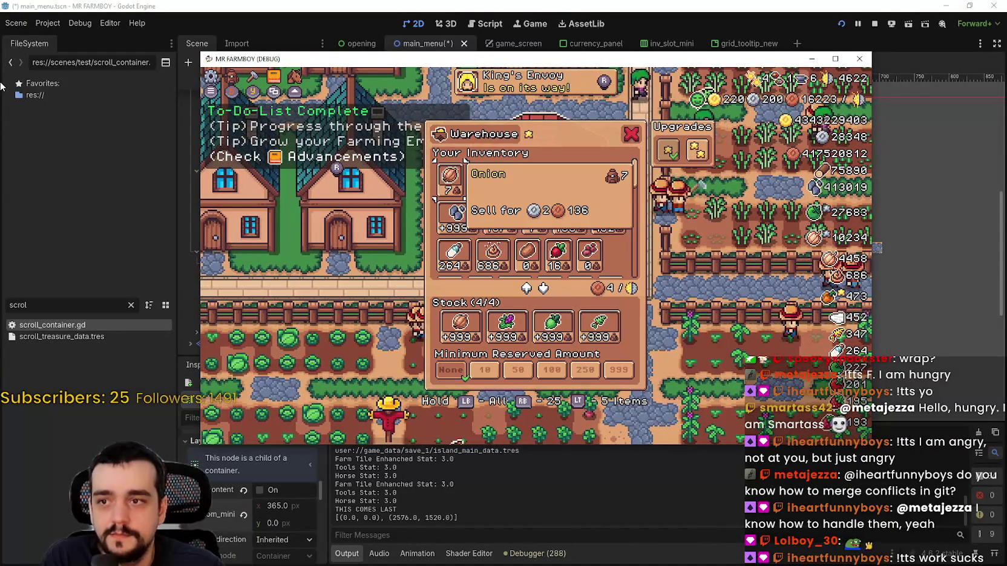
Step: Arrow through the Warehouse inventory to the Green Radish item
key(Right)
key(Right)
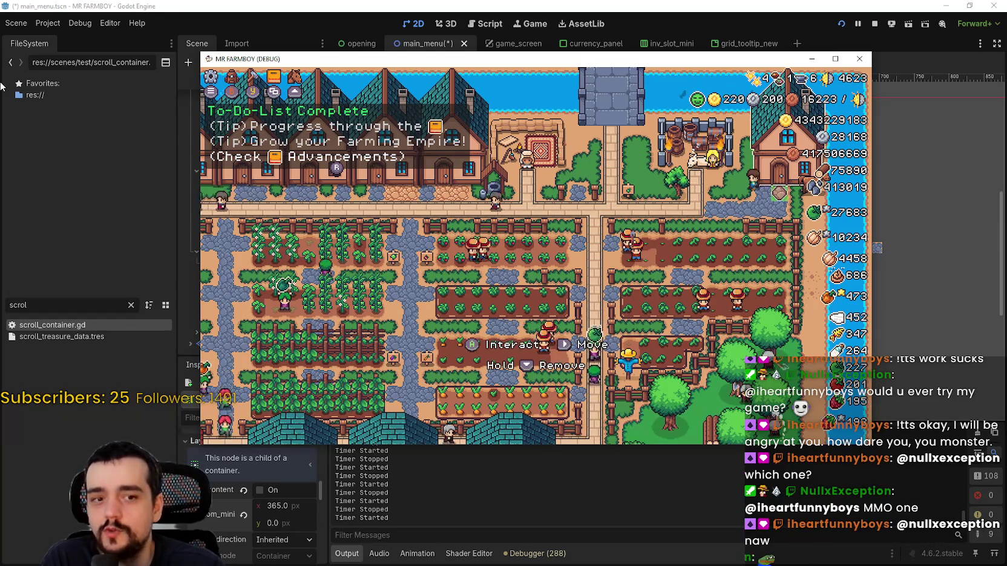
Step: Open the King's Envoy task, move to Deliver Request and back, then close it
key(e)
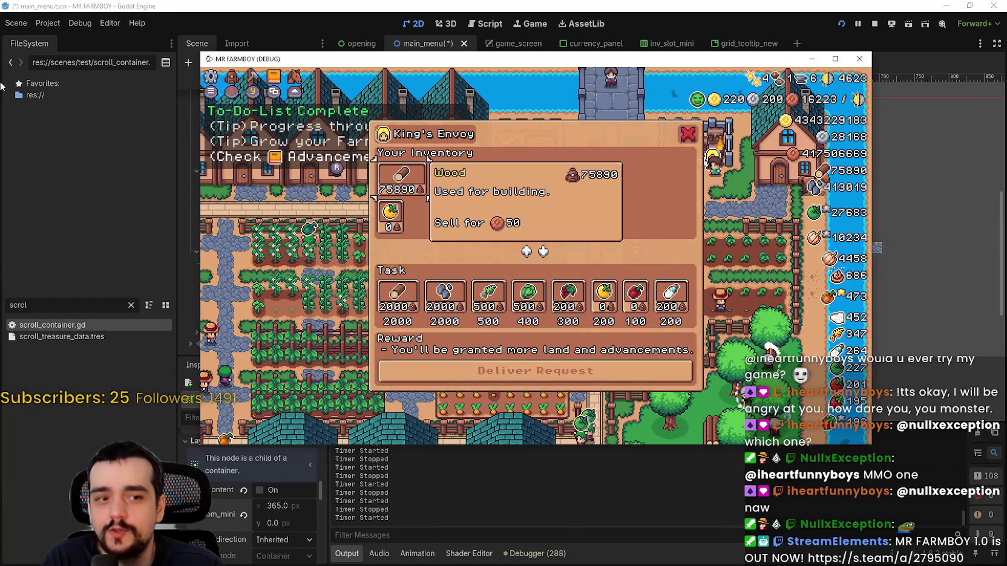
key(Escape)
key(e)
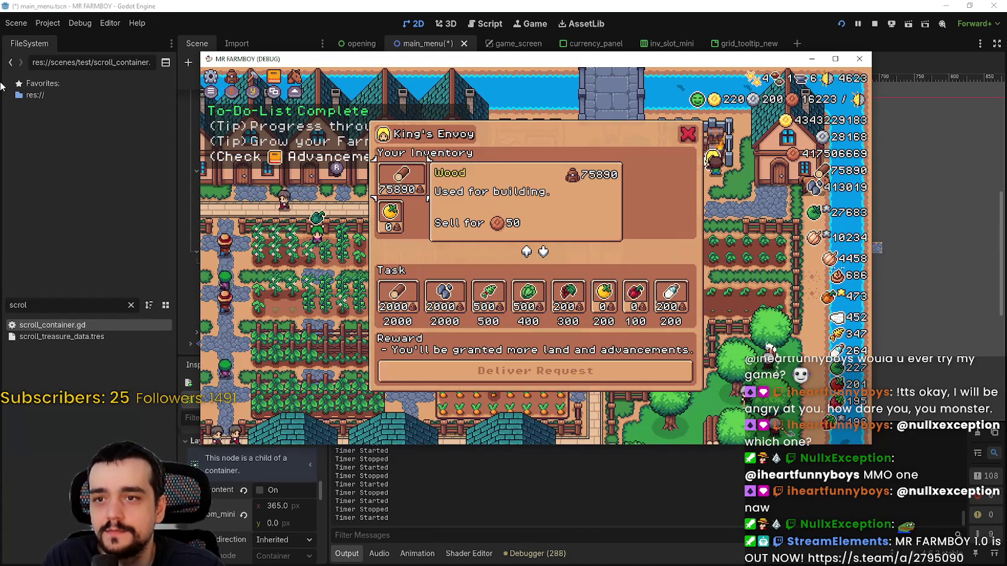
key(Down)
key(Down)
key(Down)
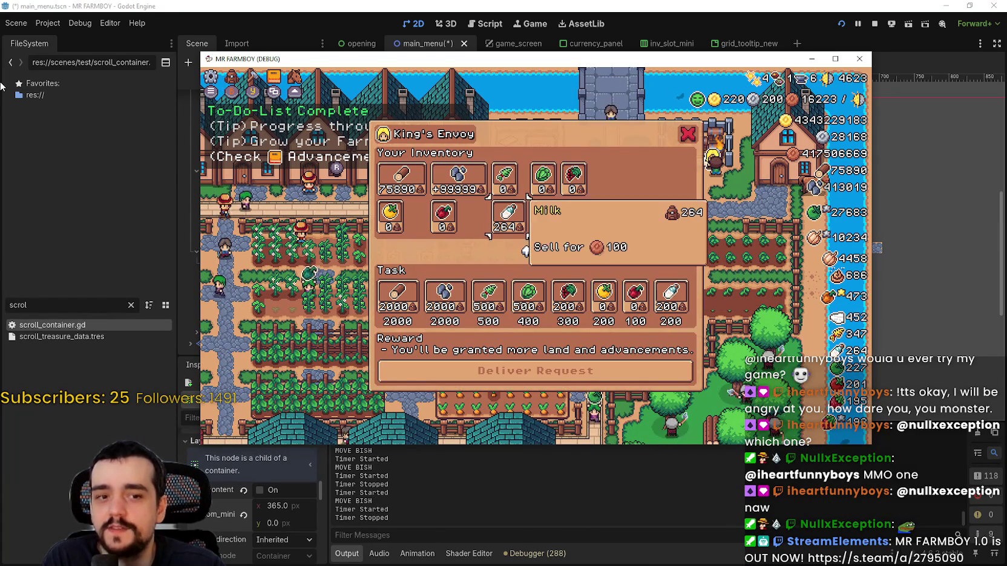
key(Up)
key(Up)
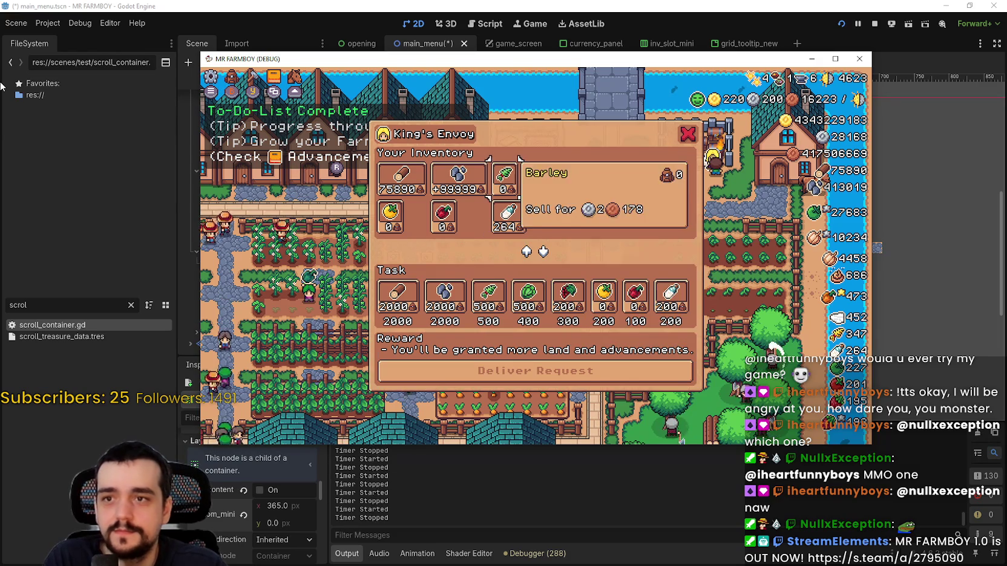
key(Escape)
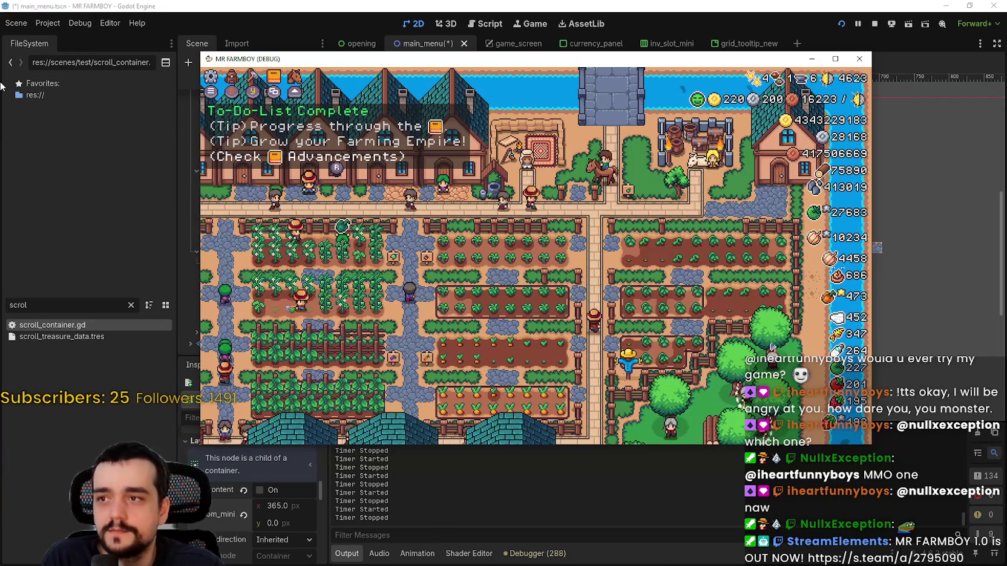
Step: Check a House's workers and the Merchant Seller shop, then bring up the Crafting panel with C
key(Left)
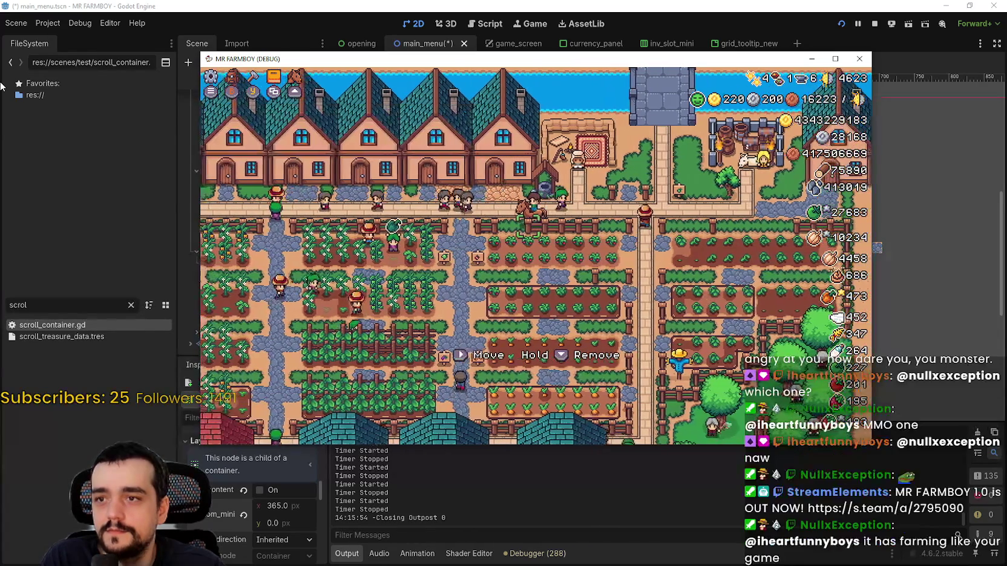
key(Return)
key(Escape)
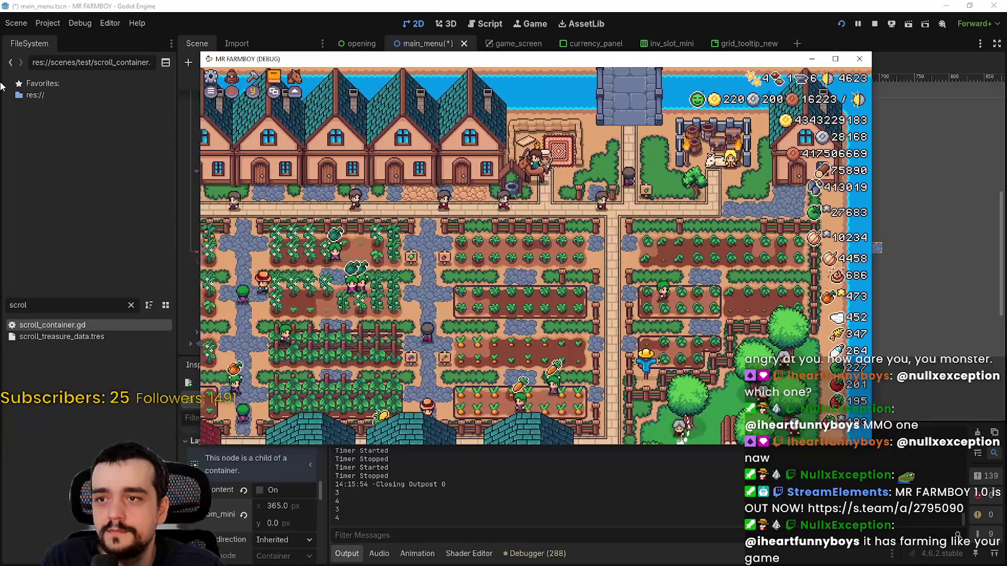
key(Return)
key(Escape)
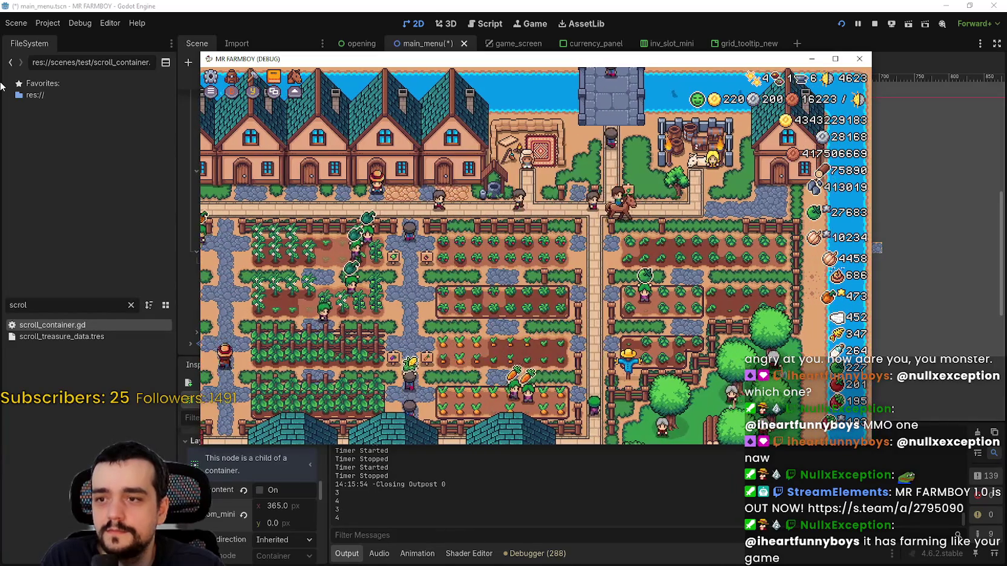
key(c)
key(Down)
Step: Cycle the Crafting categories, including Decorations and Land's Enchanted Farm Tile, then close Crafting
key(Down)
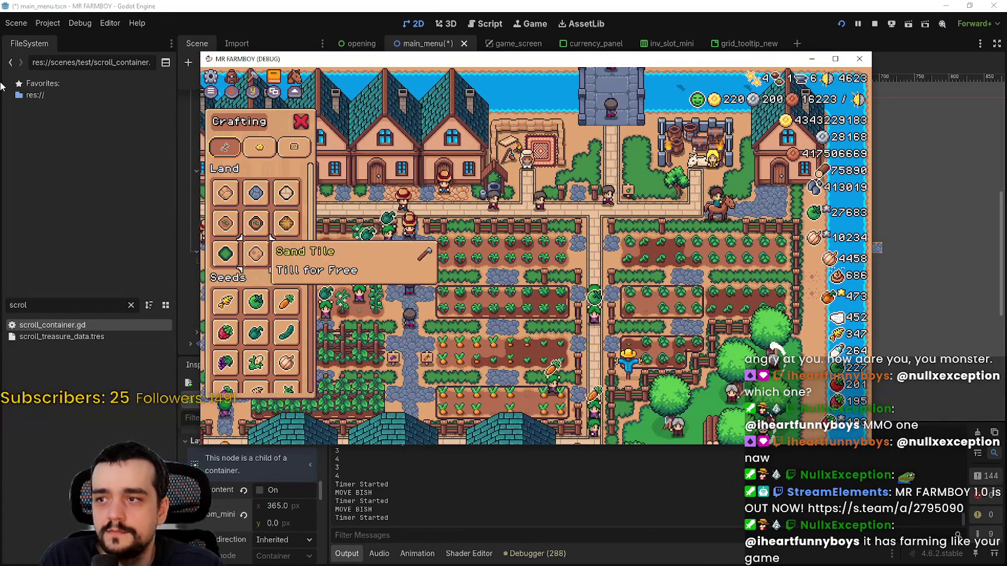
key(Up)
key(Up)
key(Right)
key(Down)
key(Up)
key(Left)
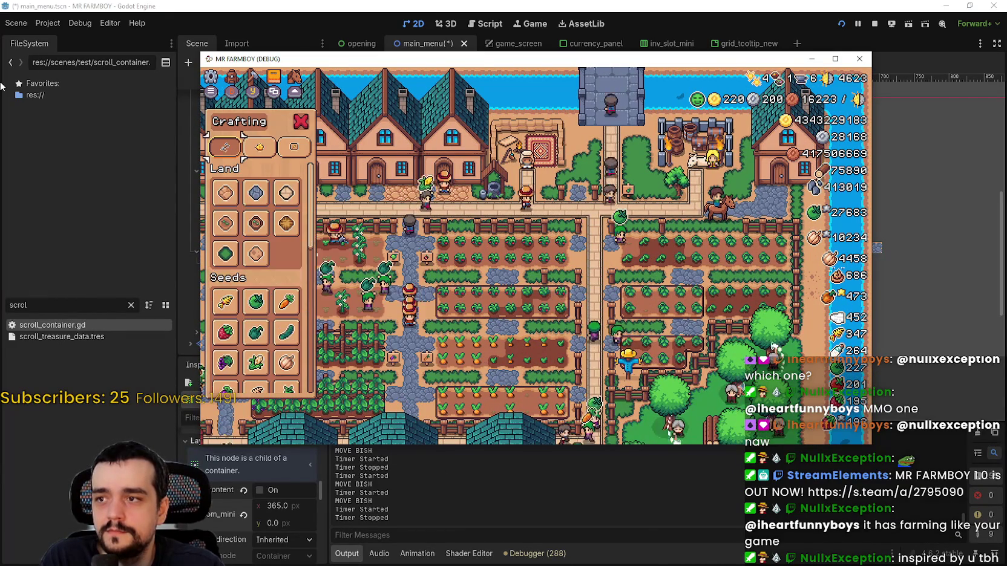
key(Down)
key(Up)
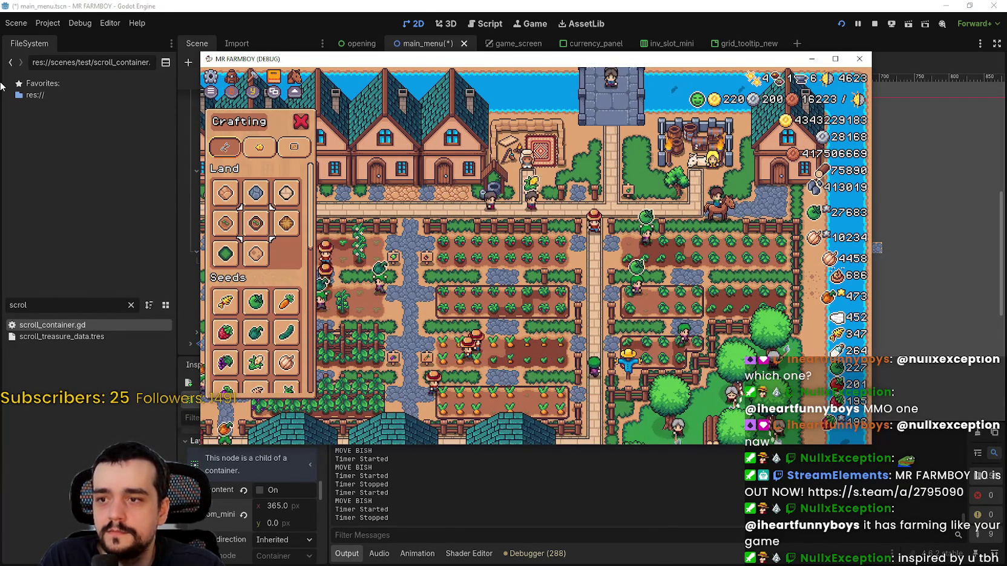
key(Up)
key(Right)
key(Right)
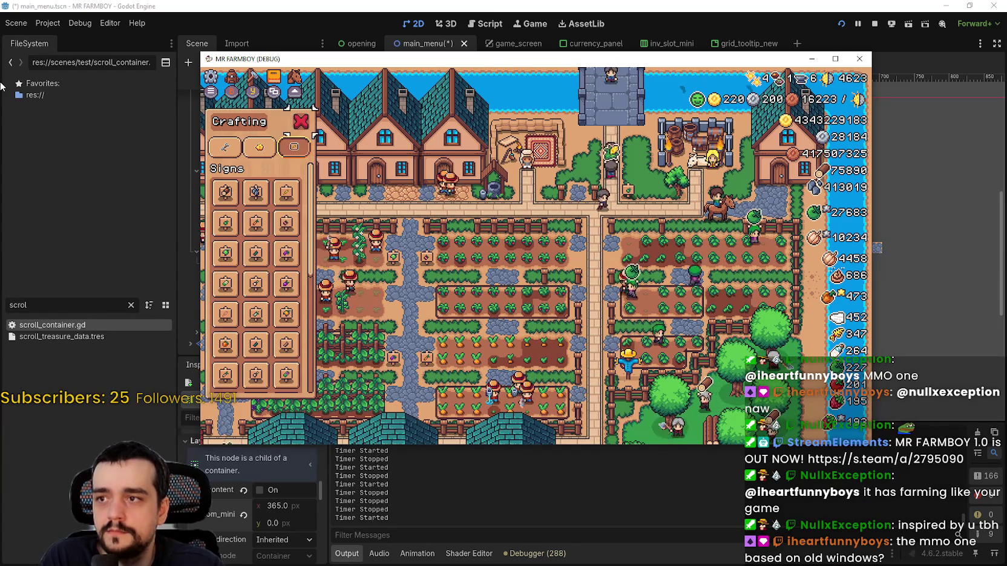
key(Escape)
Step: Open Advancements with K, browse Road Tile and neighbouring entries, then close the panel
key(k)
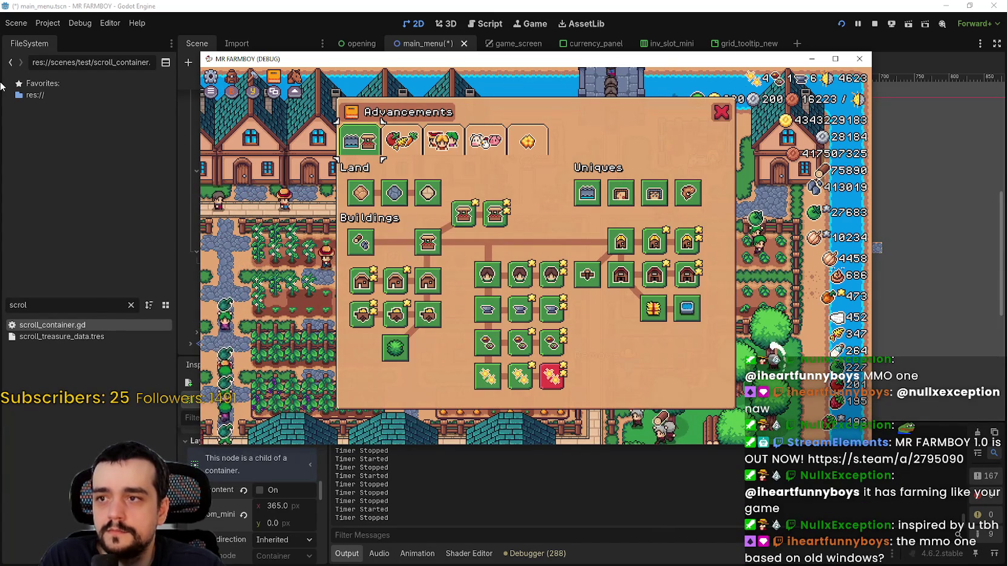
key(Down)
key(Down)
key(Right)
key(Right)
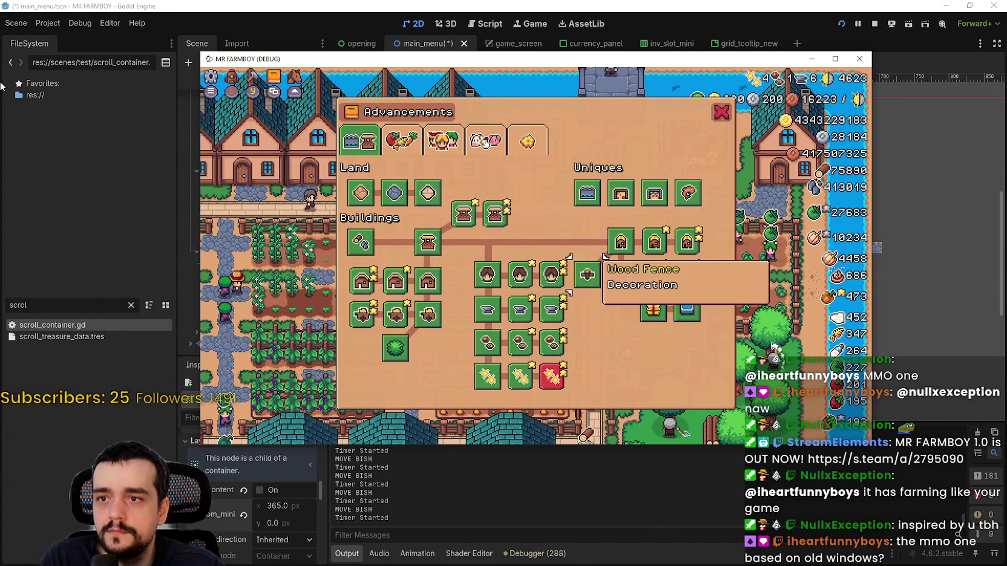
key(Up)
key(Up)
key(Return)
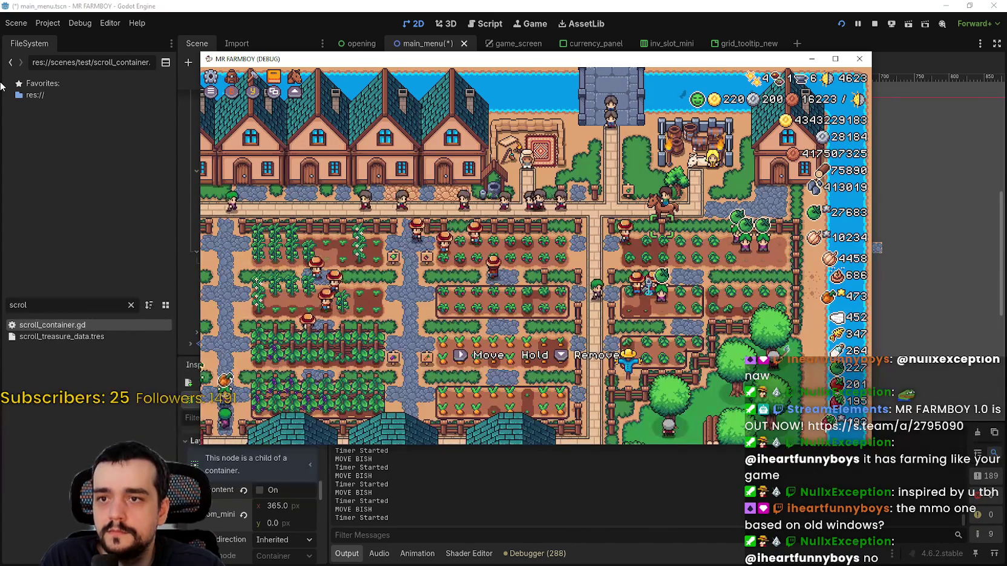
key(Return)
key(Escape)
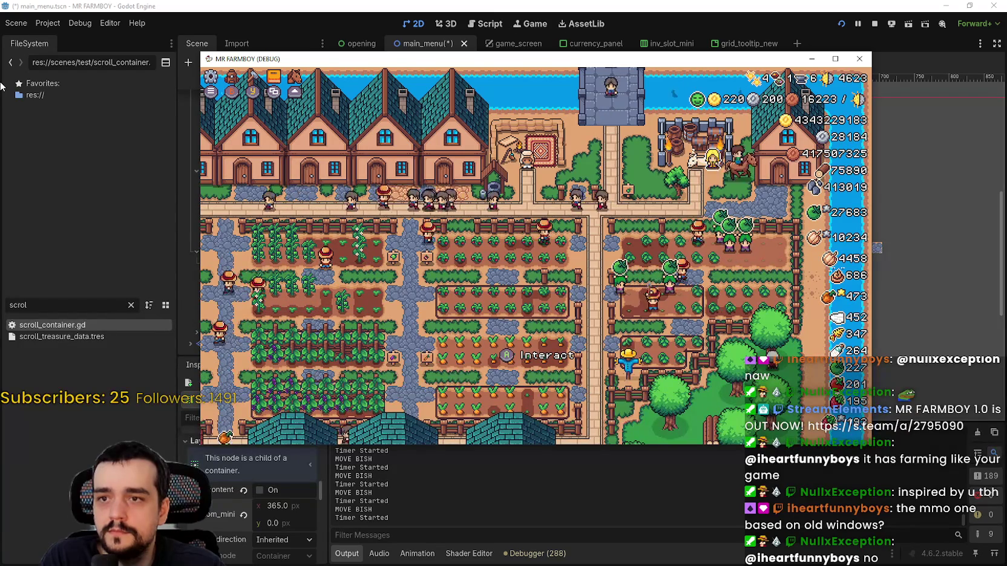
key(Return)
Step: View the stats in Stats & Inventory, then check and close the House workers panel
key(Escape)
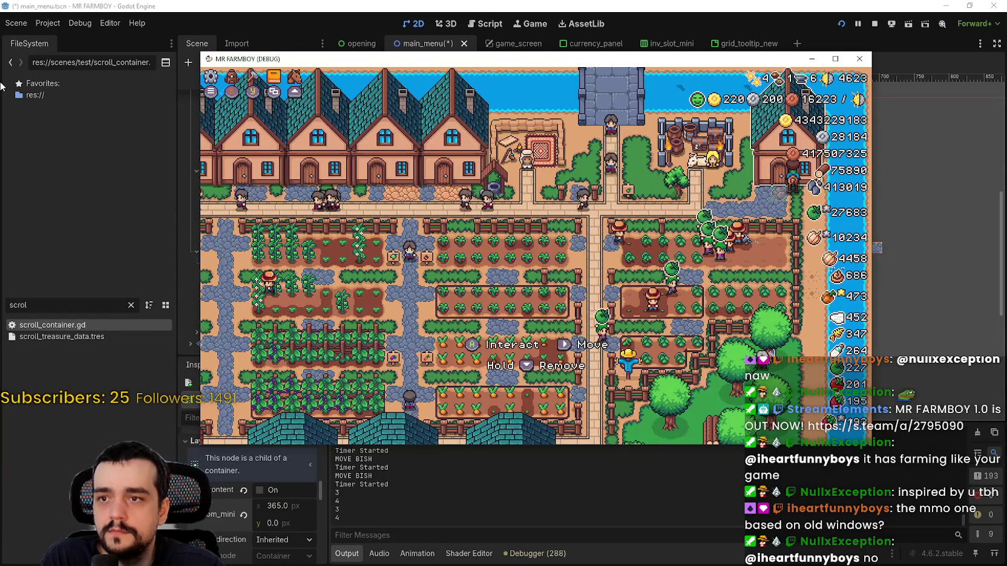
key(i)
key(Left)
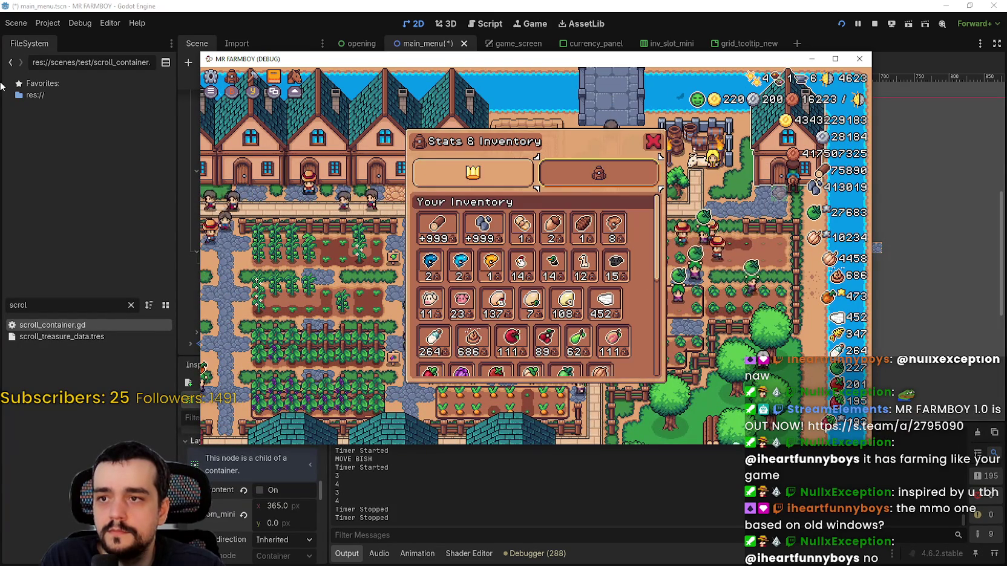
key(Escape)
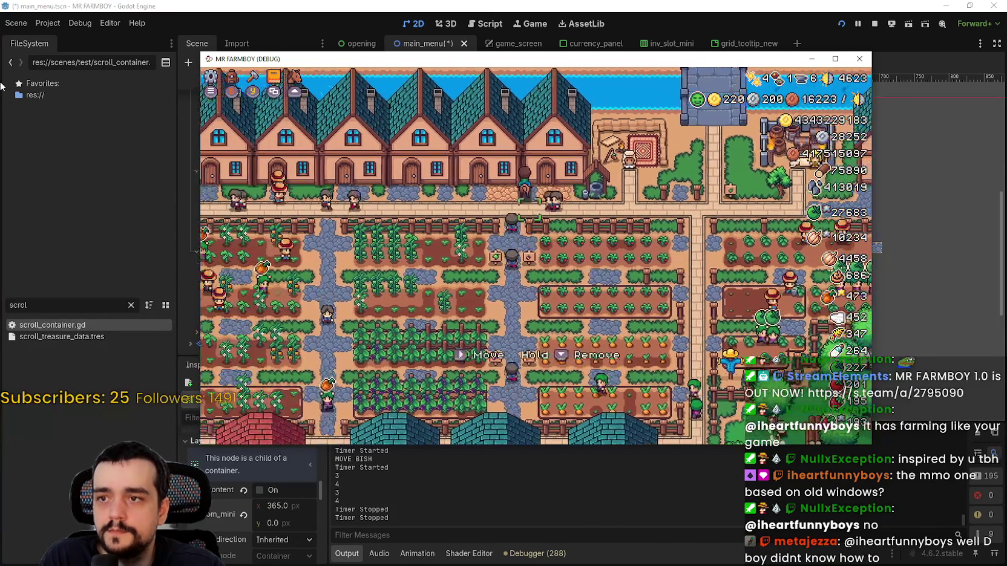
key(Return)
key(Escape)
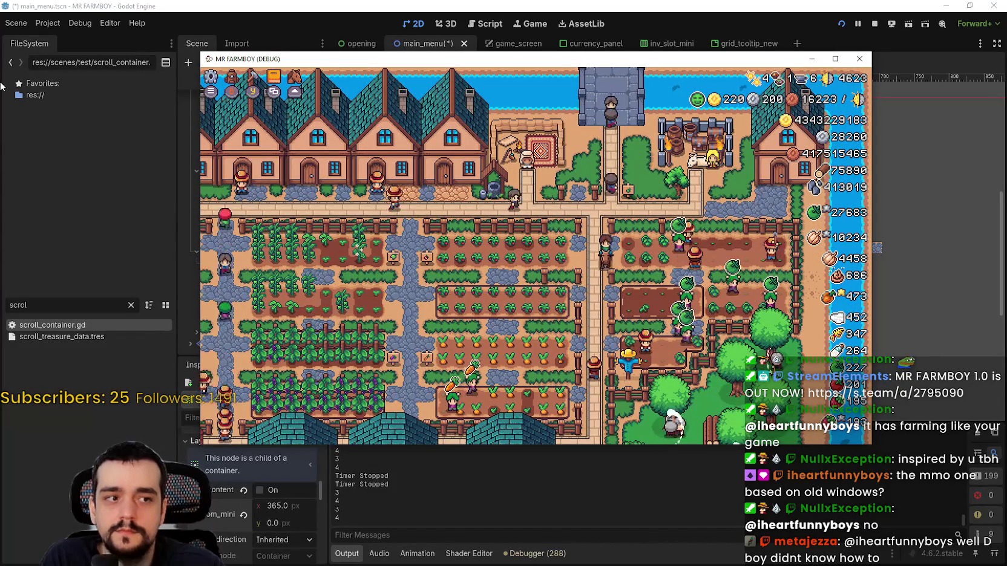
Step: Walk around the farm fields, reopen Stats & Inventory and review Herds, Totals and Animal Drops before closing
key(a)
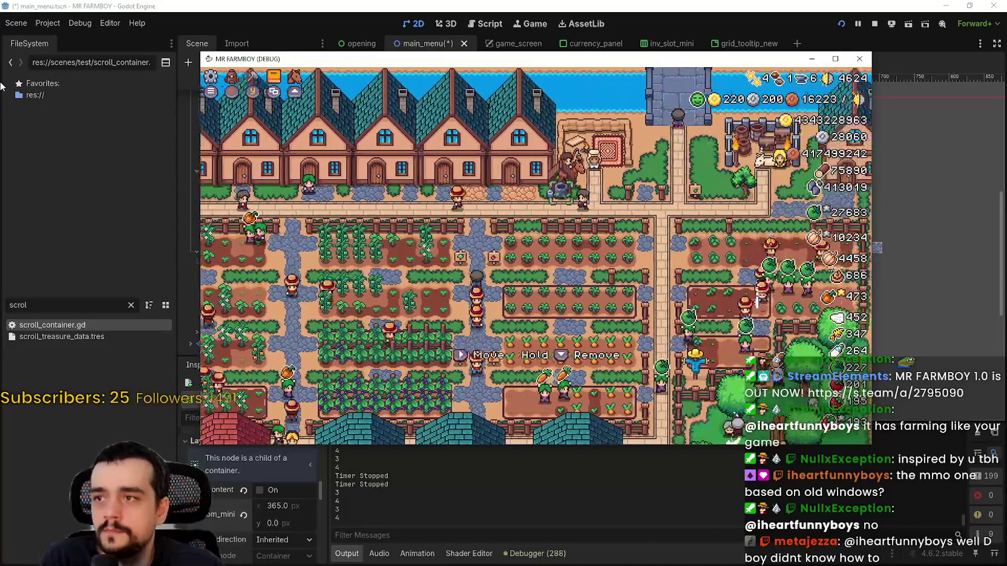
key(d)
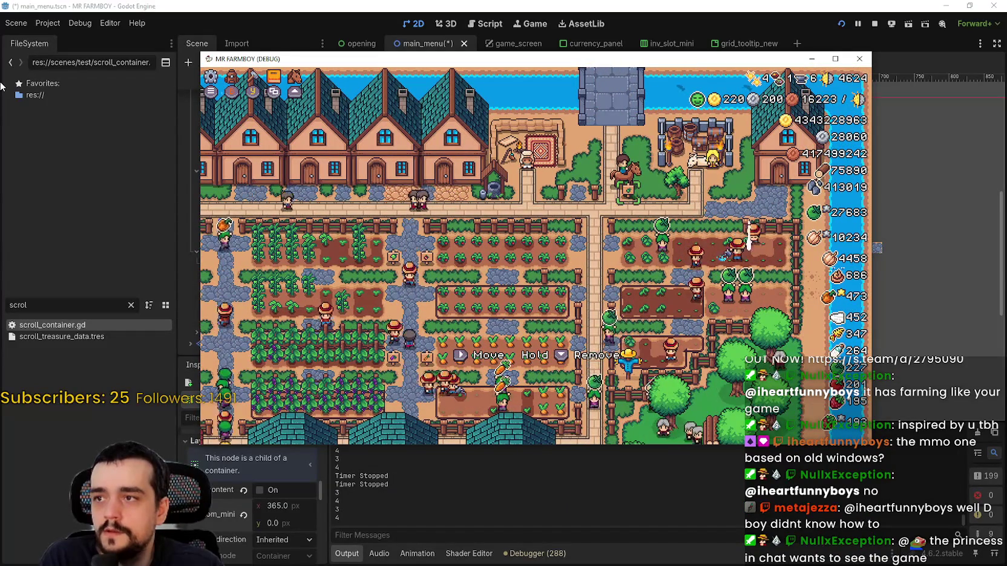
key(i)
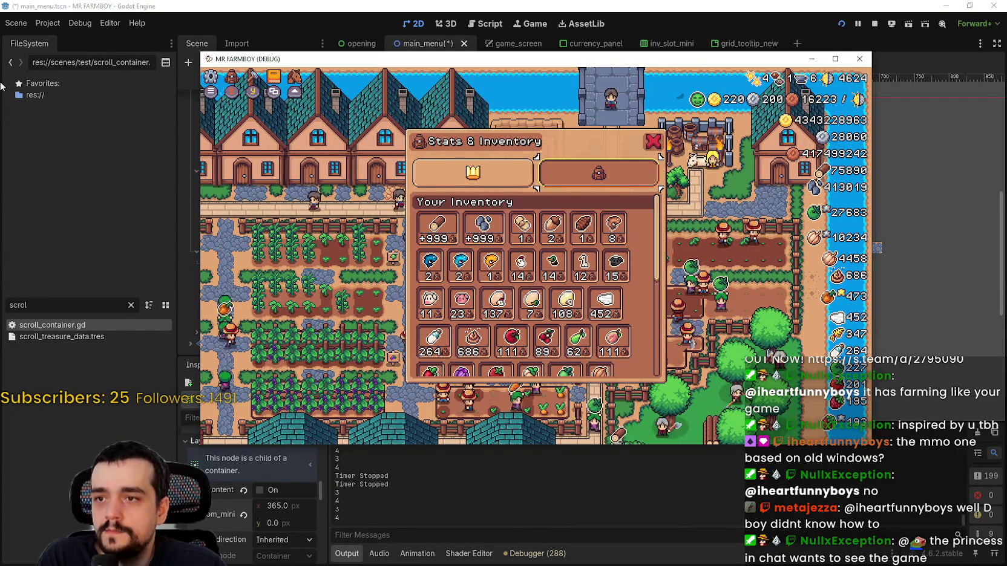
scroll(575, 339, down, 5)
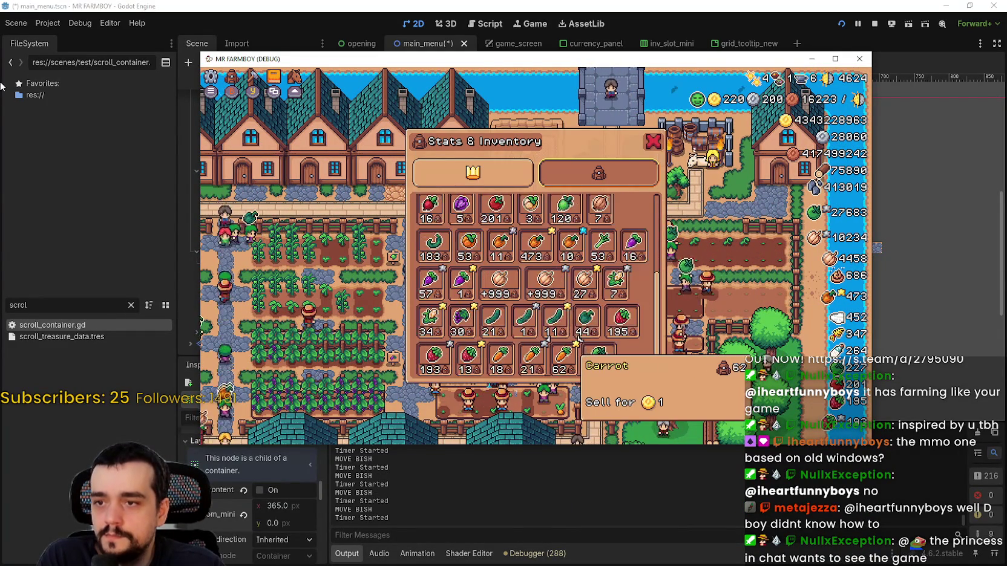
key(q)
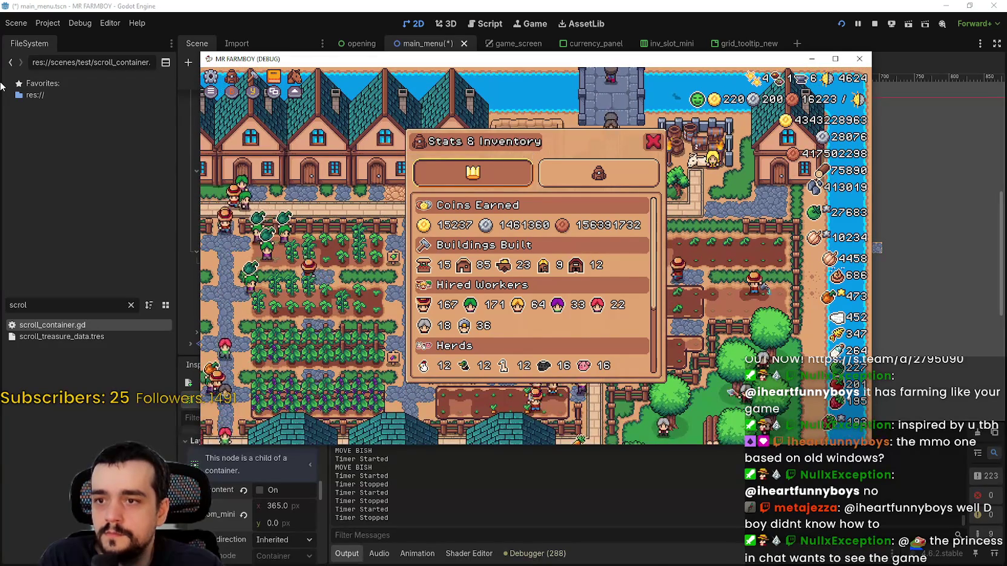
key(Down)
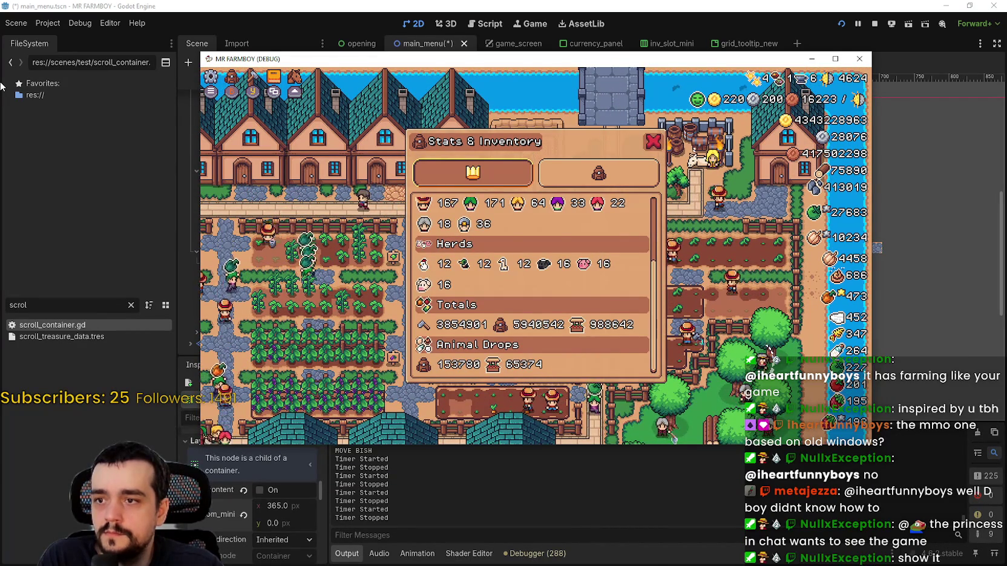
key(Up)
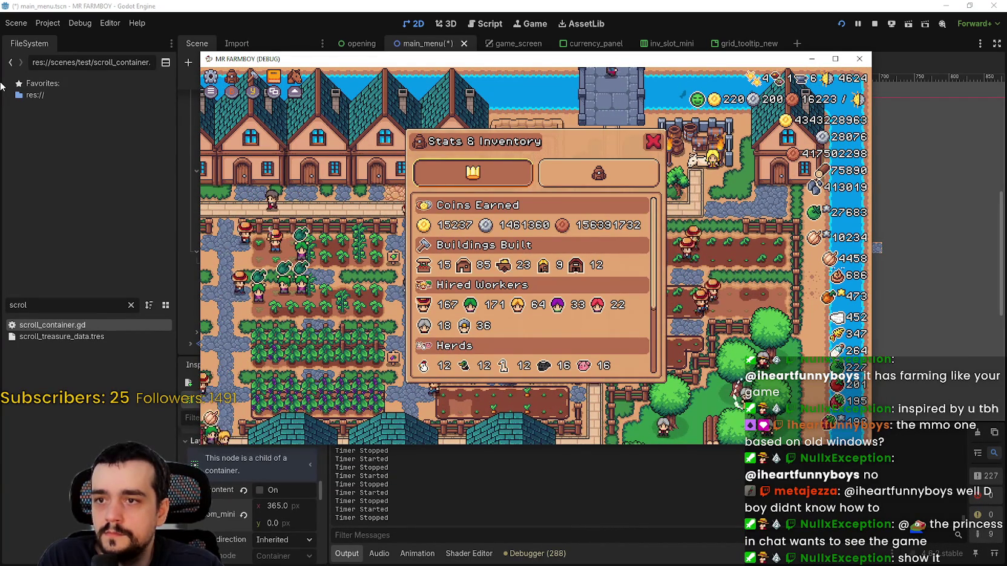
key(Right)
key(Escape)
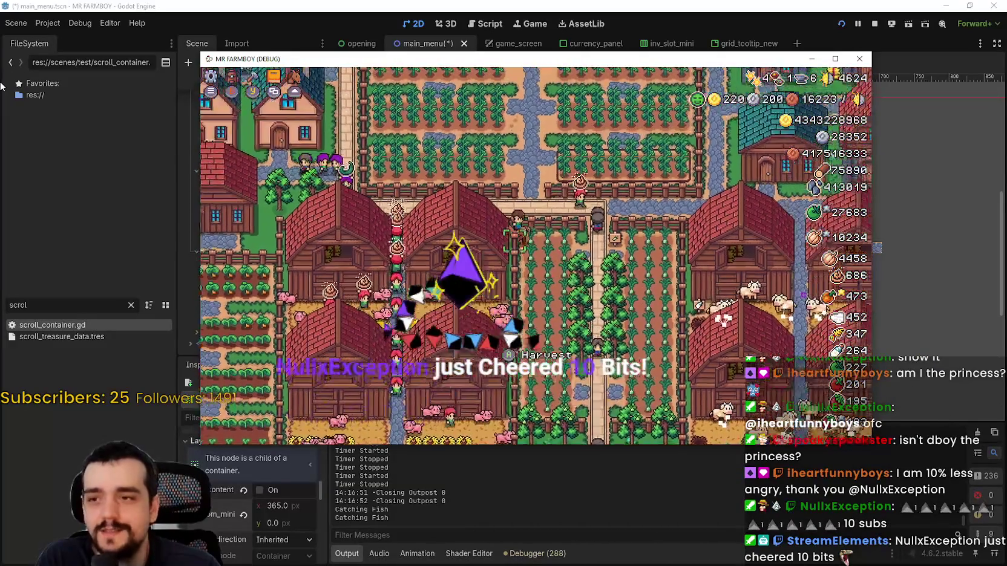
Step: Inspect the Baby Pig and the first upgrade in the Barn panel
key(Right)
key(Right)
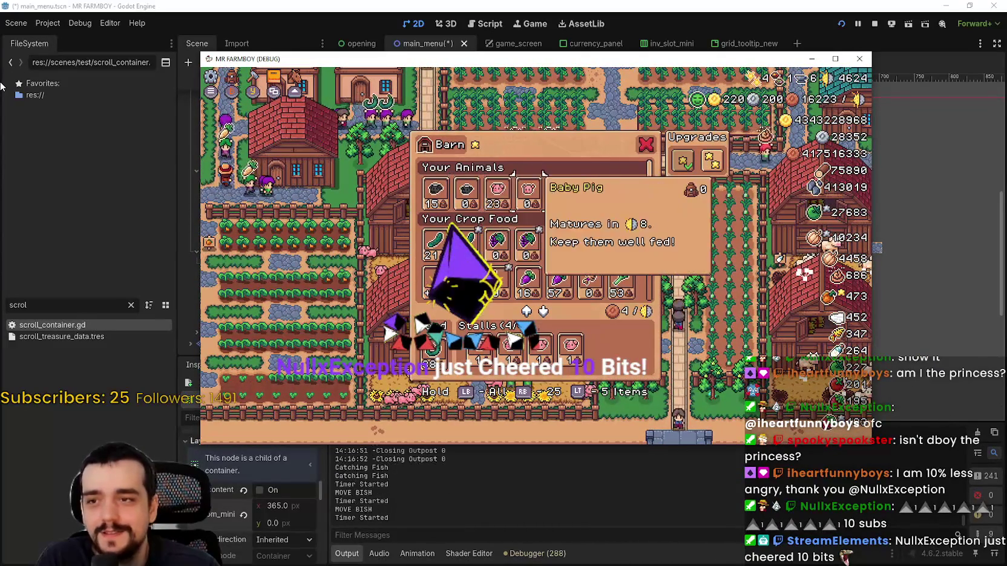
key(Right)
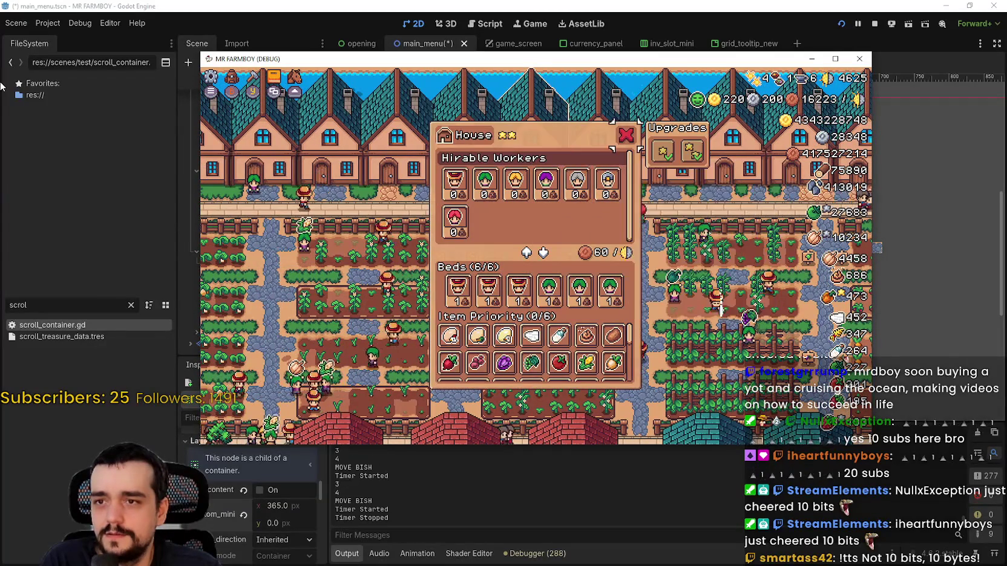
Step: Pause the running game with Esc while the House panel is open
key(Escape)
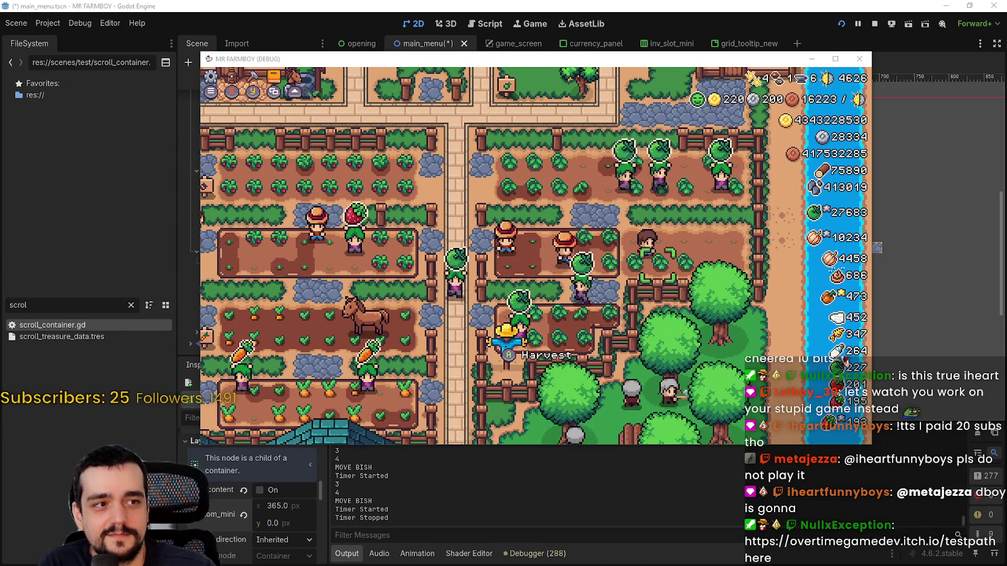
Step: Bring the itch.io Test Path page into view, go fullscreen, start as a guest and dismiss audio settings
mouse_move(968, 103)
mouse_down()
mouse_move(811, 115)
mouse_move(766, 64)
mouse_up()
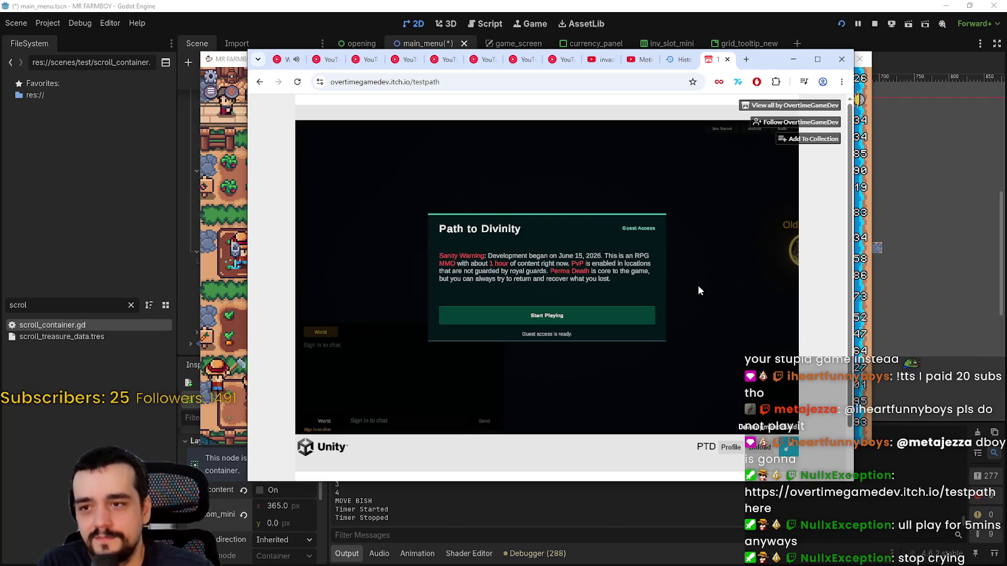
click(788, 448)
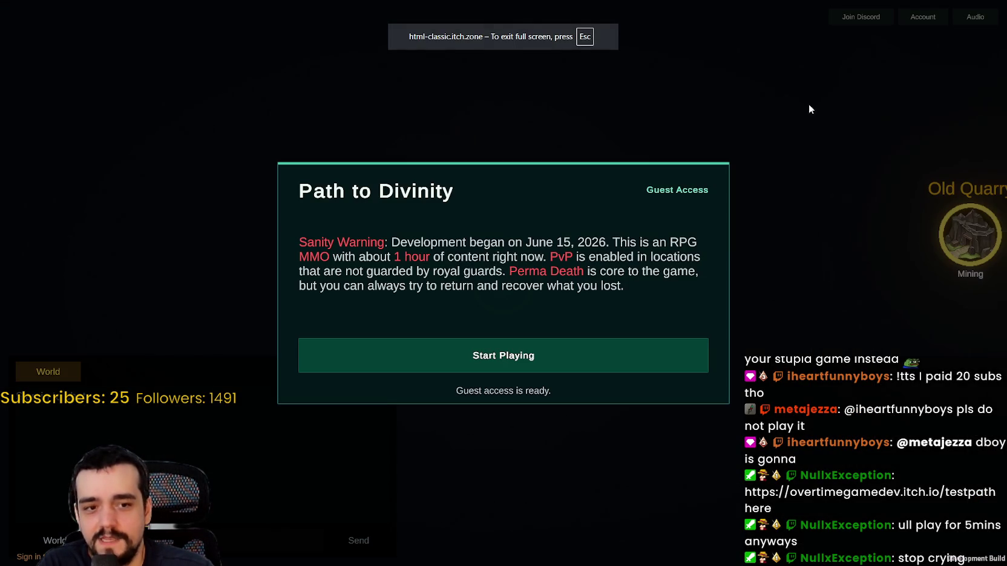
click(517, 355)
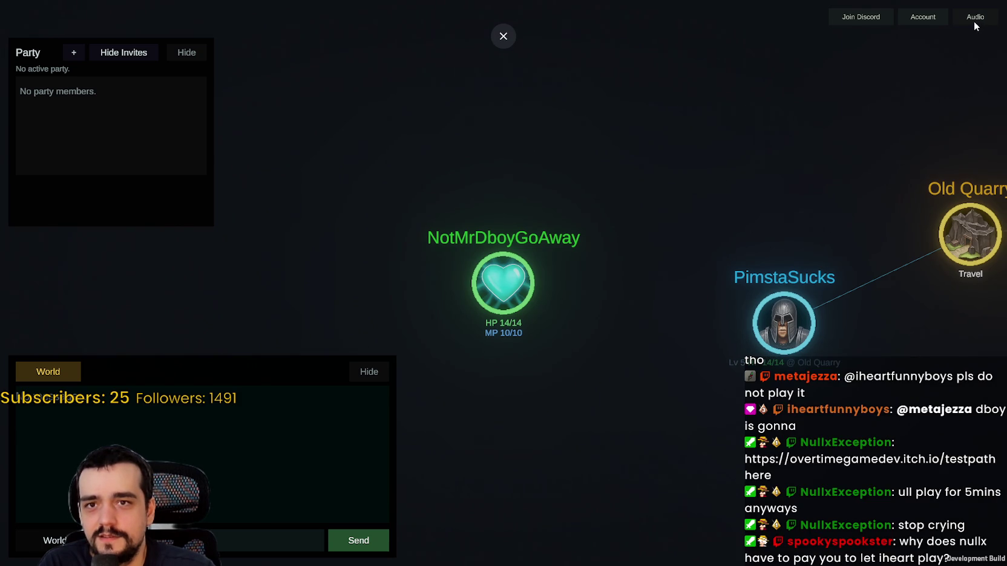
click(973, 18)
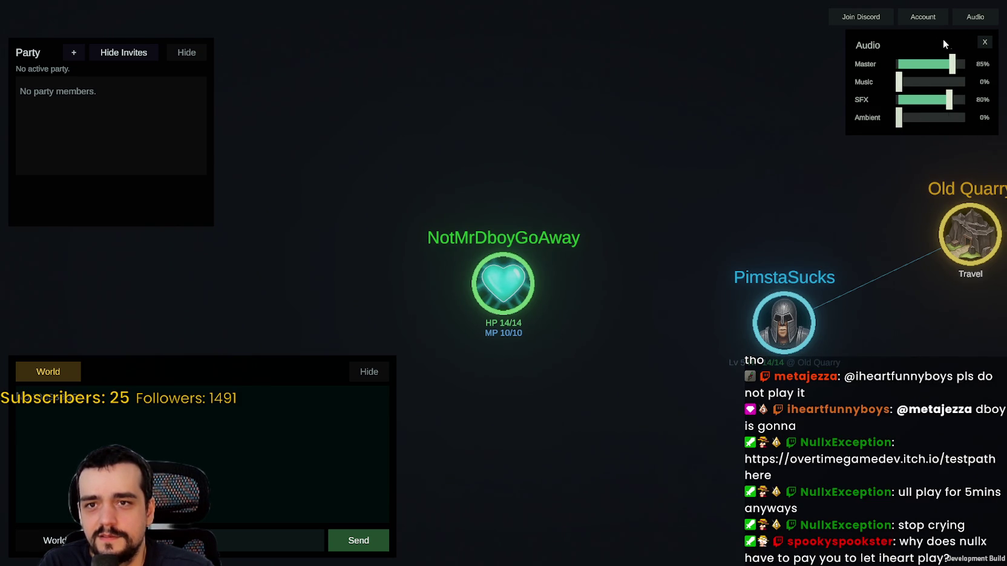
click(984, 43)
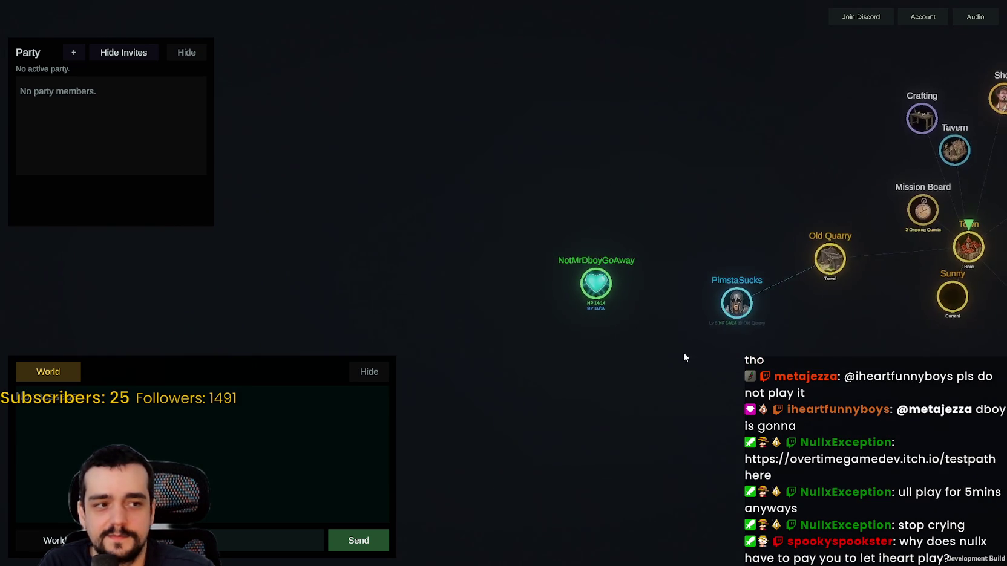
Step: Rearrange the heart and helmeted player nodes, toggle the helmeted player's details, and reveal the Mission Board quests
scroll(665, 364, up, 5)
scroll(674, 339, down, 3)
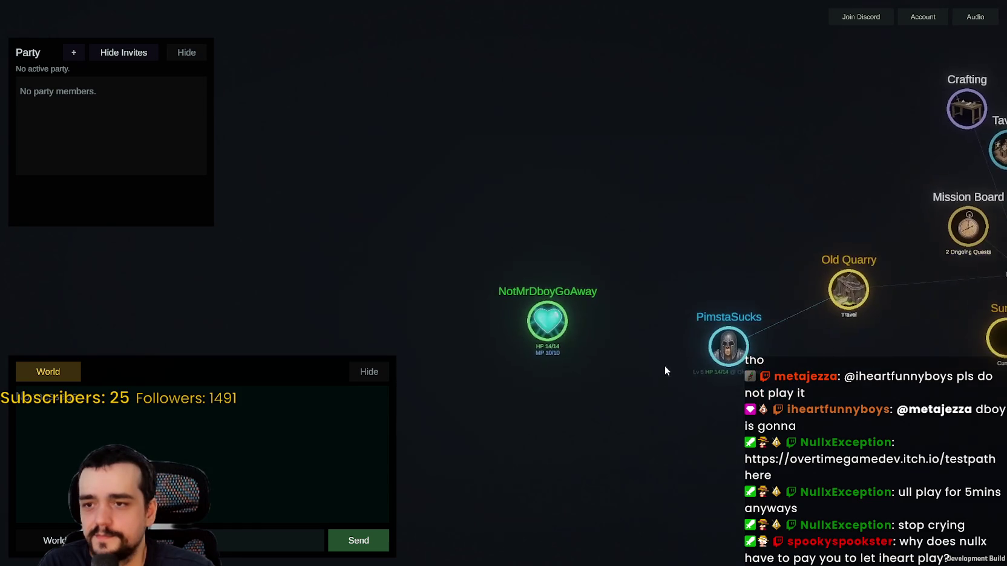
drag(481, 309, 645, 166)
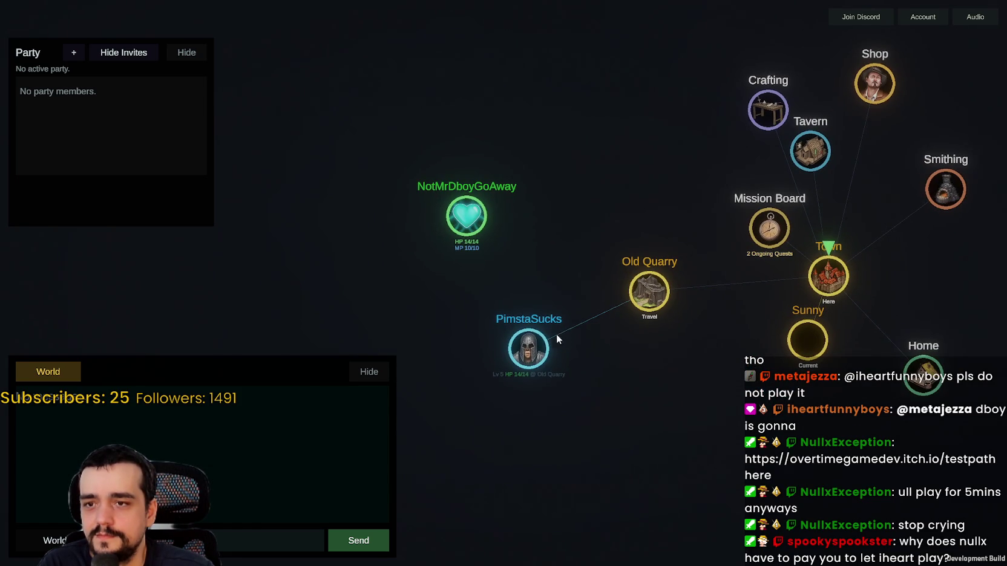
mouse_move(556, 335)
mouse_down()
mouse_move(515, 276)
mouse_move(602, 145)
mouse_up()
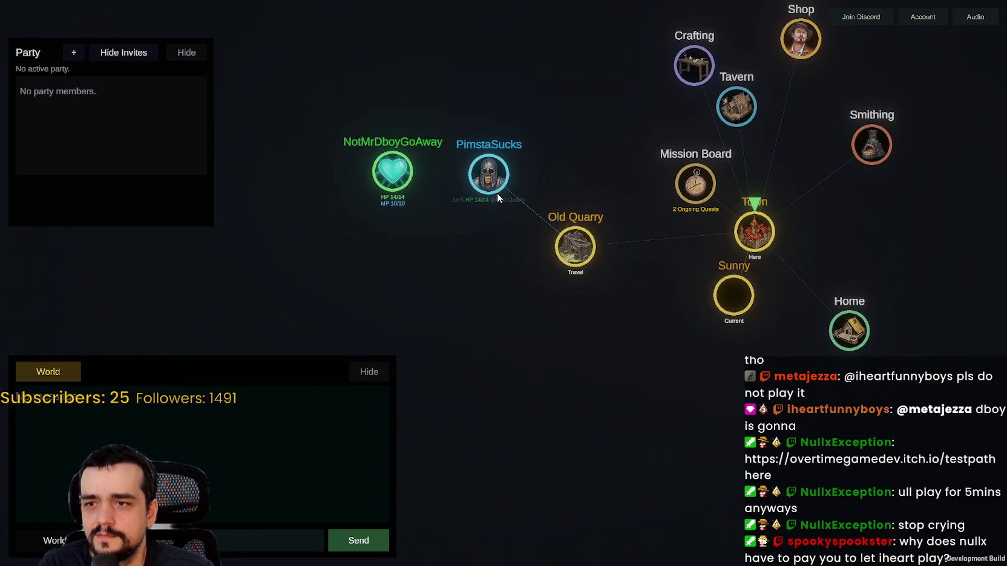
click(491, 182)
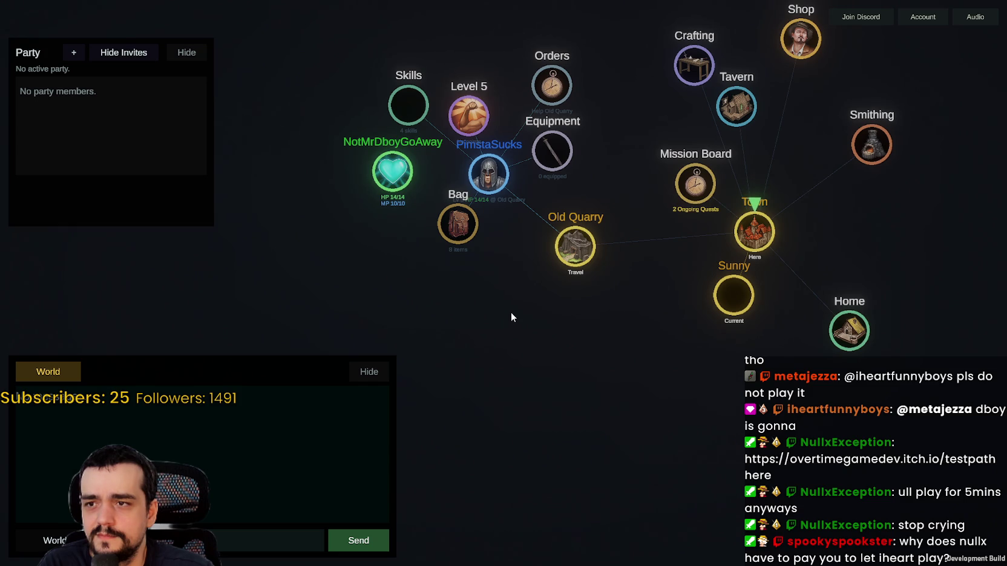
click(491, 186)
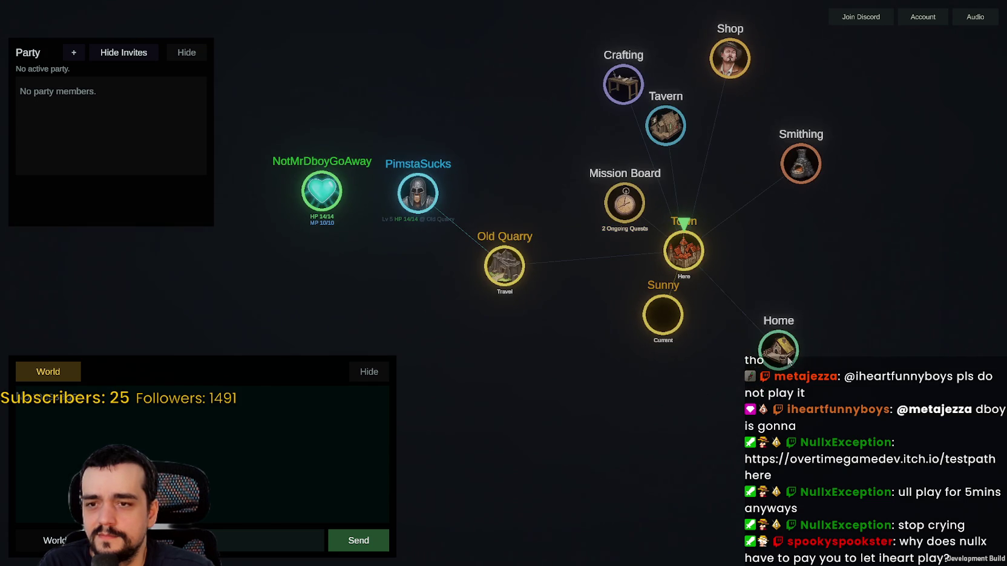
click(635, 224)
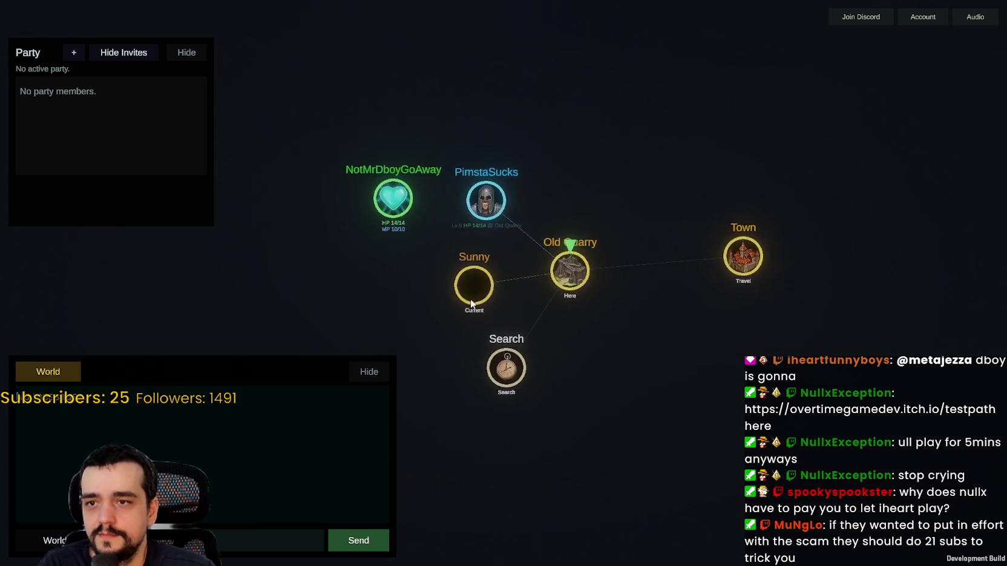
Step: Settle the character node beside Old Quarry on the map
scroll(470, 301, up, 3)
scroll(473, 286, down, 4)
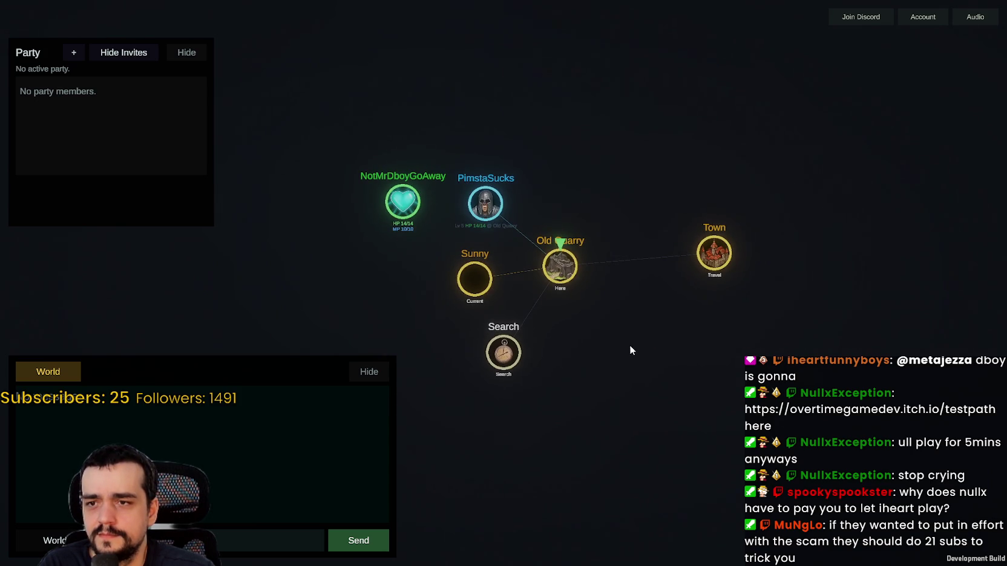
drag(490, 288, 411, 251)
drag(336, 259, 337, 262)
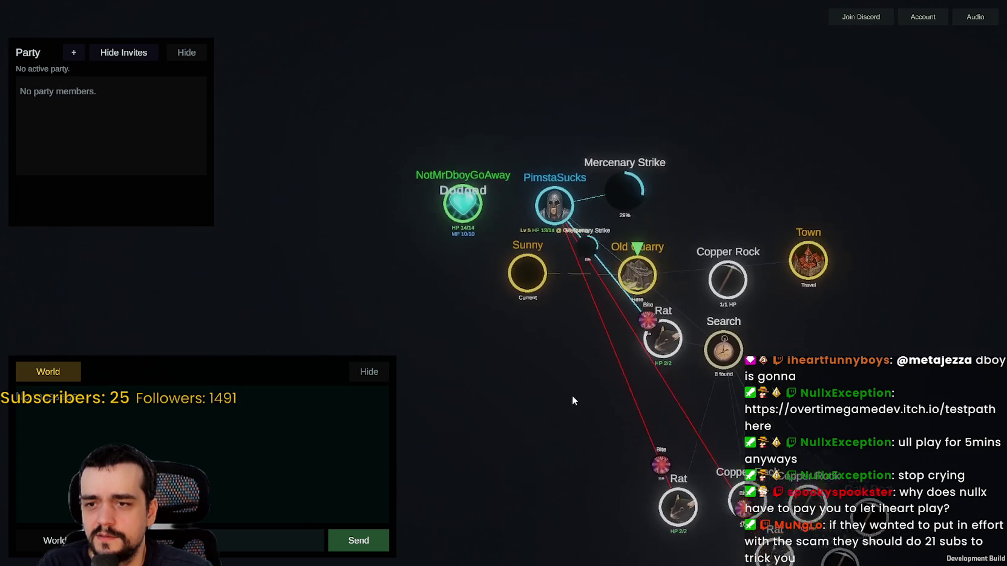
Step: Expand the player's Actions, kill the lower Rat with Slash and loot it
click(457, 247)
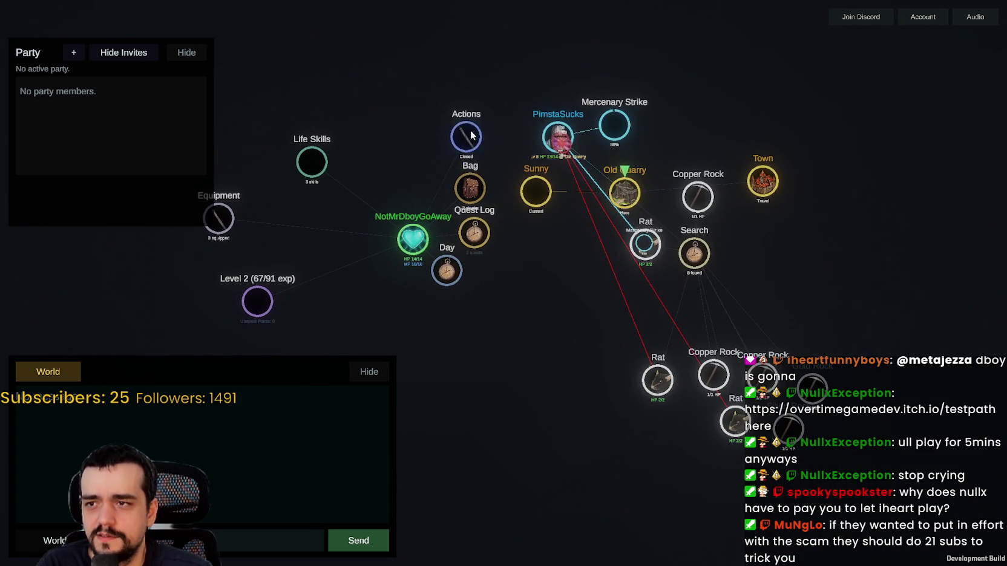
drag(467, 135, 531, 326)
click(531, 326)
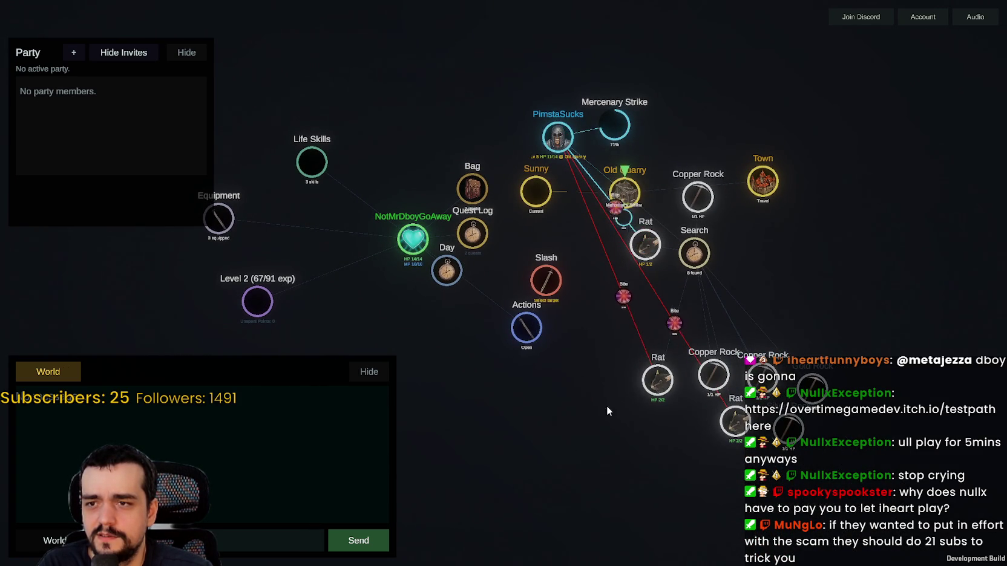
click(631, 349)
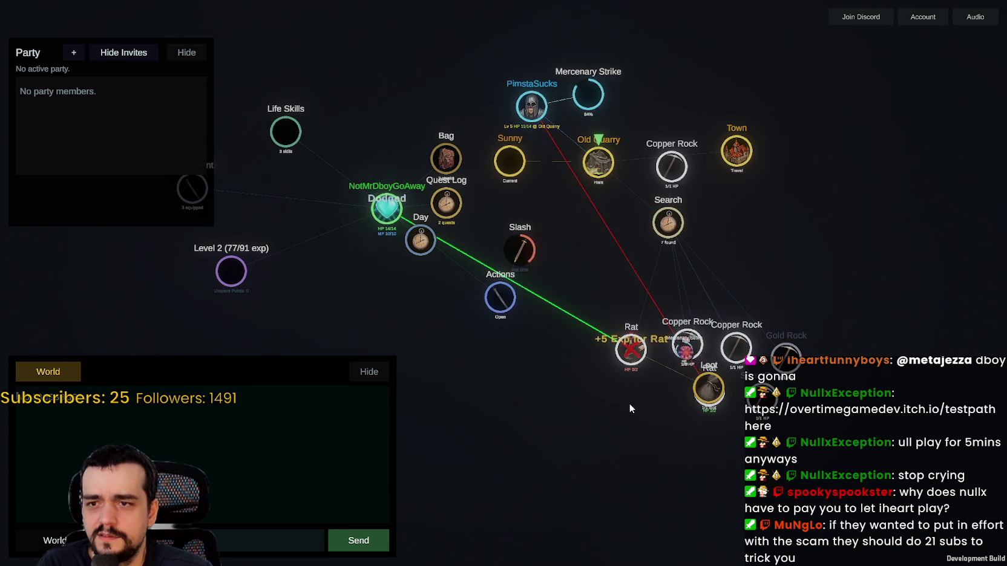
scroll(629, 402, up, 2)
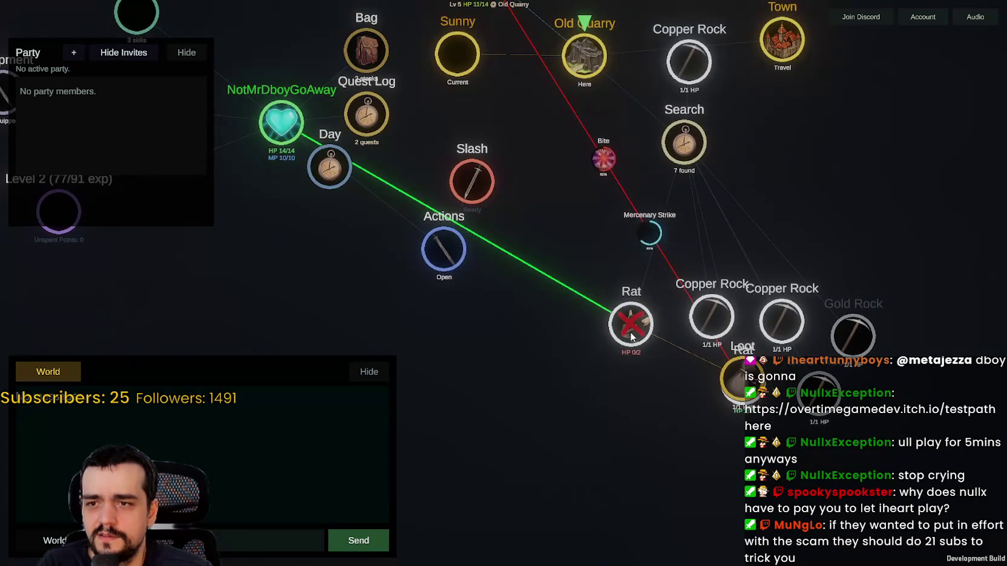
drag(632, 333, 608, 277)
click(622, 327)
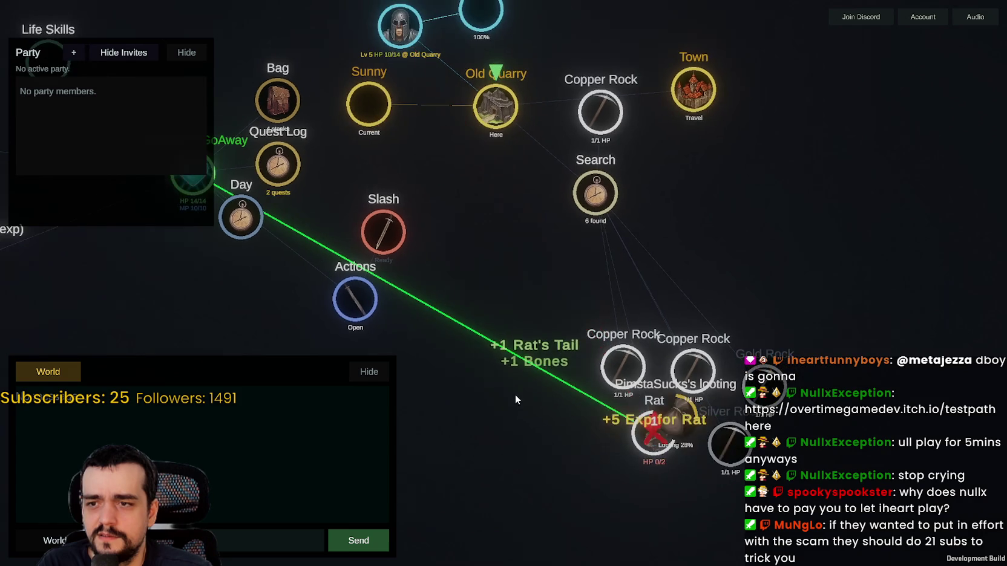
Step: Mine three Copper Rocks around Old Quarry
click(620, 364)
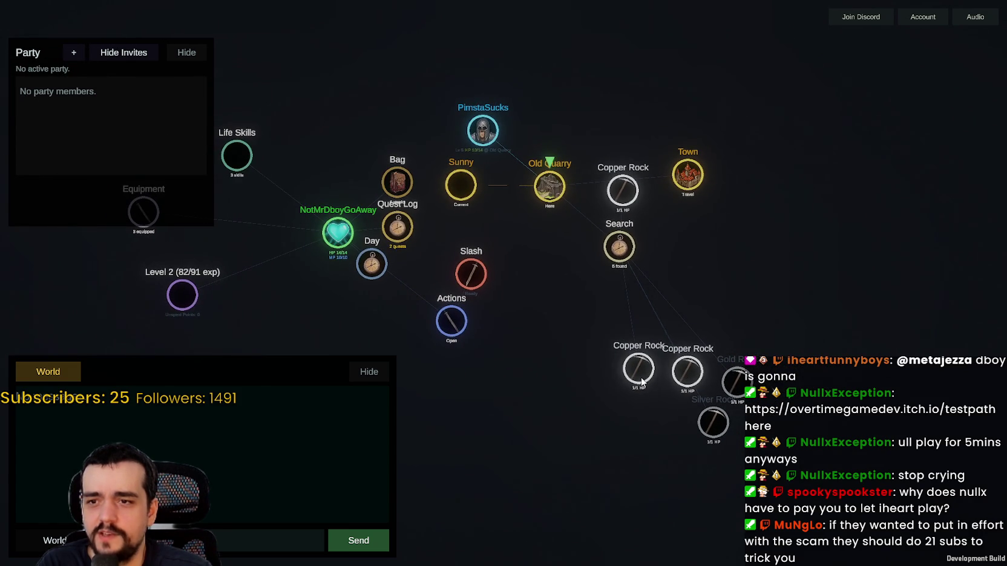
click(641, 382)
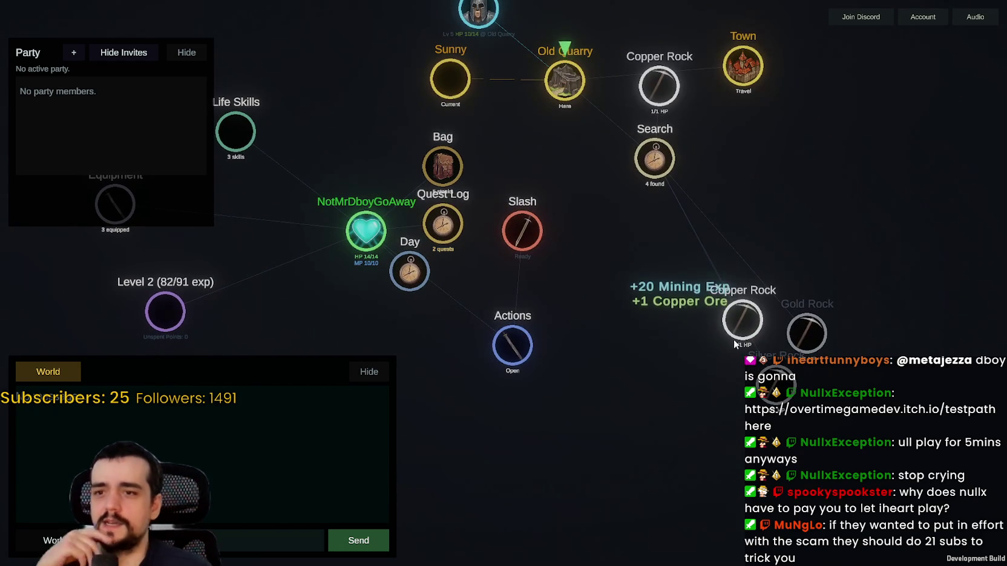
click(746, 329)
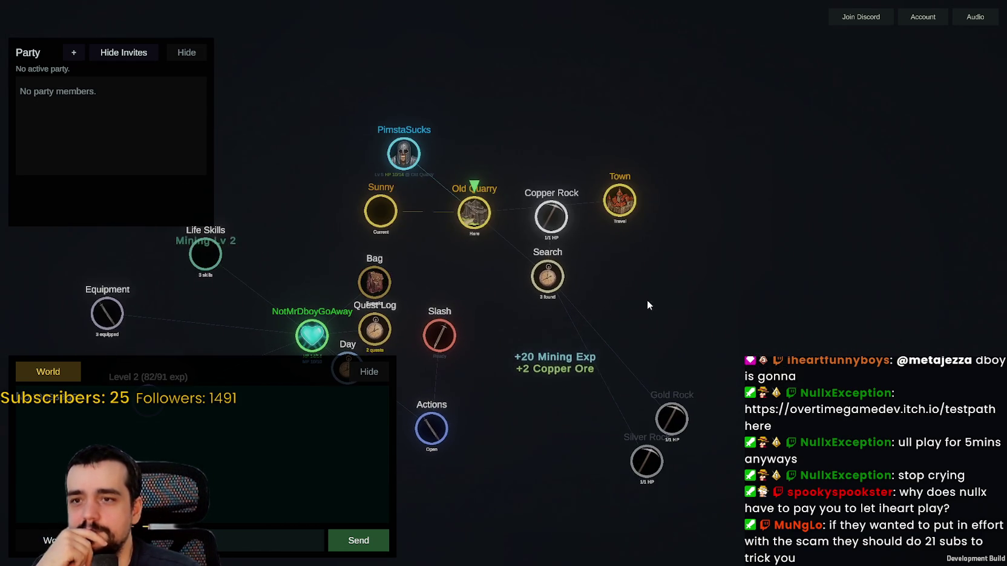
Step: Search the Old Quarry and attack the Rat that turns up
mouse_move(653, 331)
mouse_down()
mouse_move(621, 282)
mouse_move(547, 217)
mouse_up()
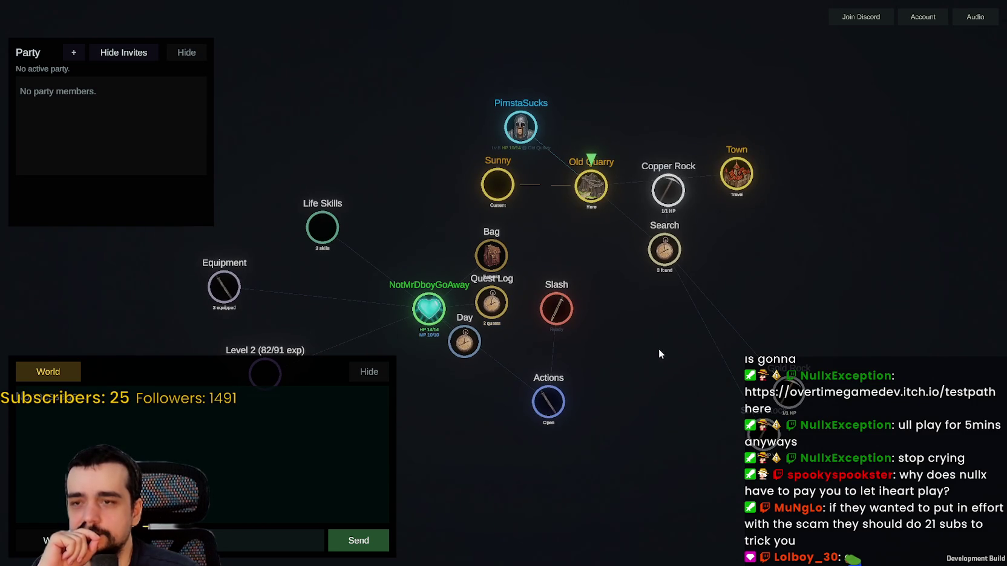
click(664, 249)
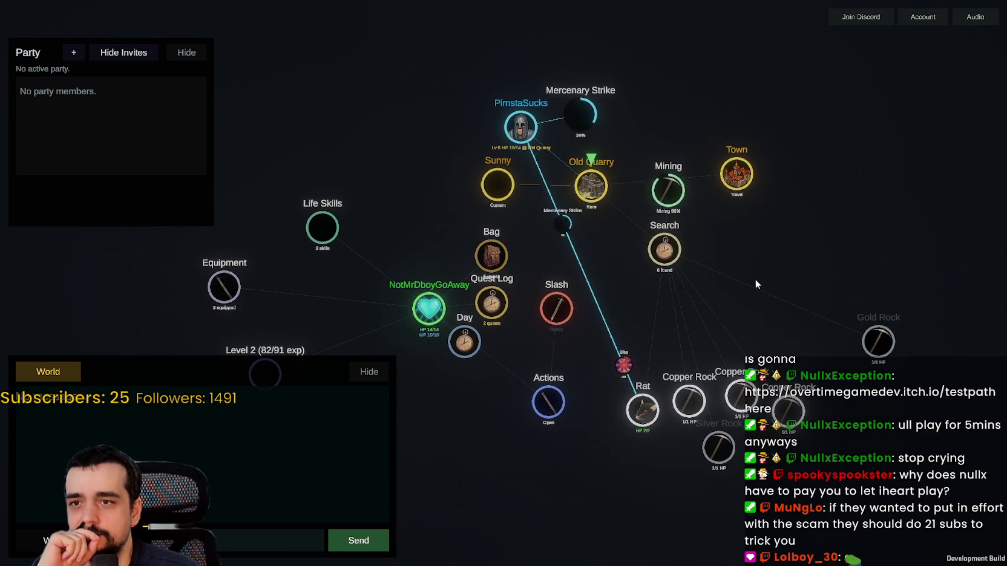
click(643, 411)
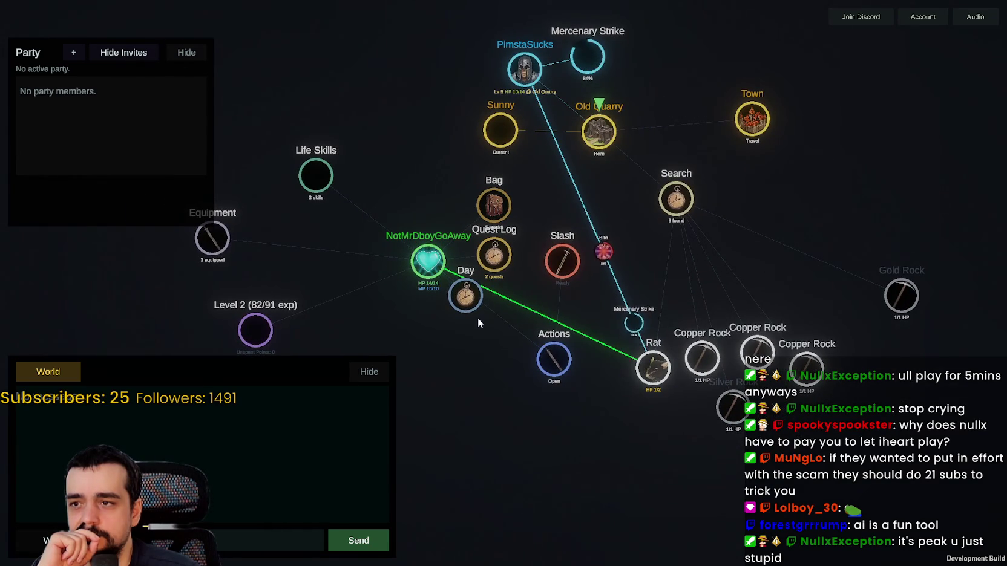
click(555, 363)
click(555, 363)
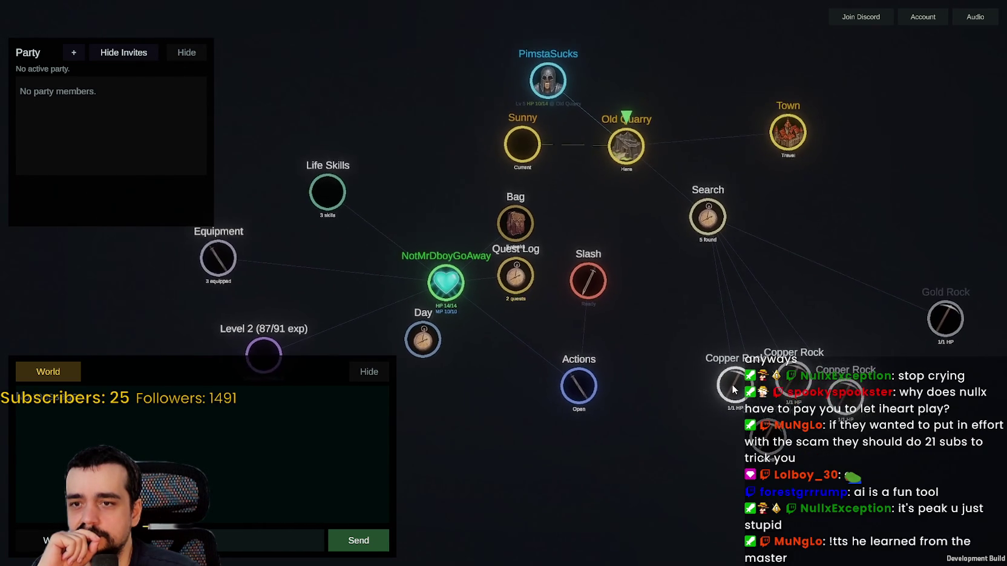
Step: Mine the Copper Rocks for more copper ore, then check the companion's Orders ring
click(731, 384)
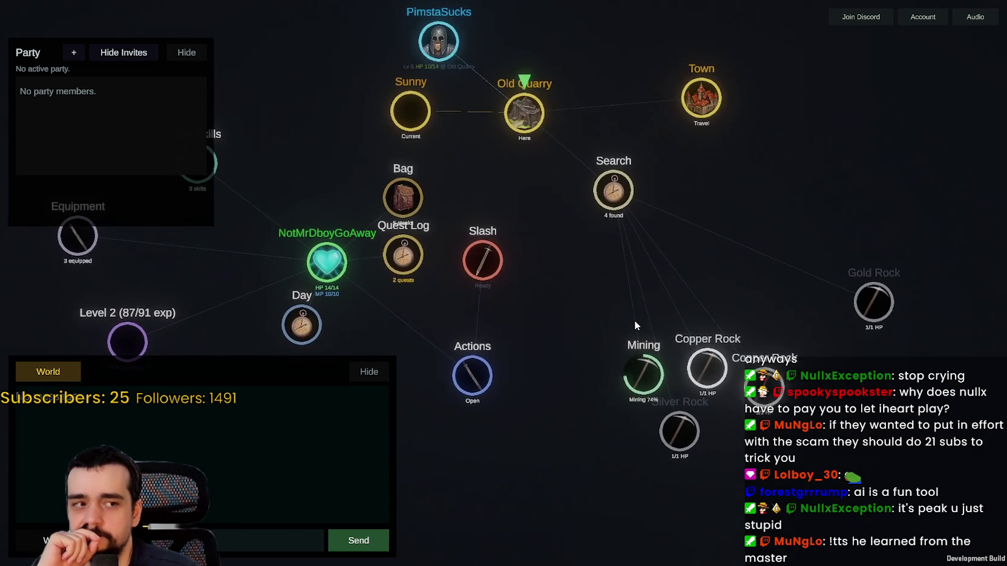
click(696, 360)
click(692, 360)
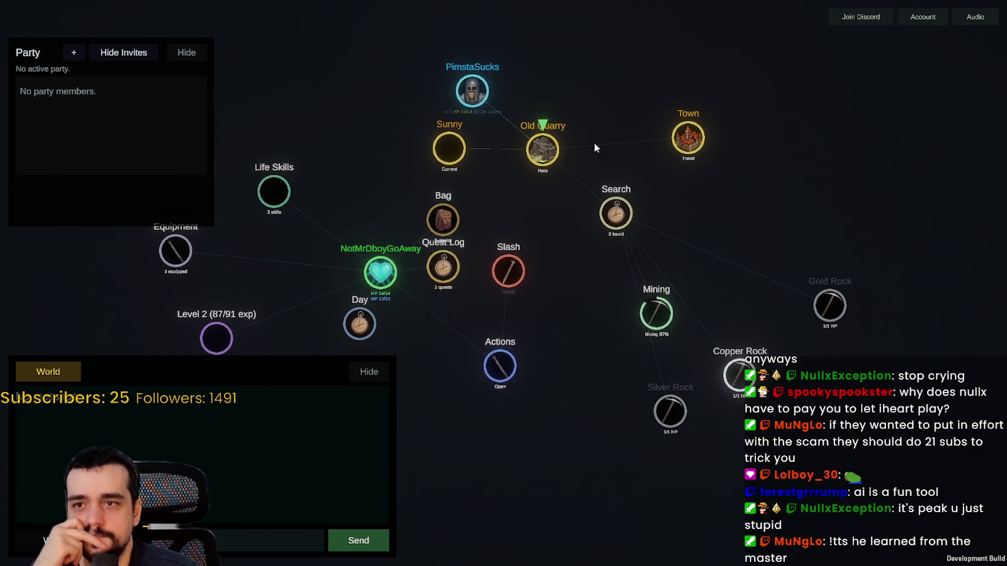
click(472, 90)
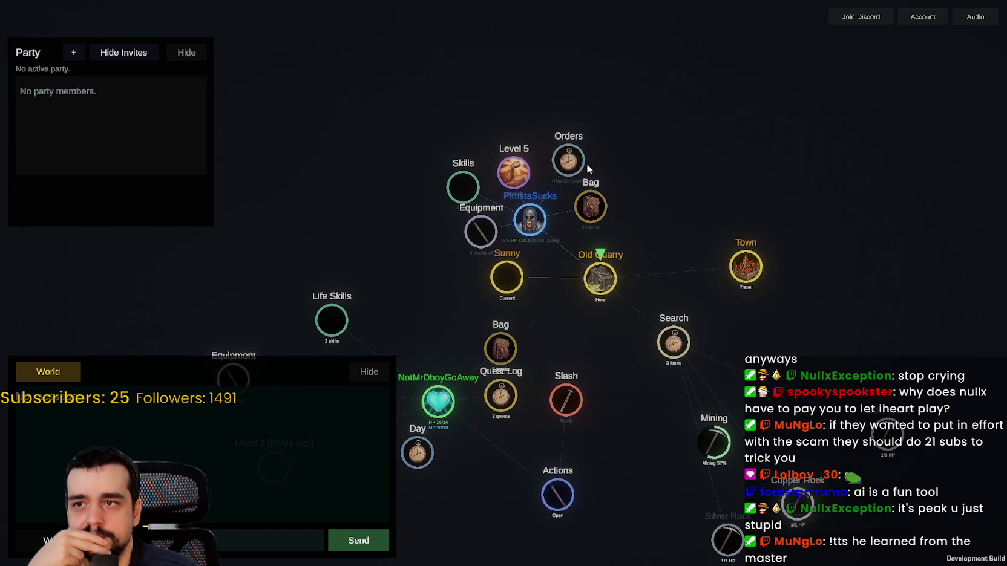
click(582, 165)
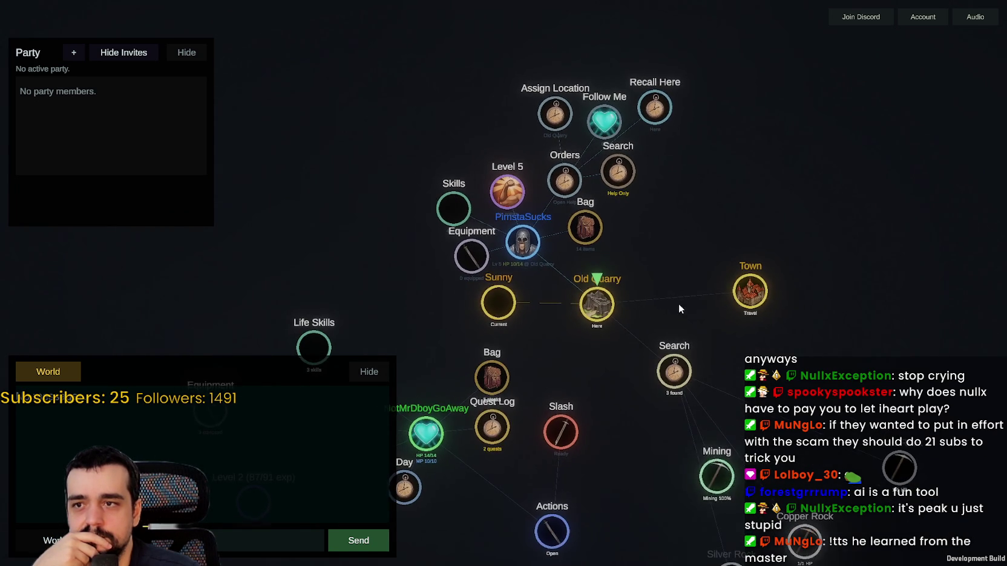
click(506, 174)
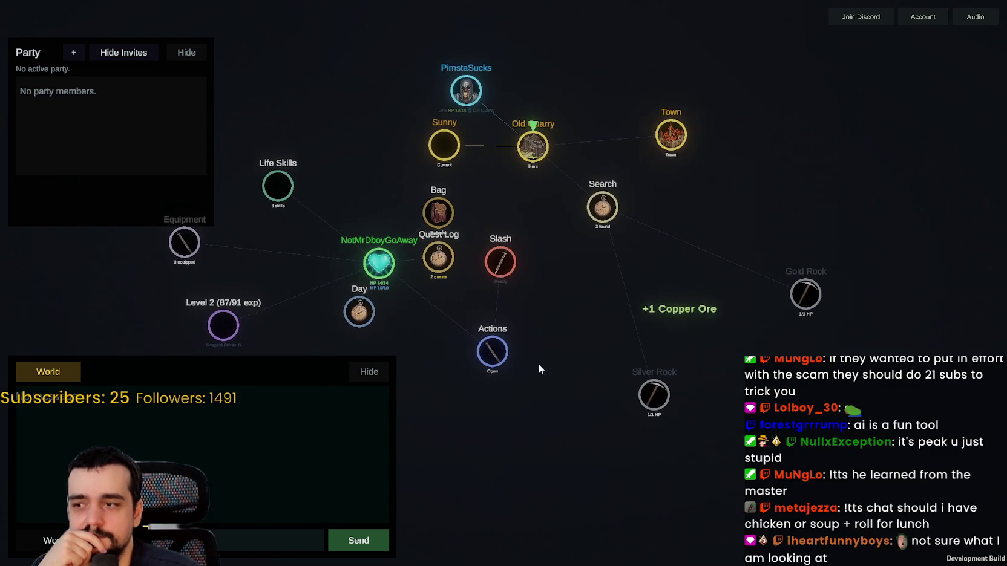
Step: Hide the World chat panel and Slash the nearer Thief twice
click(383, 370)
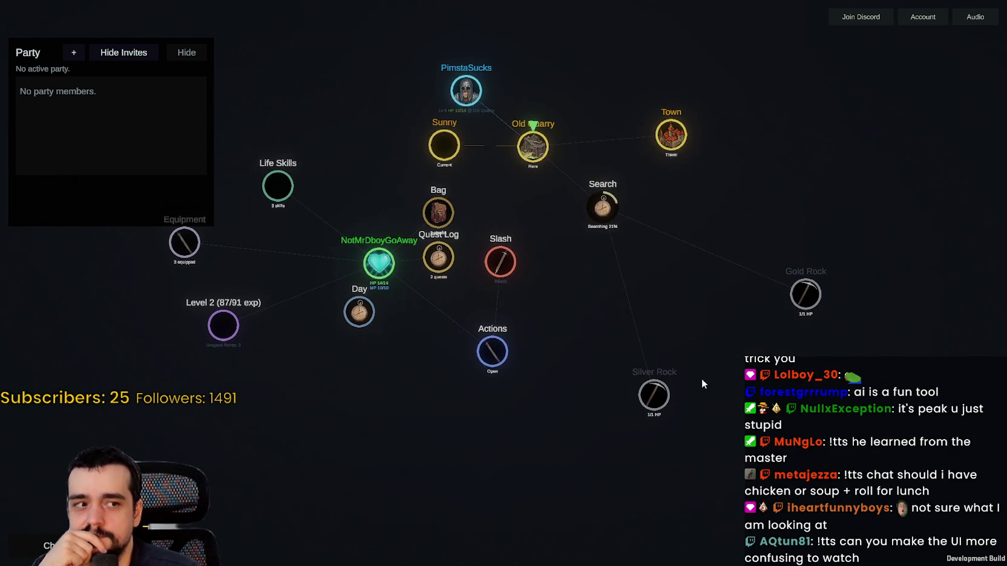
scroll(702, 374, up, 3)
scroll(690, 290, down, 3)
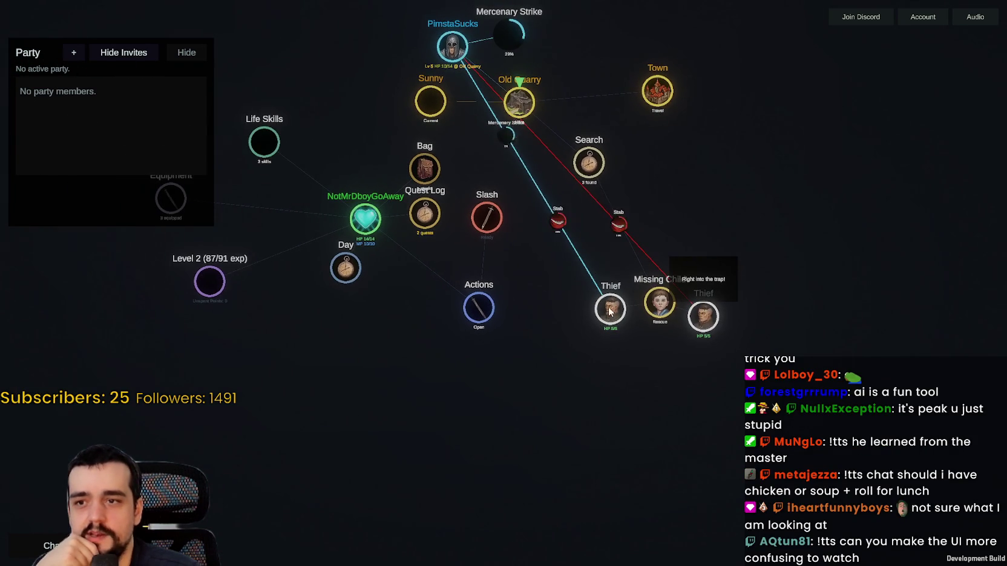
click(608, 310)
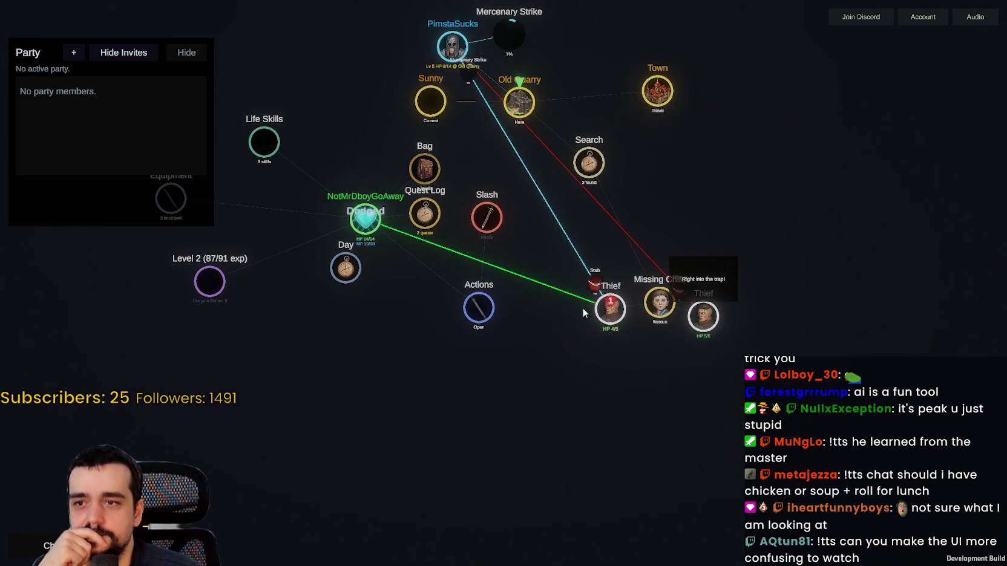
click(487, 221)
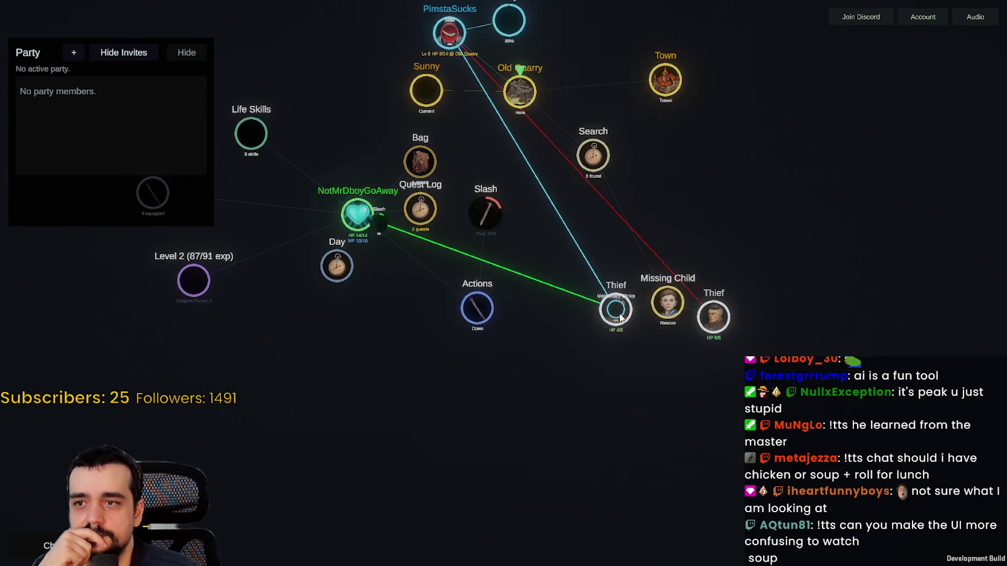
scroll(627, 340, up, 2)
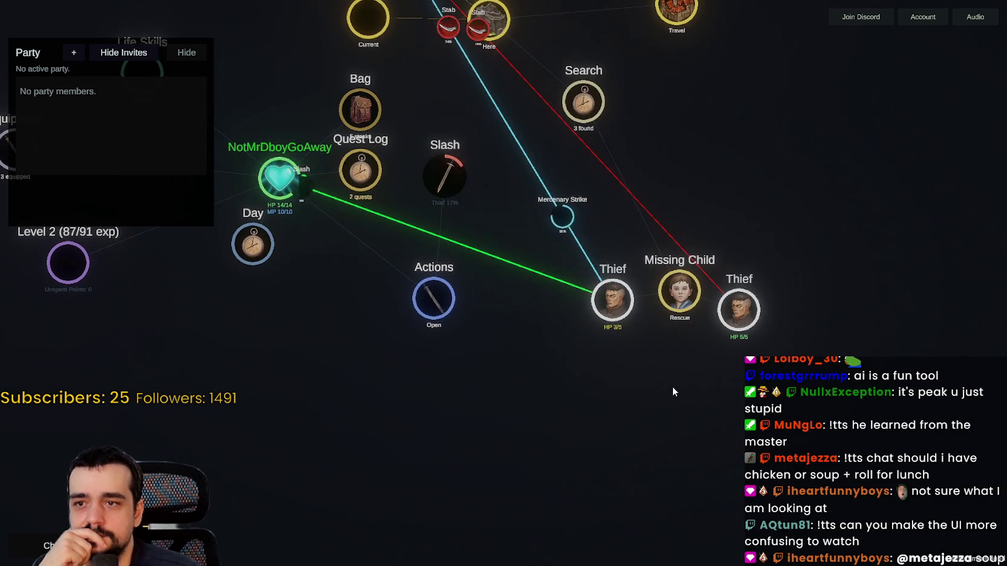
scroll(673, 388, down, 3)
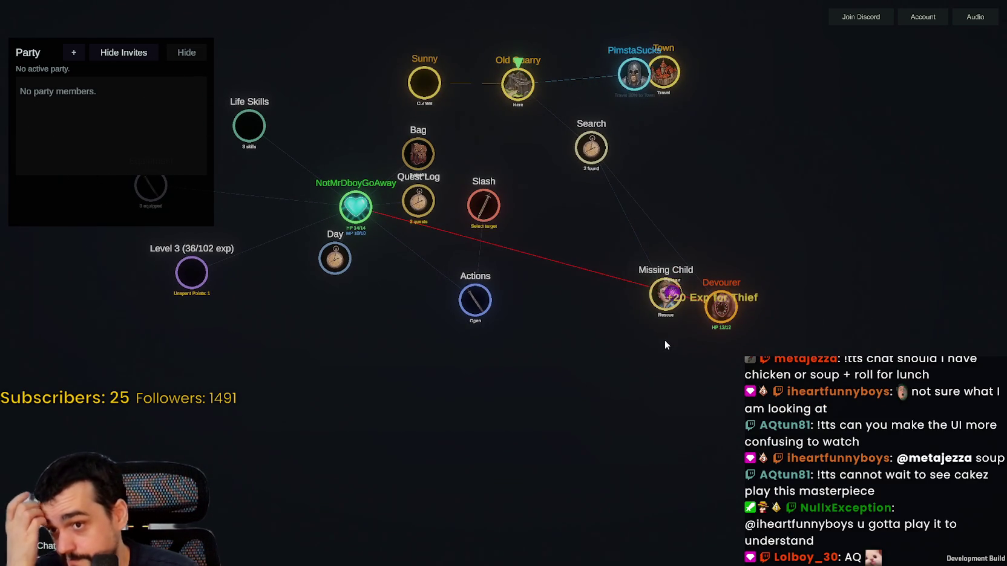
Step: Attack the Devourer until it falls for +100 exp, reaching Level 4
click(710, 305)
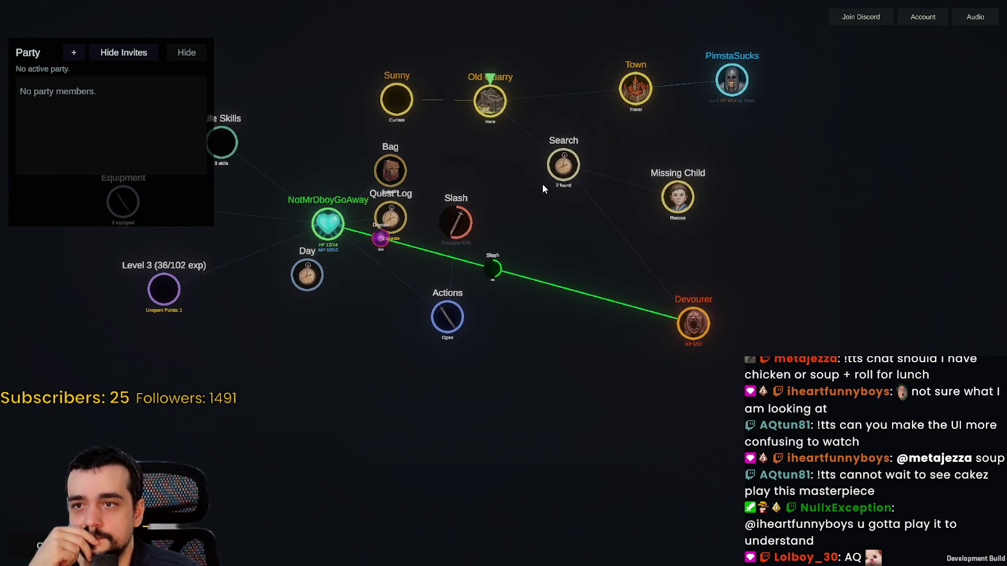
scroll(733, 75, up, 2)
scroll(734, 75, down, 2)
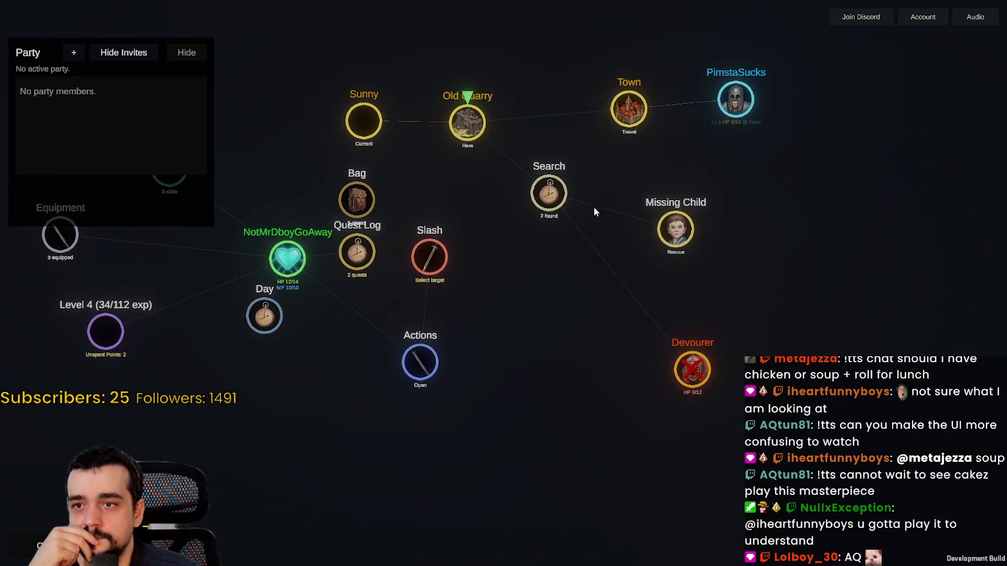
drag(660, 251, 693, 336)
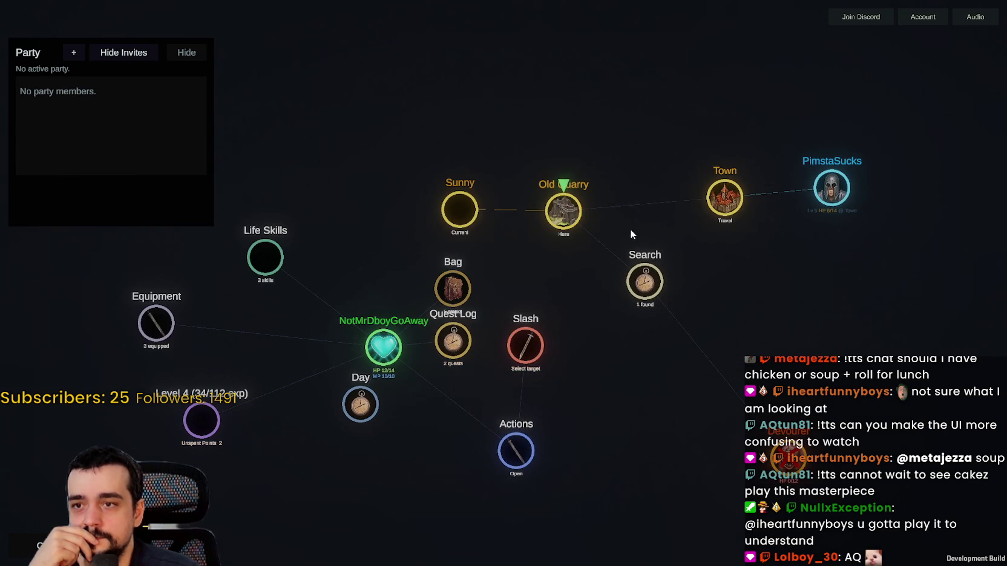
Step: Travel to Town and accept Kill Wolves, Find Missing Fisherman, Kill Alpha Wolf, Kill Skeletons and Kill Ghost Girl
click(728, 195)
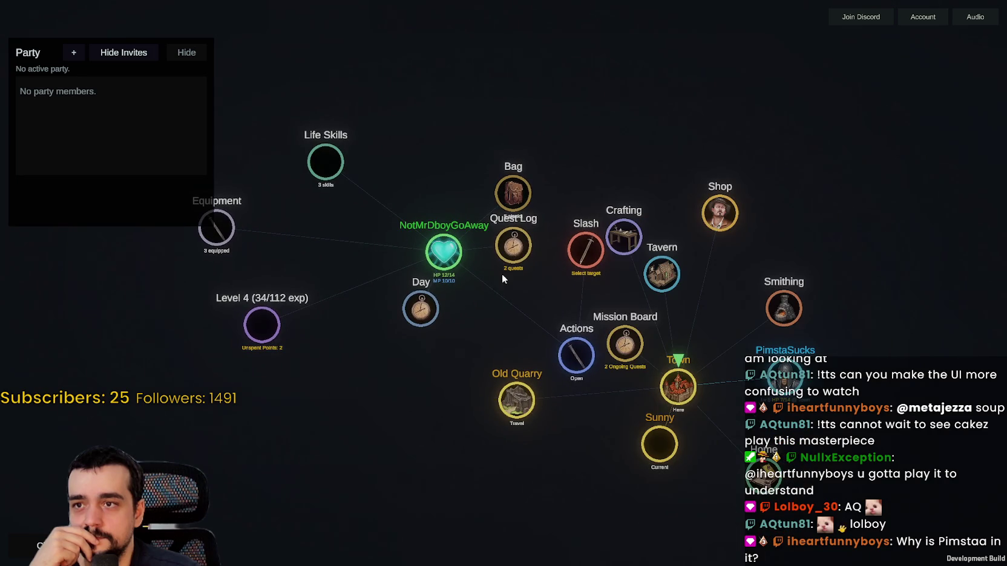
click(516, 283)
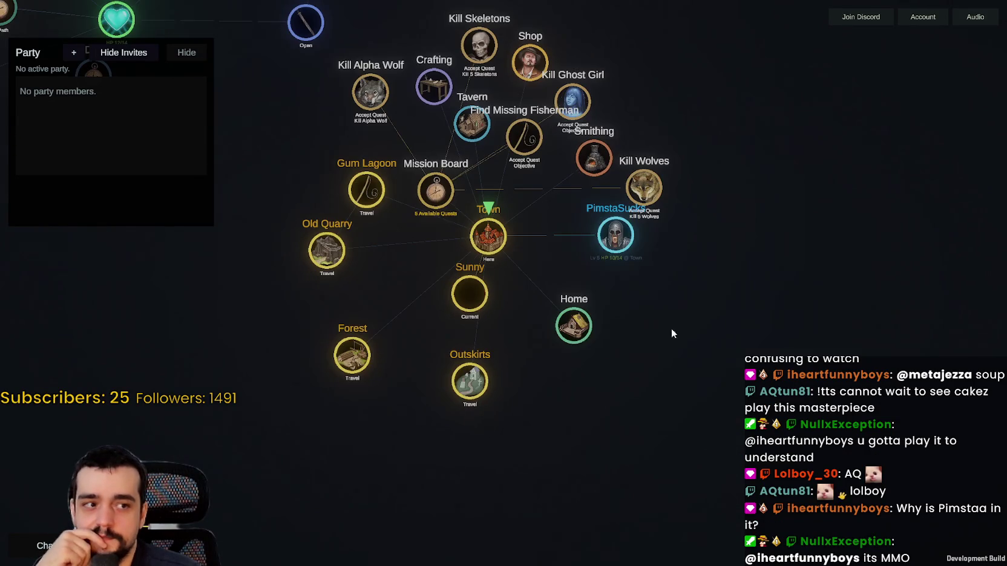
scroll(643, 172, up, 5)
scroll(683, 107, down, 5)
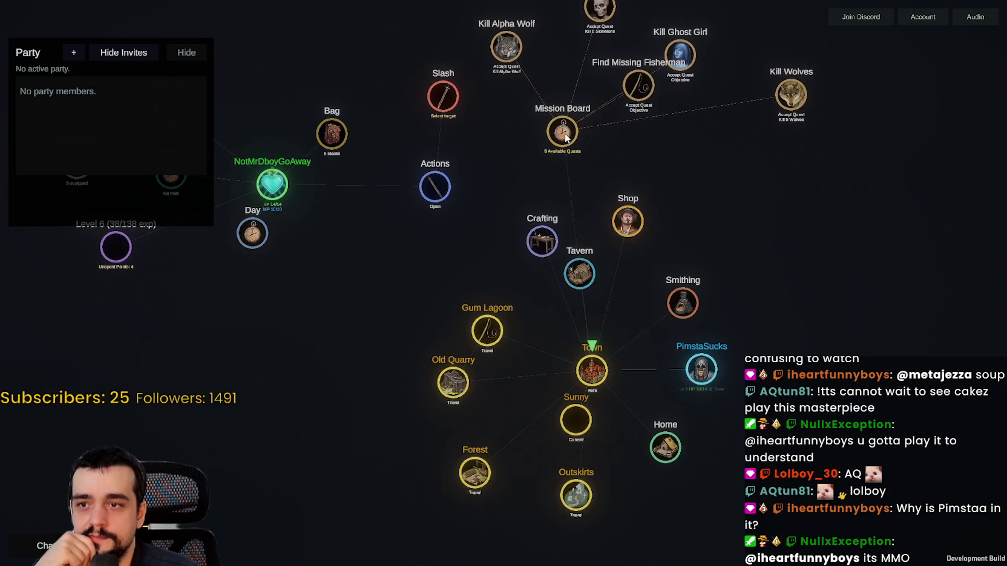
click(803, 175)
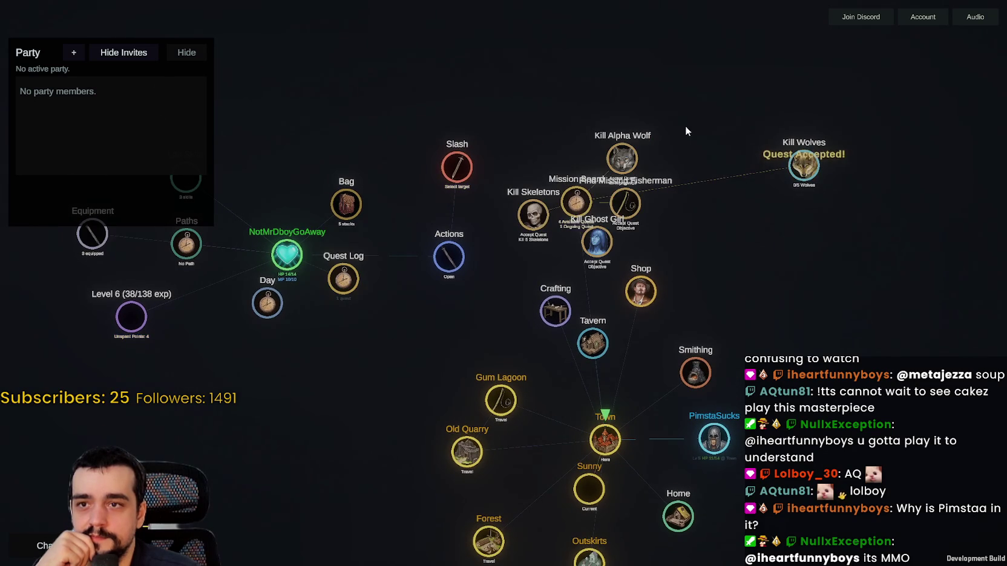
click(602, 124)
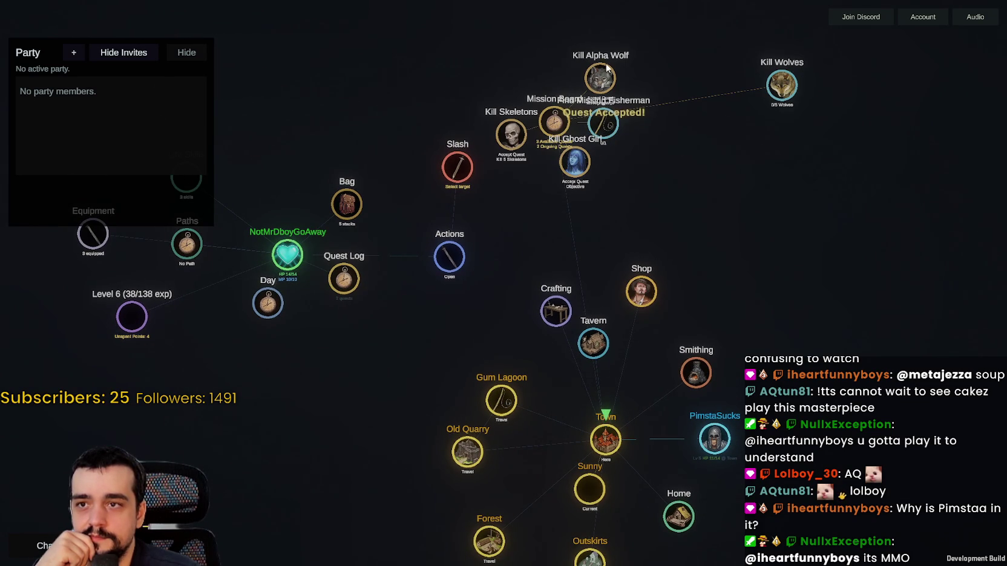
click(601, 77)
click(511, 134)
click(573, 162)
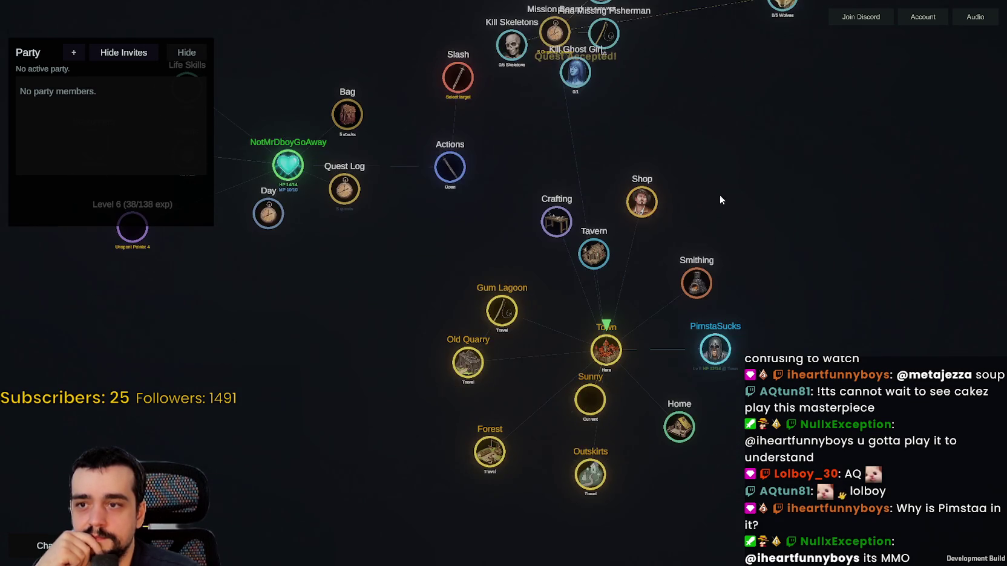
Step: Start smelting a Copper Ingot from the Smithing recipes
click(562, 245)
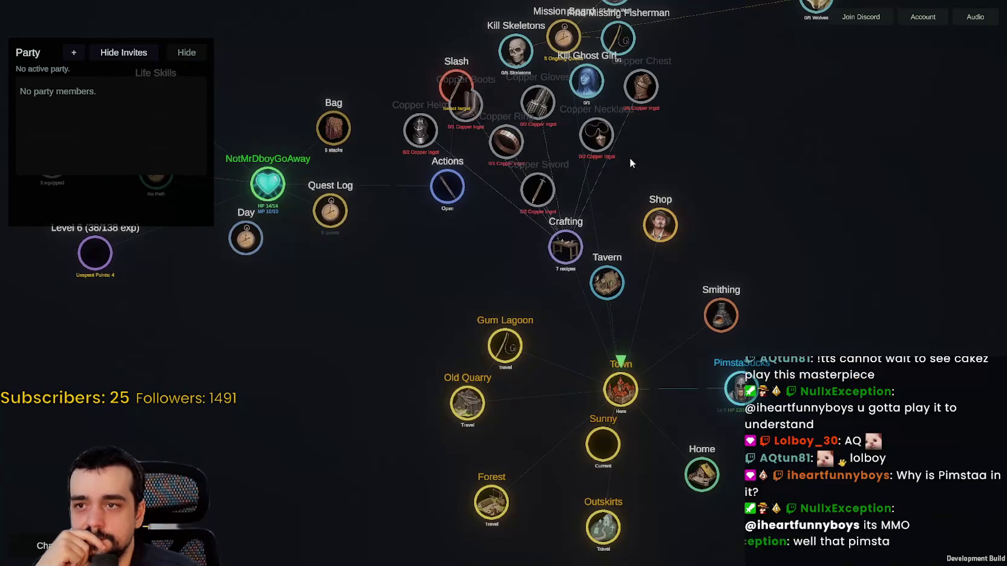
click(661, 226)
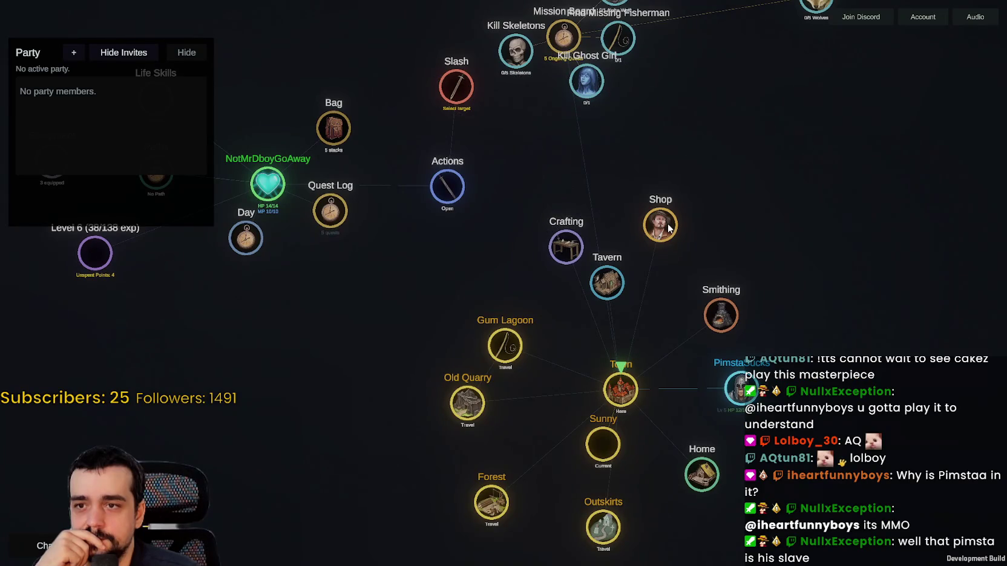
click(721, 313)
click(778, 266)
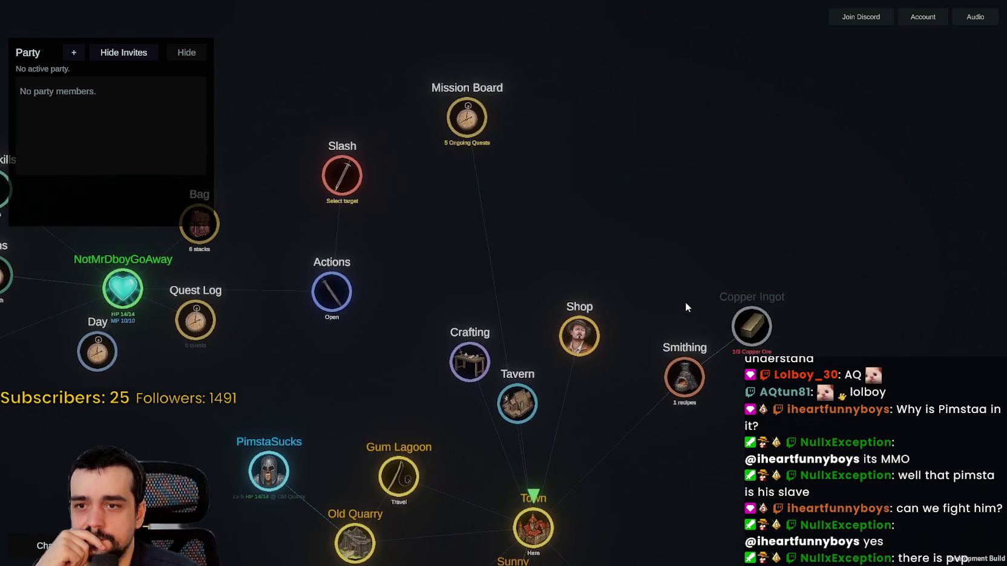
Step: Spend unspent points on Vitality twice and Strength to level 7, bringing HP to 20/20
click(586, 422)
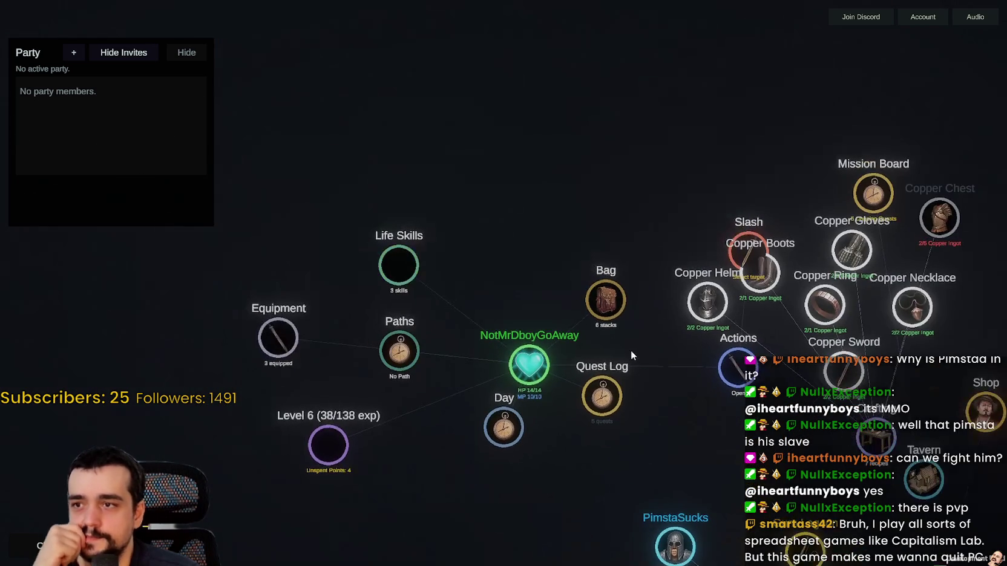
click(556, 289)
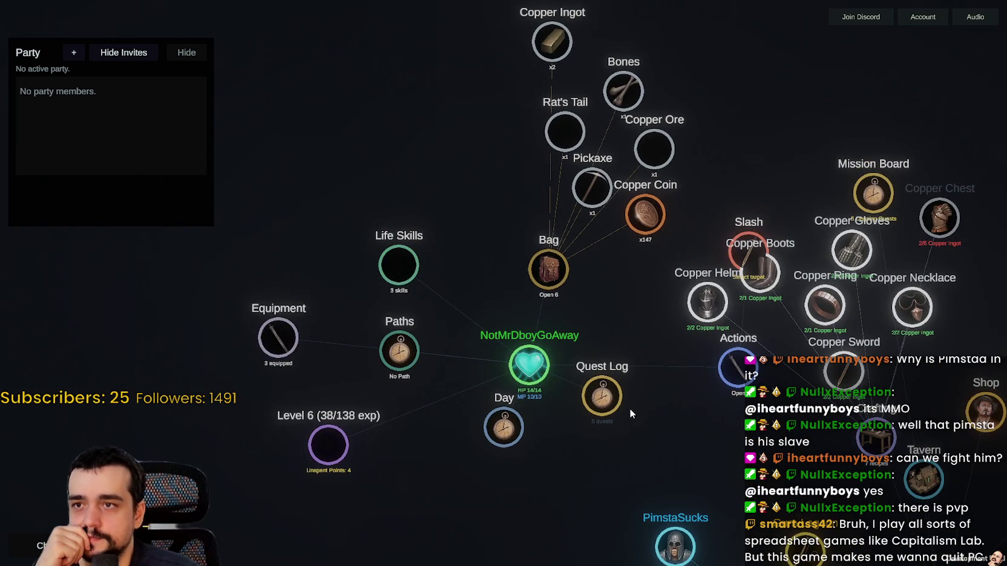
click(320, 434)
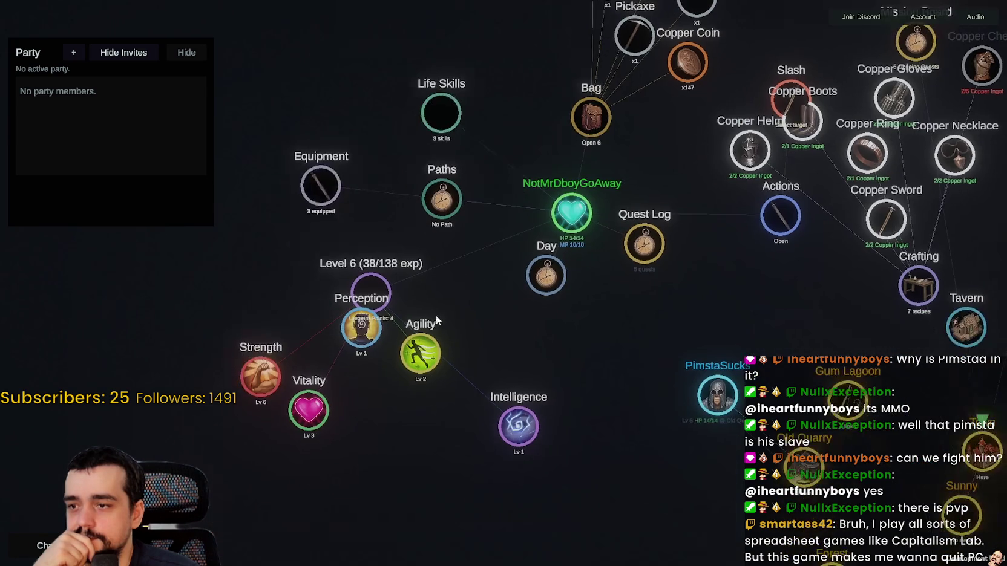
click(309, 429)
click(308, 428)
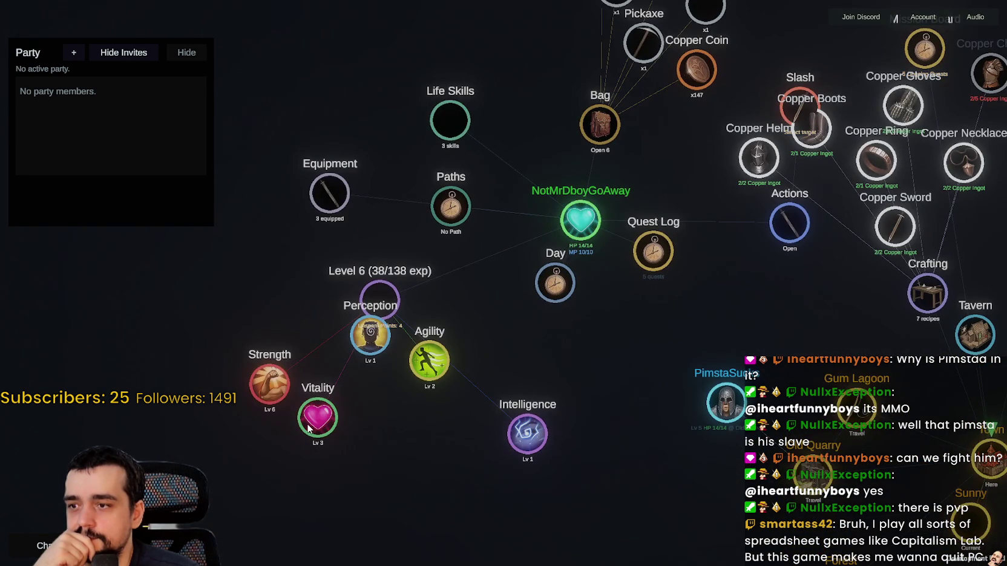
click(310, 423)
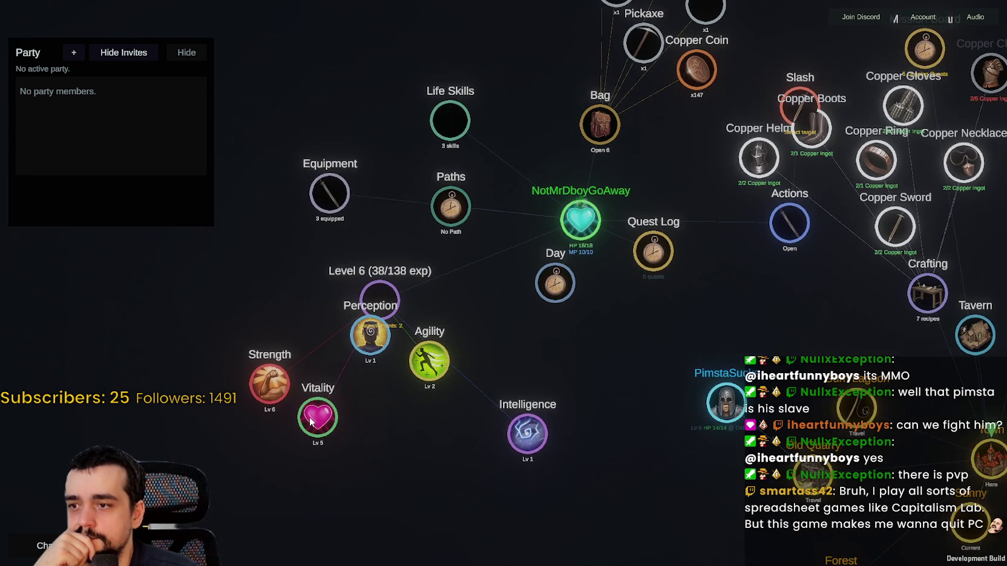
click(265, 383)
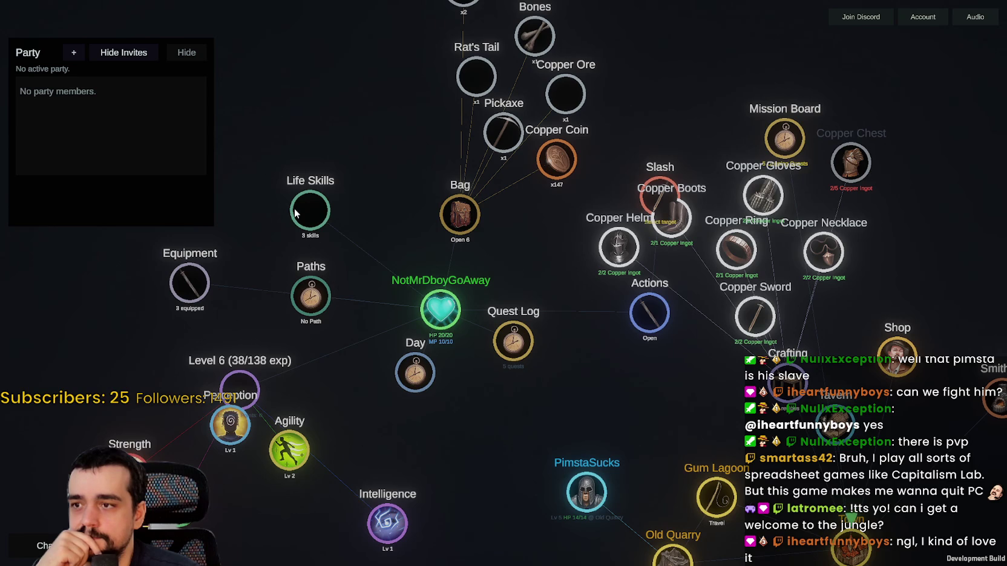
Step: Collapse the Level 6 stat nodes and expand Equipment to show the gear slots
mouse_move(414, 372)
mouse_down()
mouse_move(397, 399)
mouse_move(409, 408)
mouse_up()
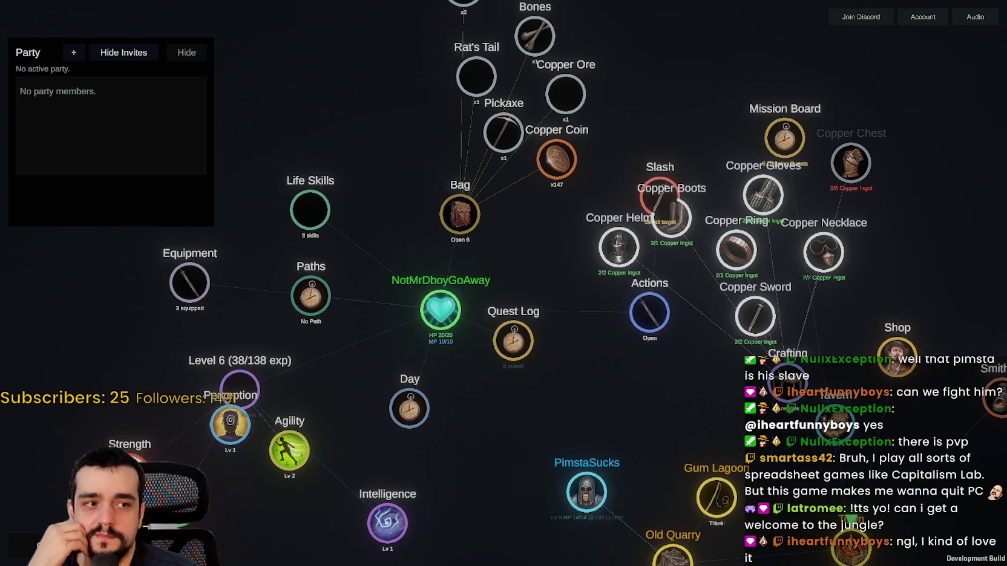
drag(509, 418, 615, 421)
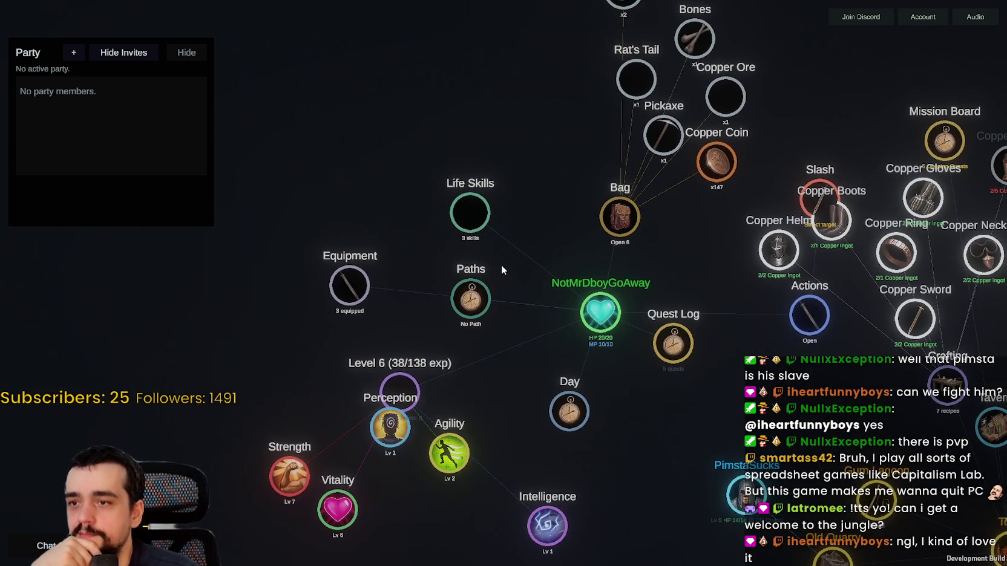
click(381, 350)
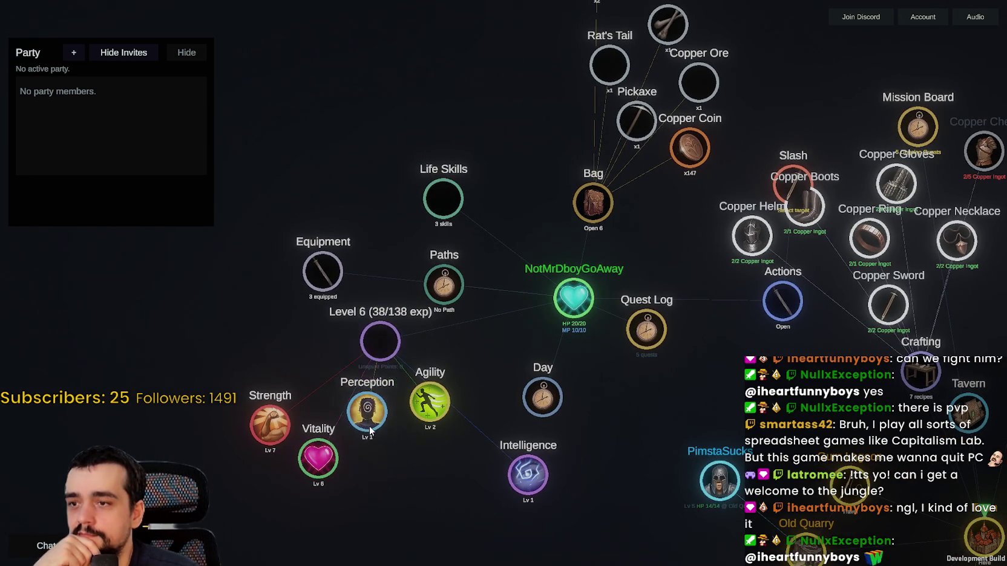
click(326, 289)
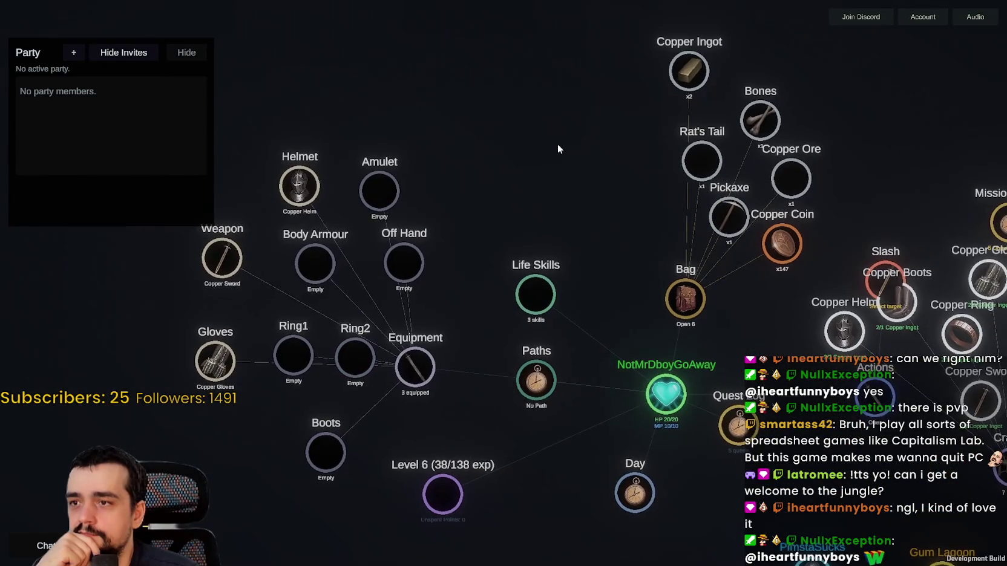
Step: Toggle the Actions node to Closed, removing its Slash entry from the graph
drag(557, 144, 412, 109)
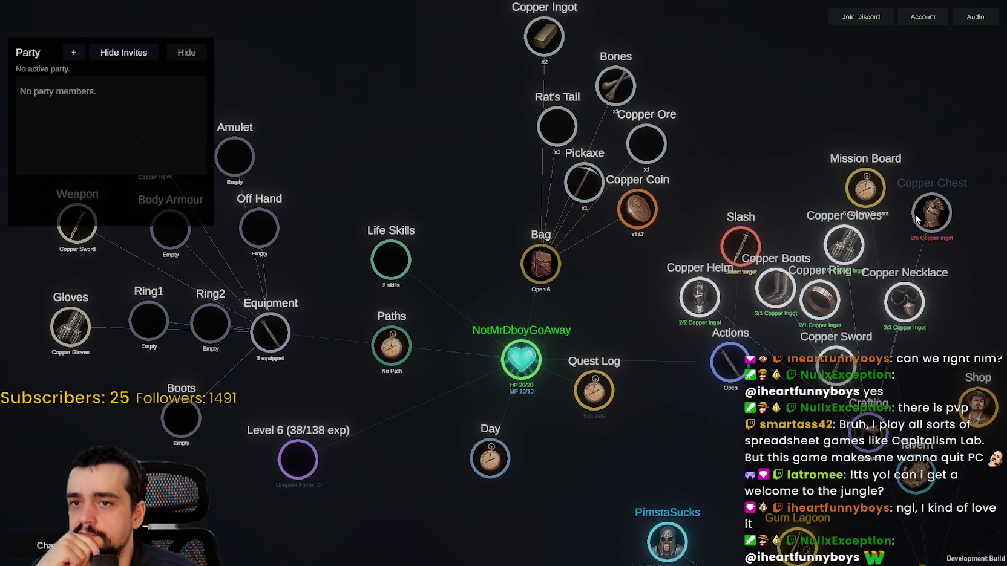
drag(534, 282, 604, 295)
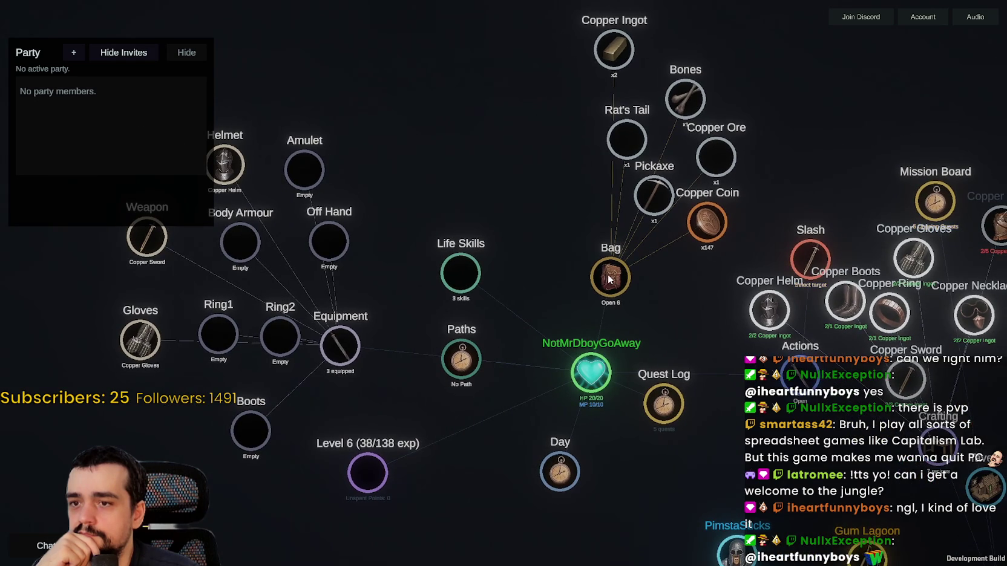
mouse_move(612, 354)
mouse_down()
mouse_move(587, 366)
mouse_move(510, 355)
mouse_up()
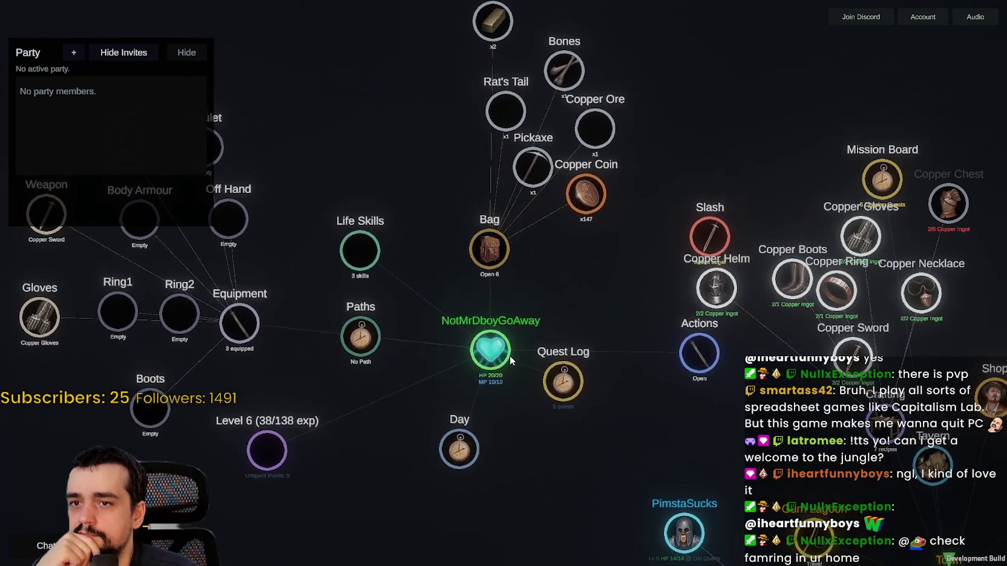
click(698, 344)
mouse_move(679, 325)
mouse_down()
mouse_move(637, 467)
mouse_move(694, 311)
mouse_move(660, 298)
mouse_move(790, 313)
mouse_move(413, 332)
mouse_move(391, 343)
mouse_up()
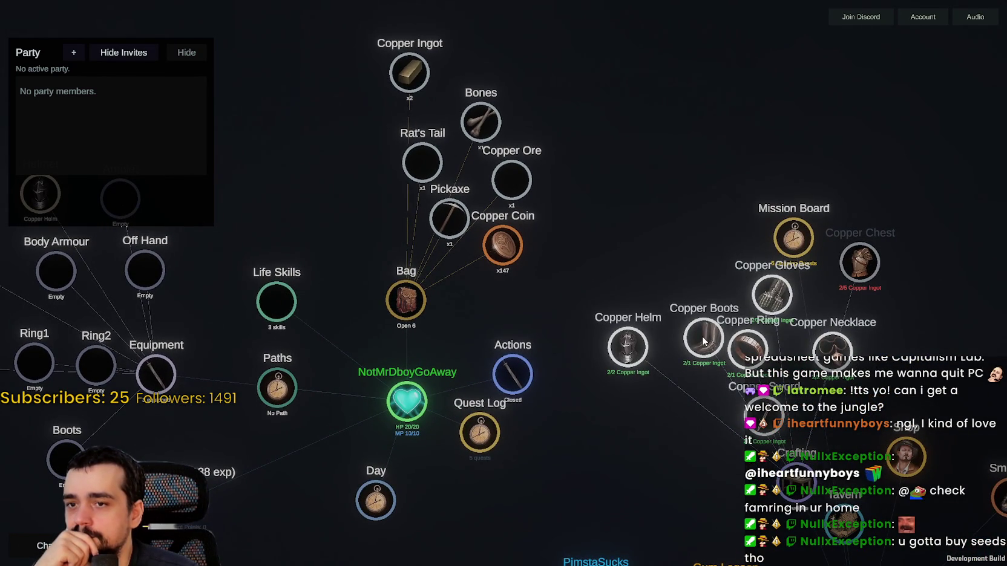
Step: Read the copper recipe costs and start crafting the Copper Necklace
mouse_move(704, 340)
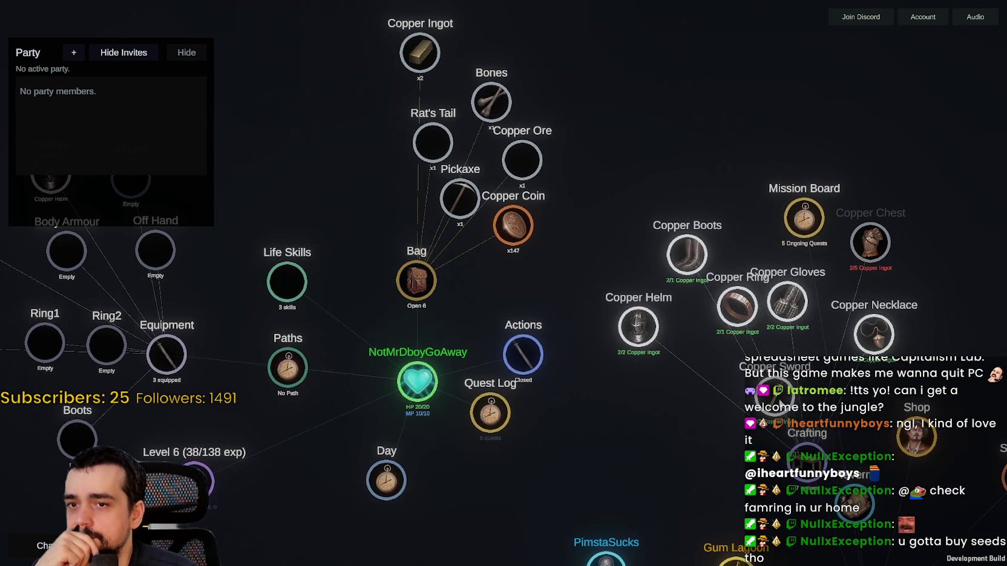
mouse_move(582, 397)
mouse_down()
mouse_move(900, 394)
mouse_move(470, 377)
mouse_up()
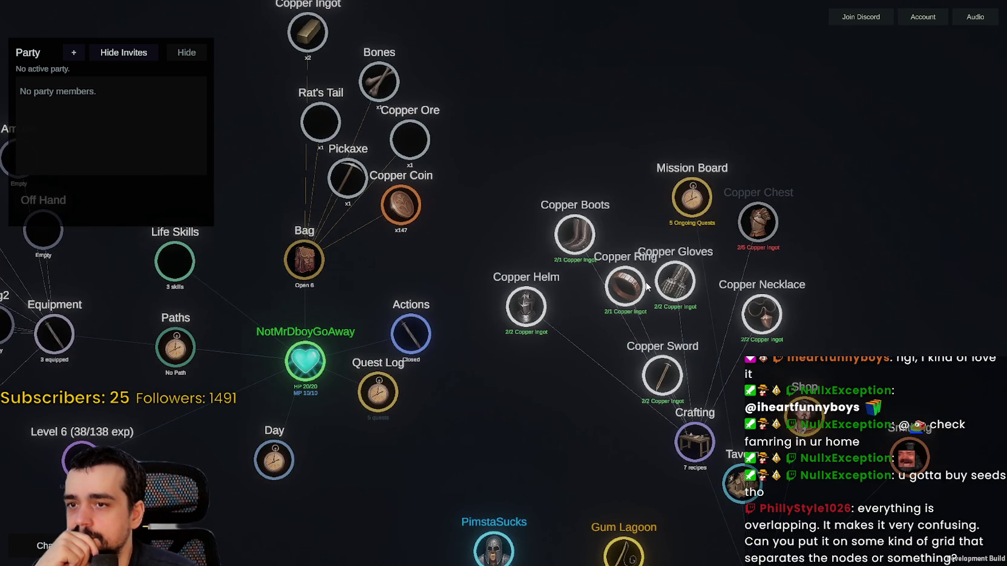
click(753, 316)
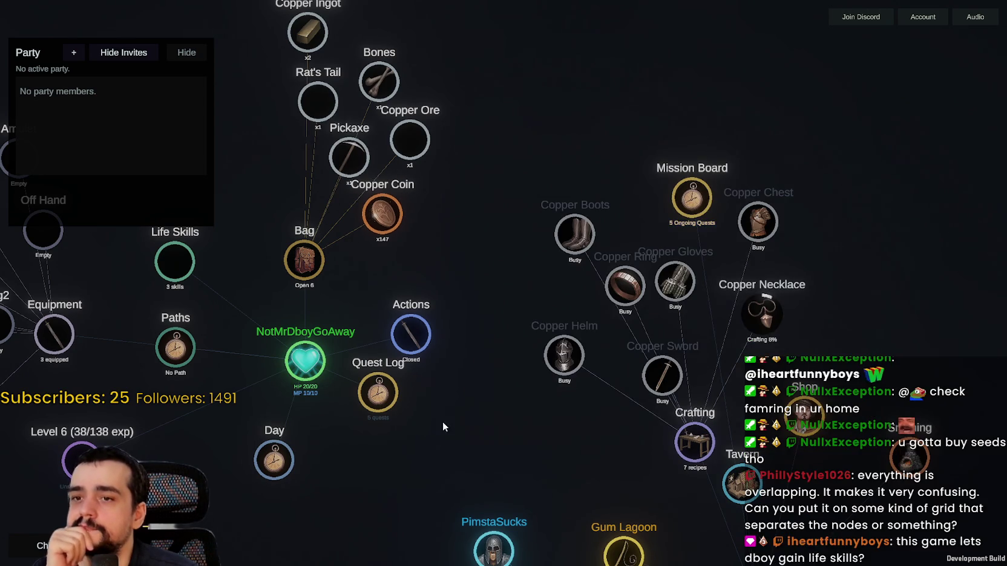
mouse_move(442, 424)
mouse_down()
mouse_move(652, 456)
mouse_move(643, 477)
mouse_up()
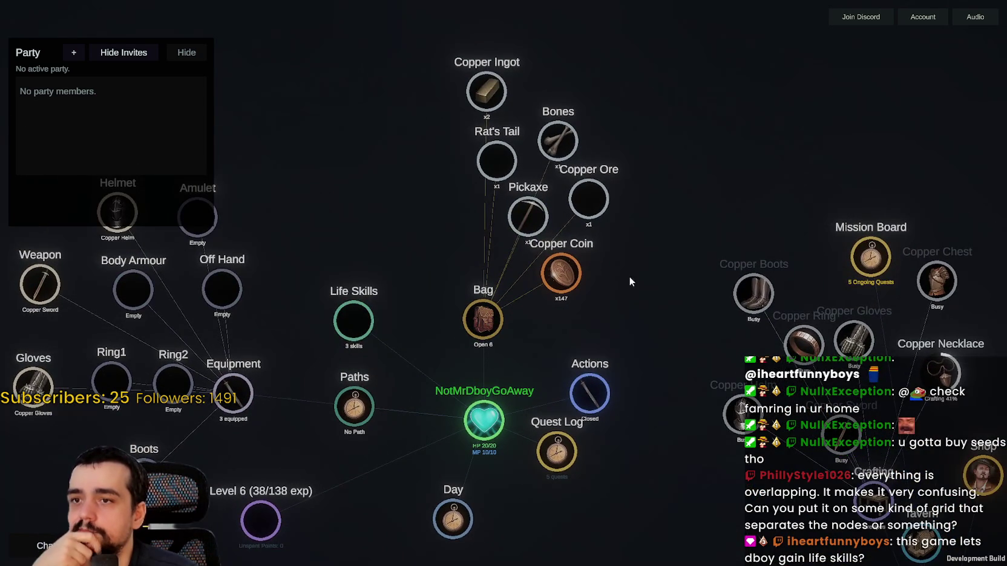
mouse_move(629, 276)
mouse_down()
mouse_move(441, 242)
mouse_move(372, 180)
mouse_up()
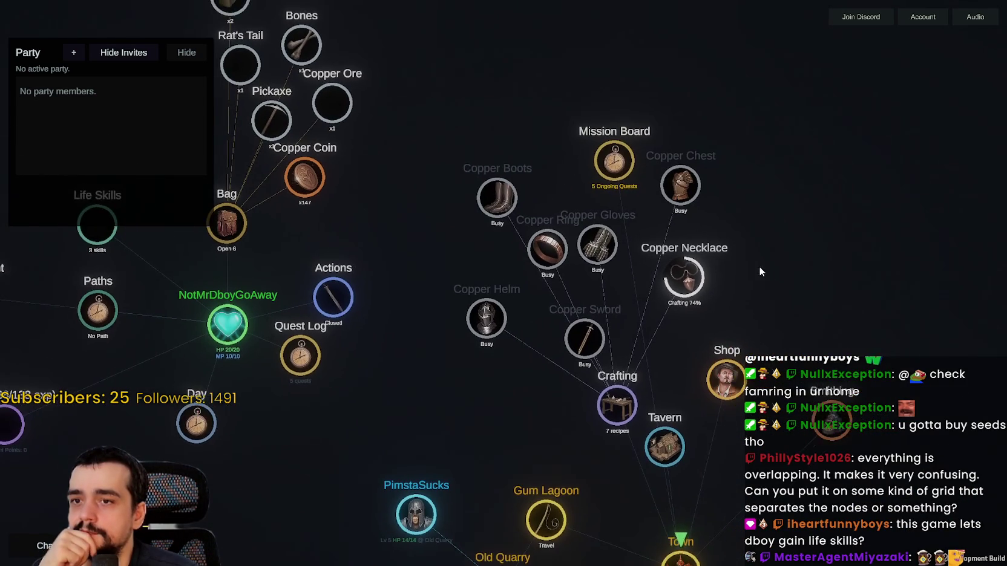
drag(760, 272, 722, 315)
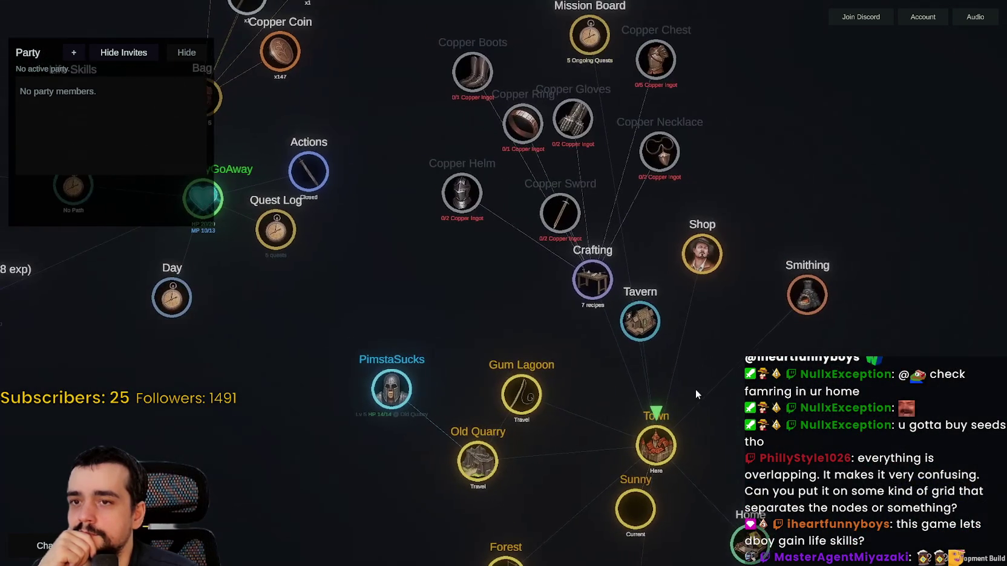
drag(682, 412, 639, 197)
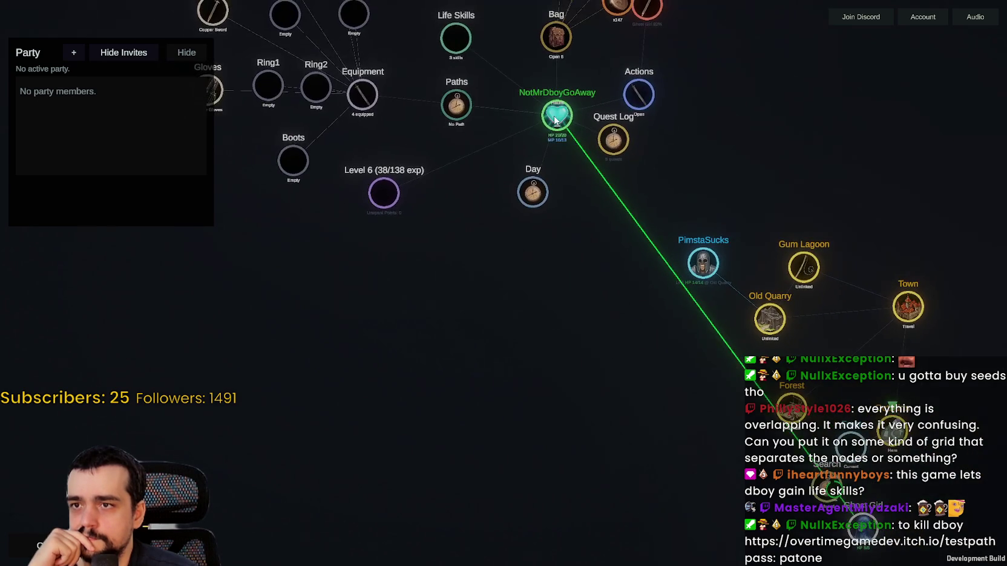
Step: Move the player cluster beside the Ghost Girl as the fight starts, her Haunt dropping HP to 17/20
drag(555, 120, 529, 464)
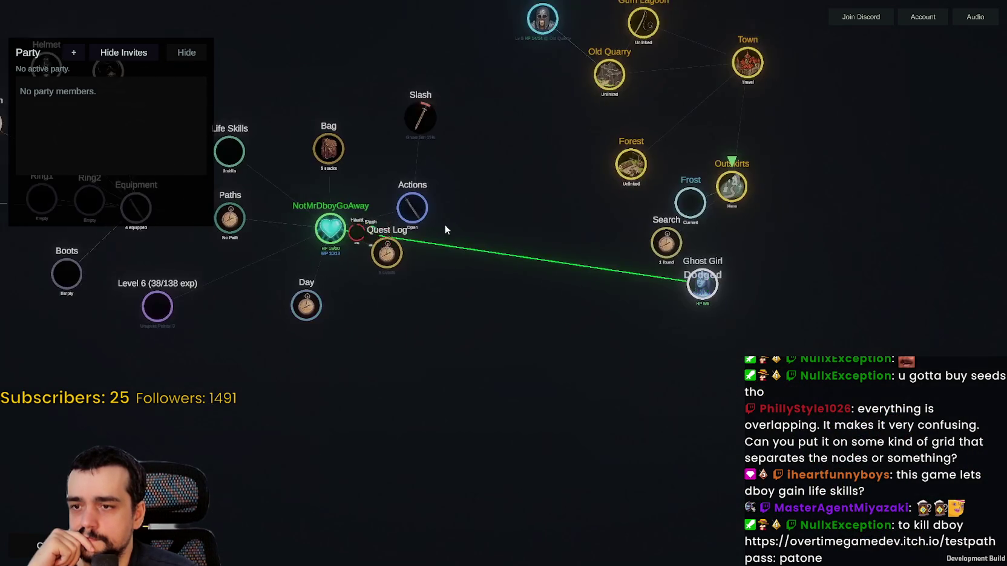
scroll(444, 224, up, 4)
scroll(479, 334, down, 1)
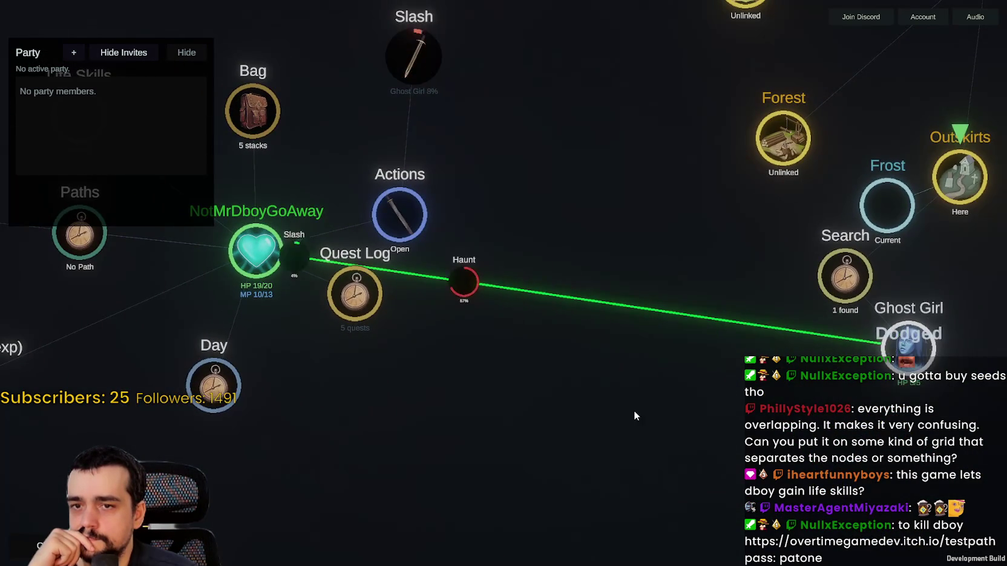
scroll(633, 406, down, 1)
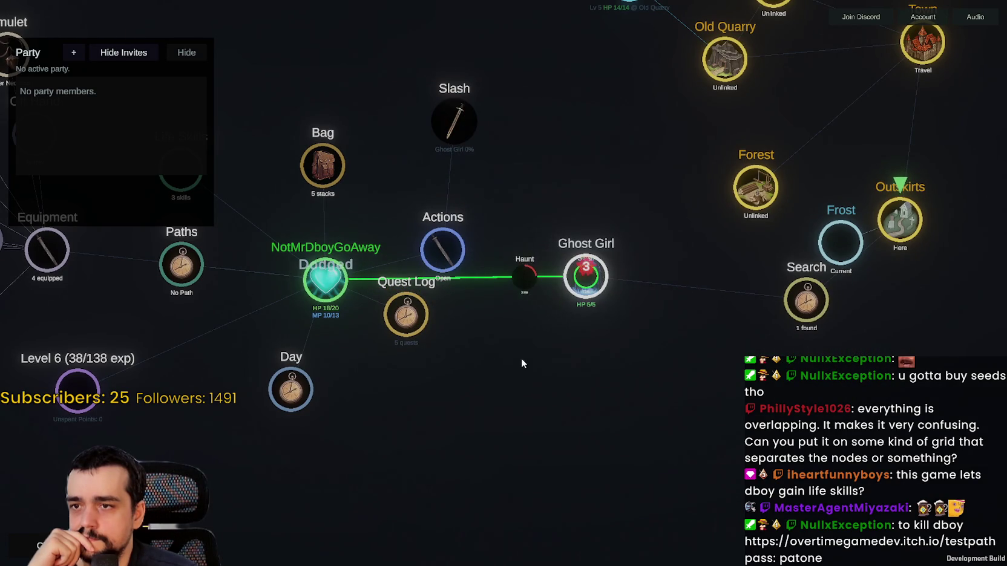
scroll(495, 355, up, 2)
scroll(692, 381, down, 4)
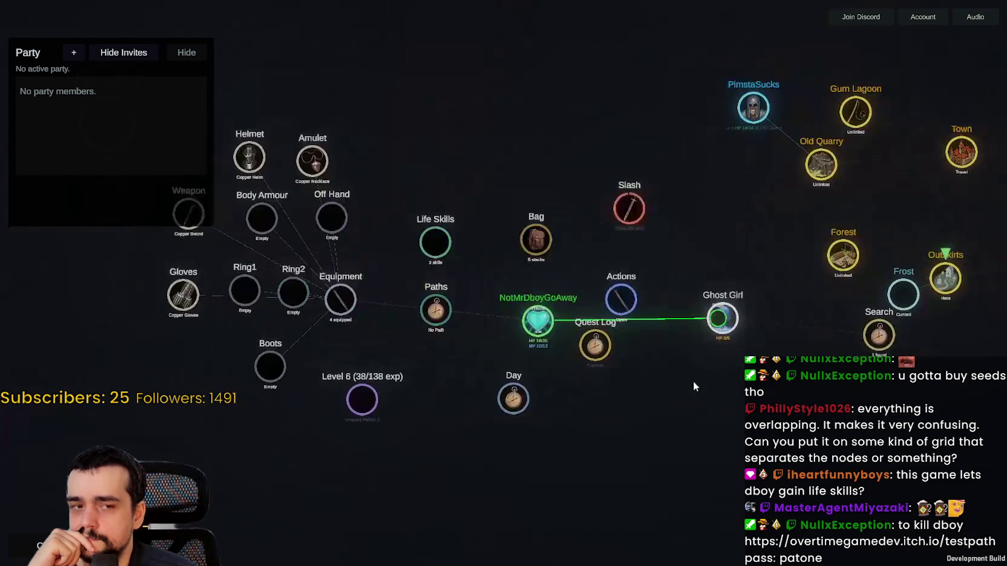
scroll(702, 366, up, 3)
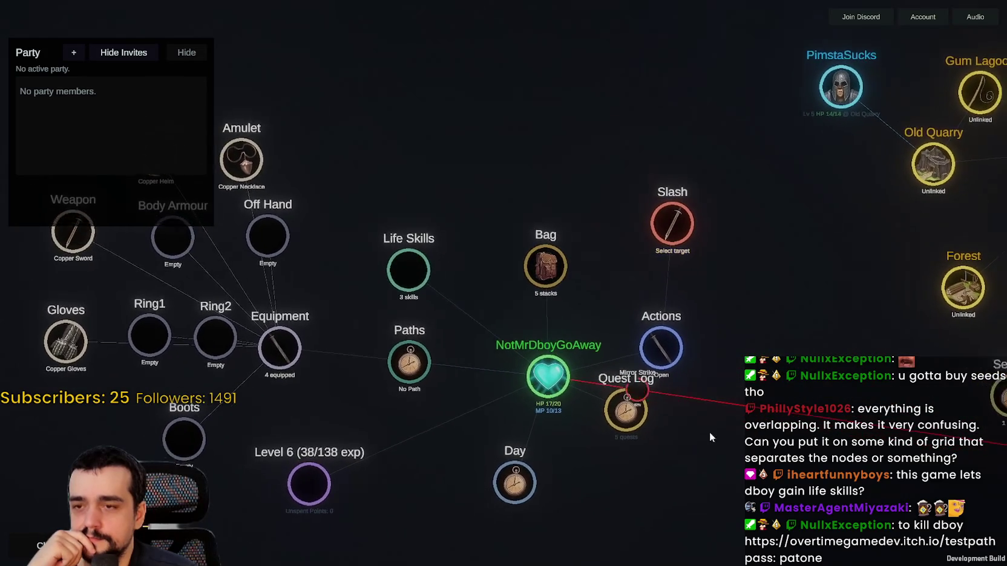
Step: Aim Slash at the ghost copy of the player and fight on until it reaches 0 HP
click(777, 354)
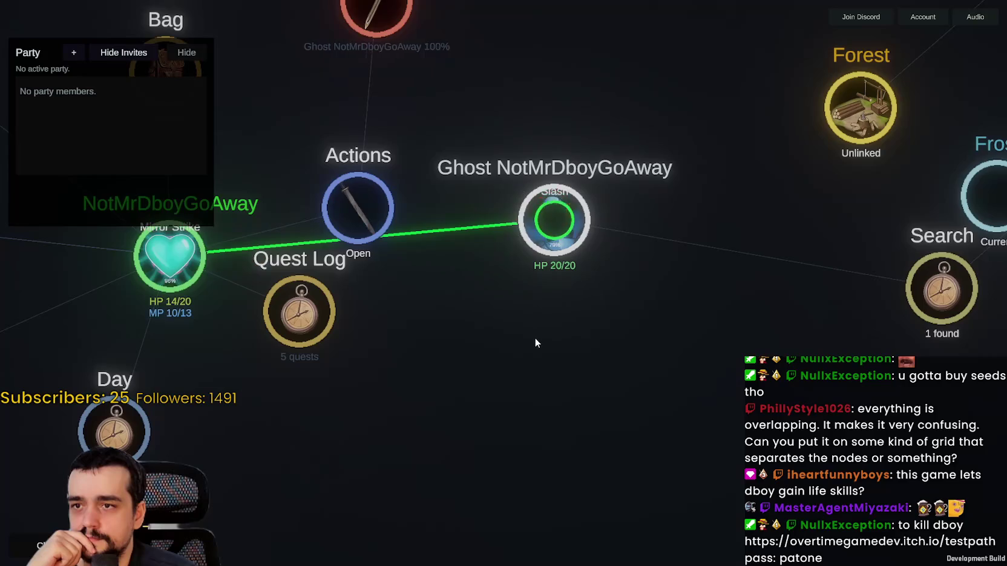
click(430, 272)
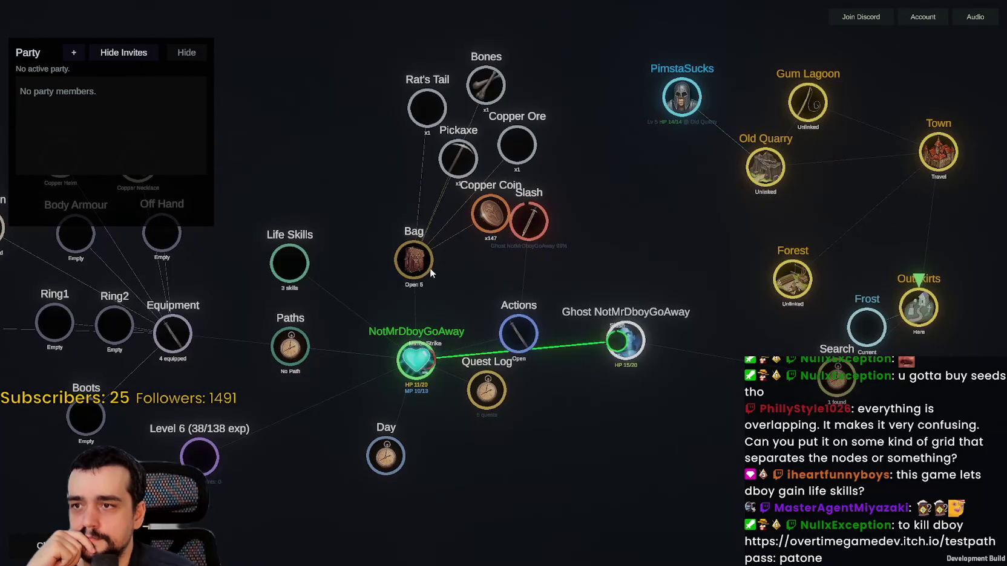
scroll(601, 418, up, 2)
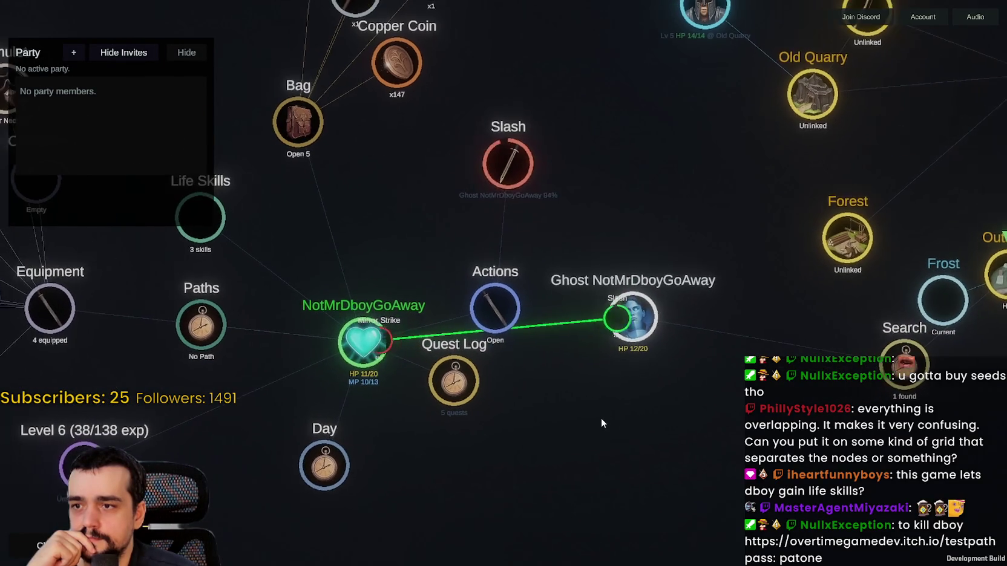
scroll(657, 409, up, 1)
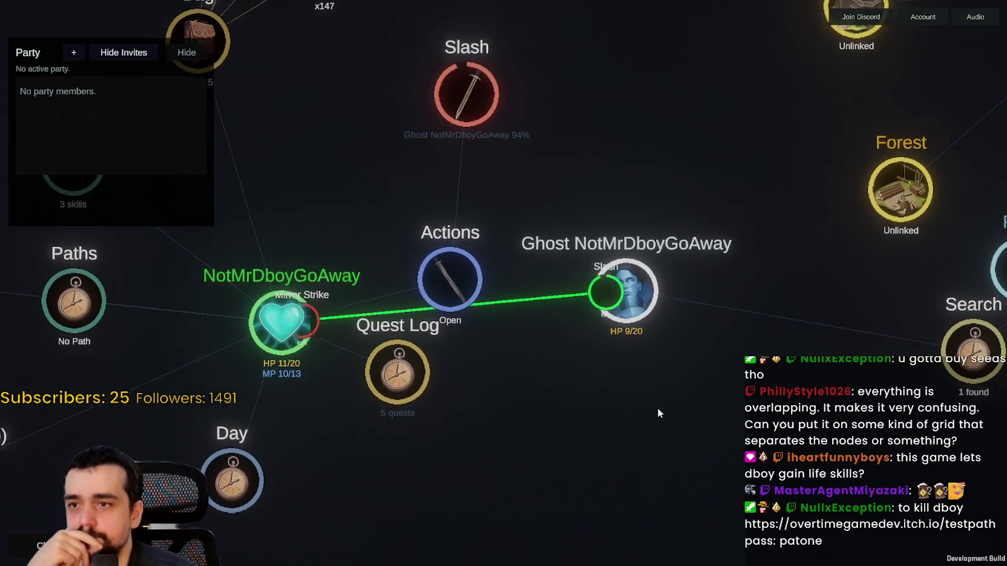
scroll(660, 400, down, 1)
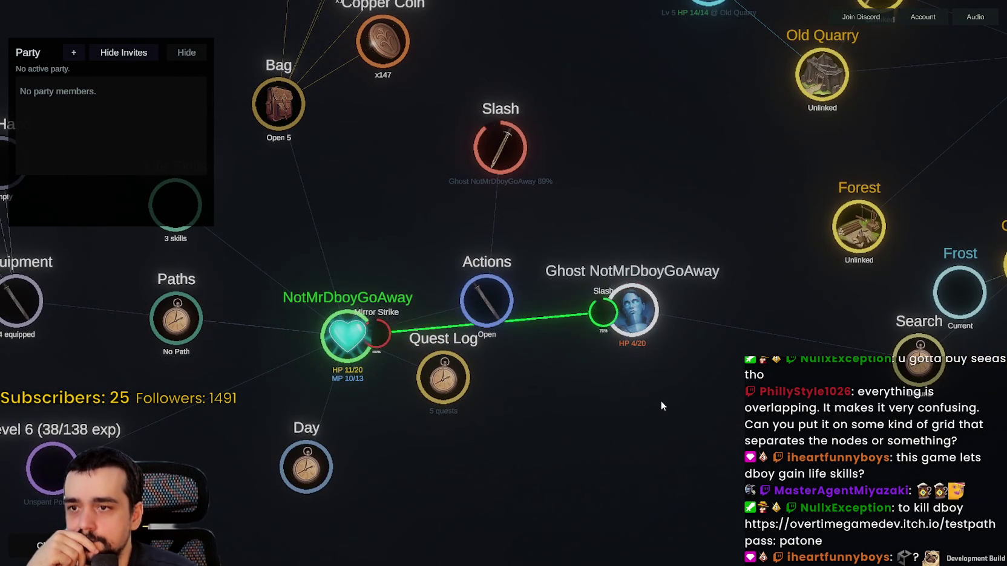
scroll(664, 394, up, 1)
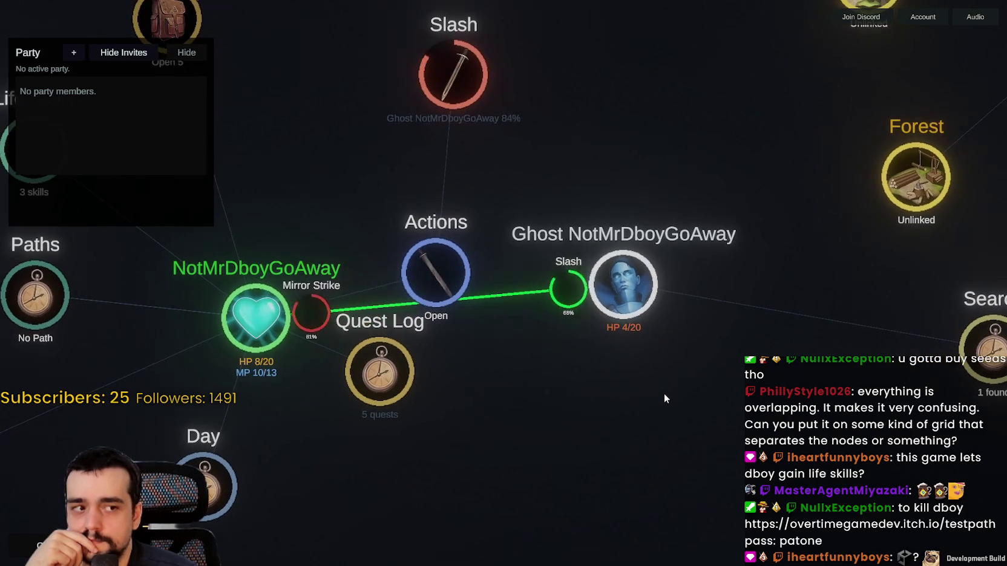
scroll(664, 393, down, 1)
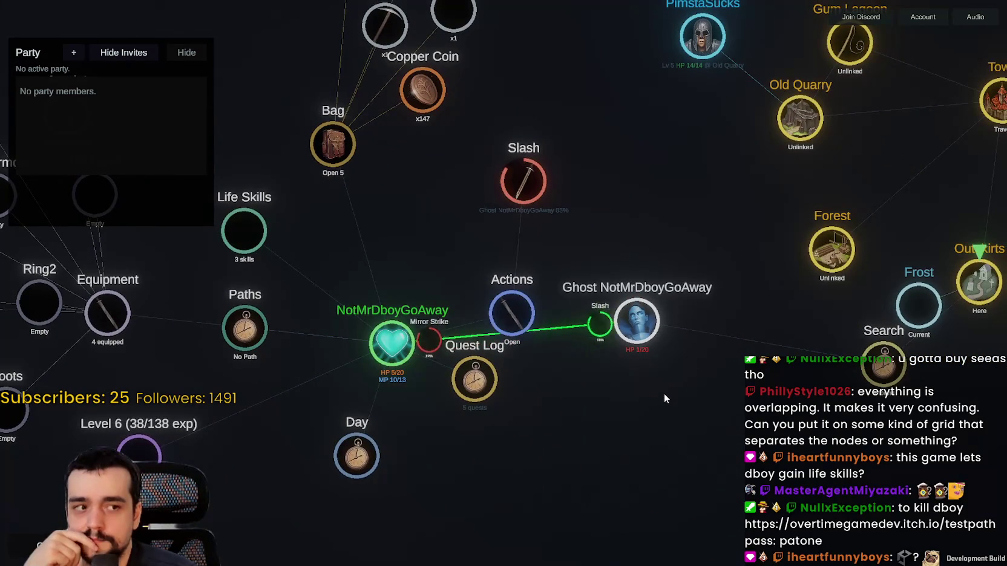
scroll(665, 393, down, 1)
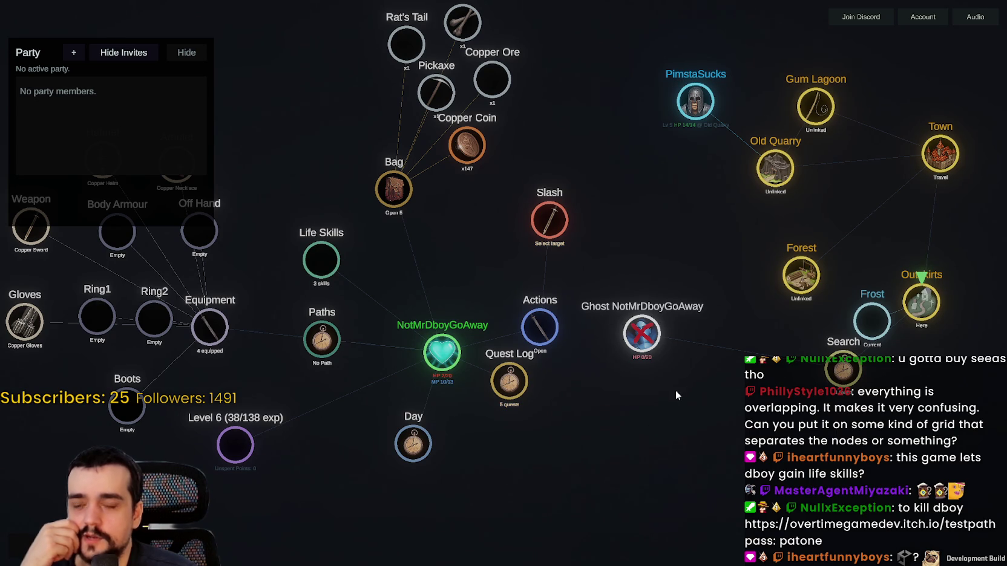
scroll(659, 387, up, 2)
scroll(662, 386, down, 2)
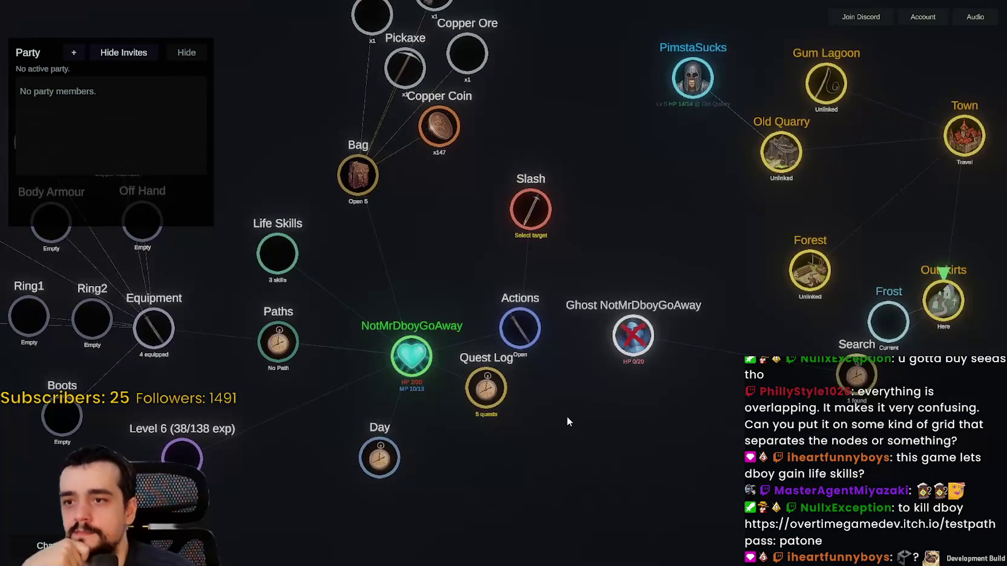
scroll(569, 417, up, 2)
scroll(599, 254, down, 3)
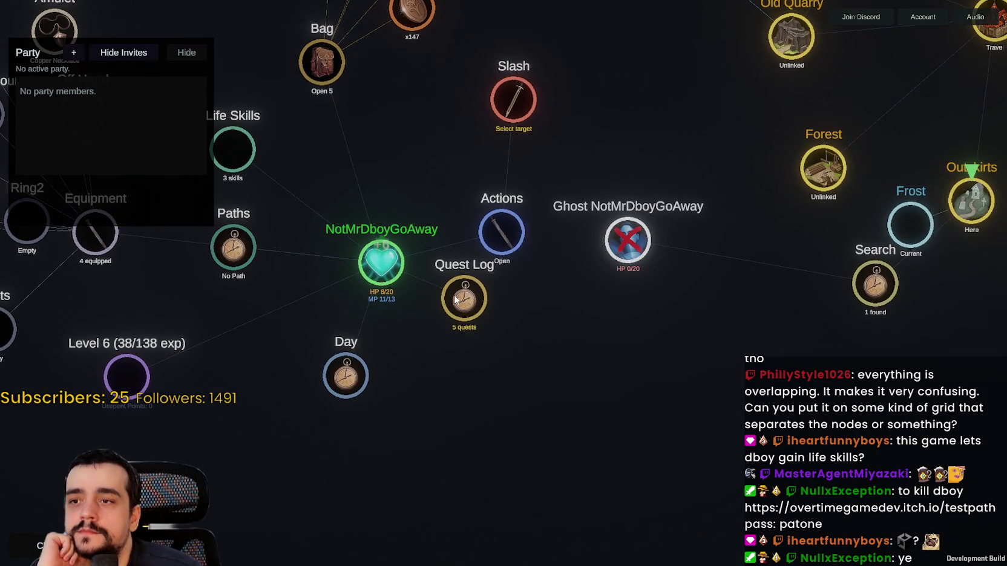
Step: Claim the Kill Ghost Girl reward at the Town Mission Board for +250 exp and +150 Copper Coin
click(471, 307)
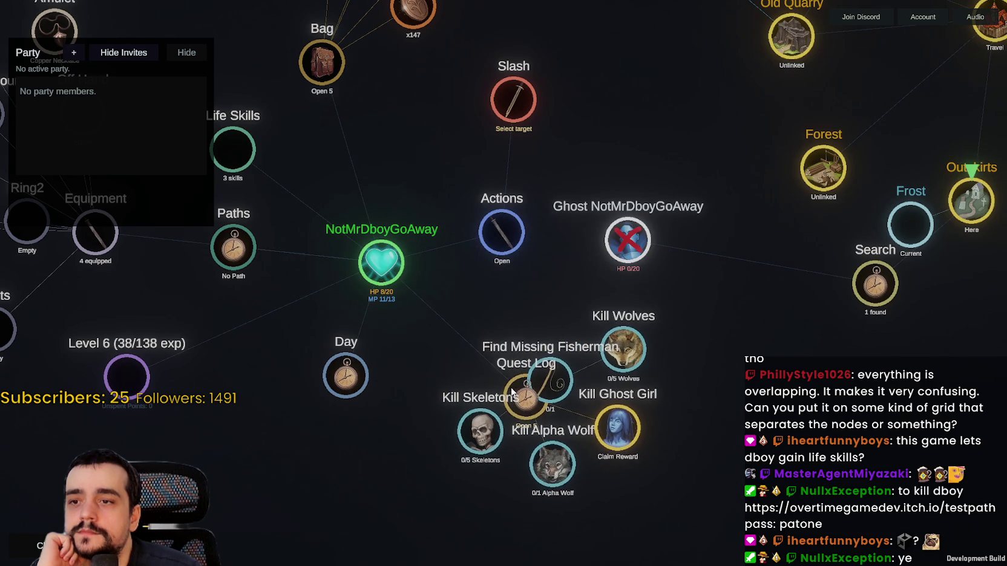
scroll(638, 429, down, 2)
drag(691, 313, 652, 347)
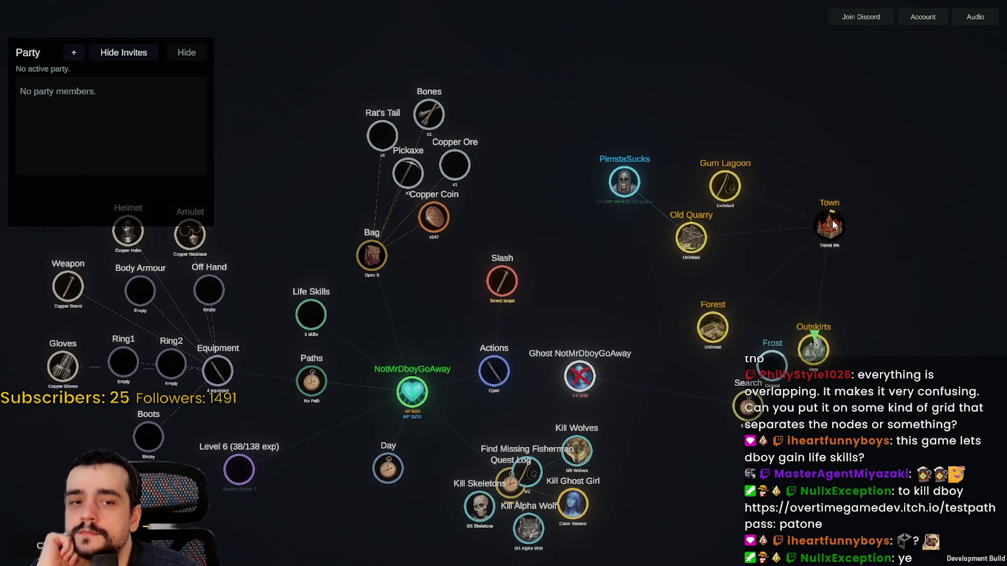
drag(807, 223, 648, 272)
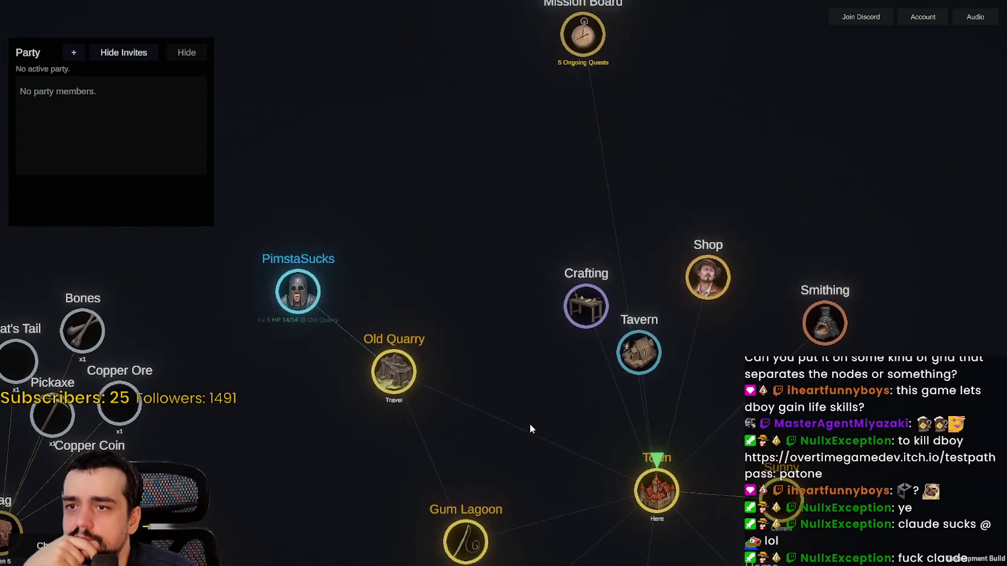
click(572, 154)
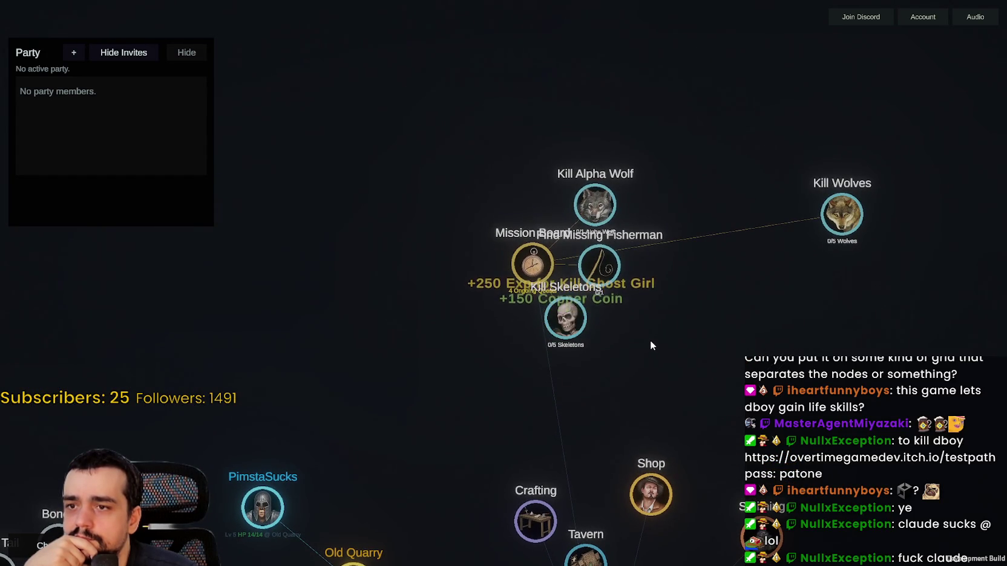
drag(561, 324, 627, 361)
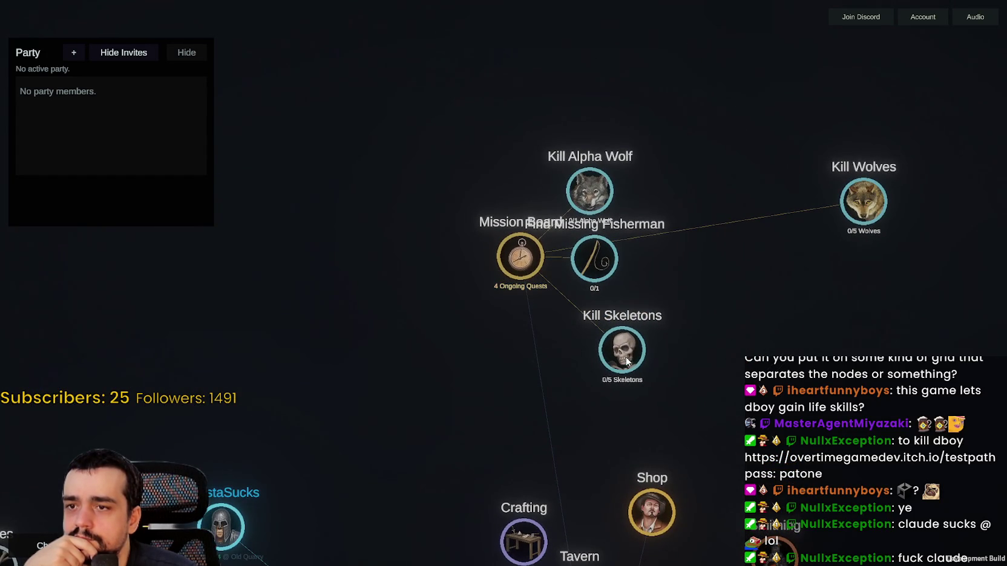
scroll(736, 350, down, 3)
Step: Open the Shop's items and buy two Breads
scroll(741, 327, up, 3)
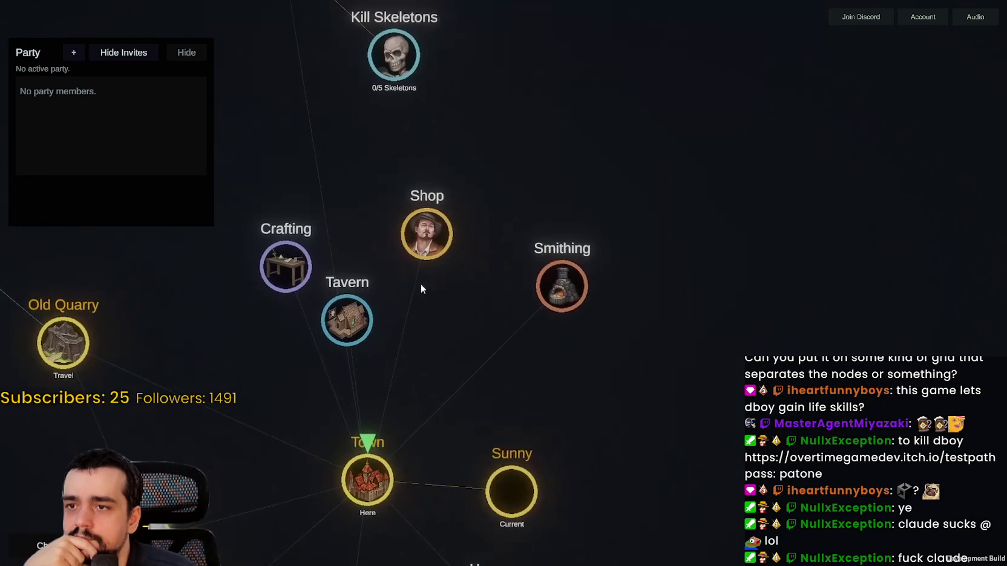
click(446, 237)
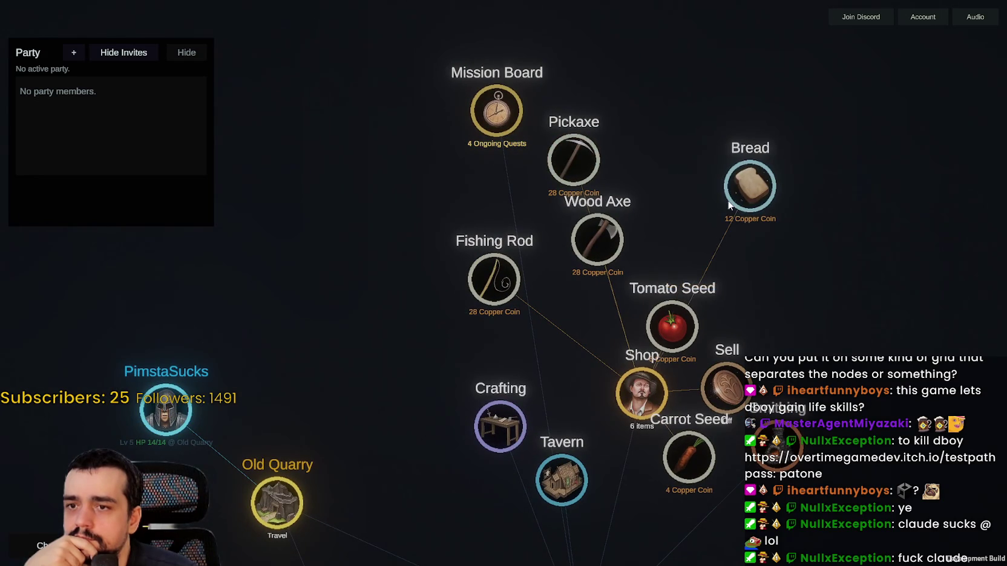
drag(698, 264, 693, 248)
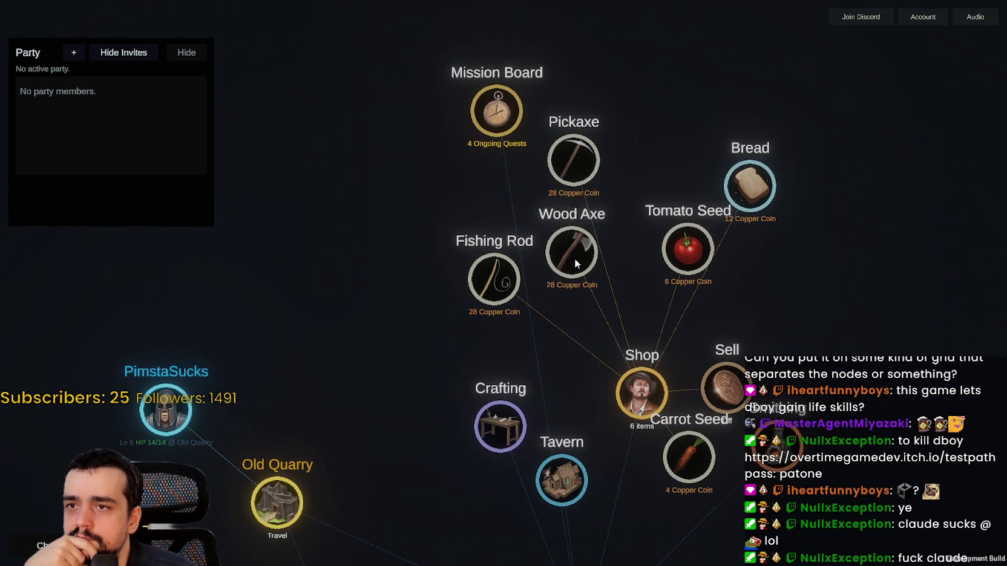
scroll(587, 269, down, 2)
scroll(728, 333, up, 2)
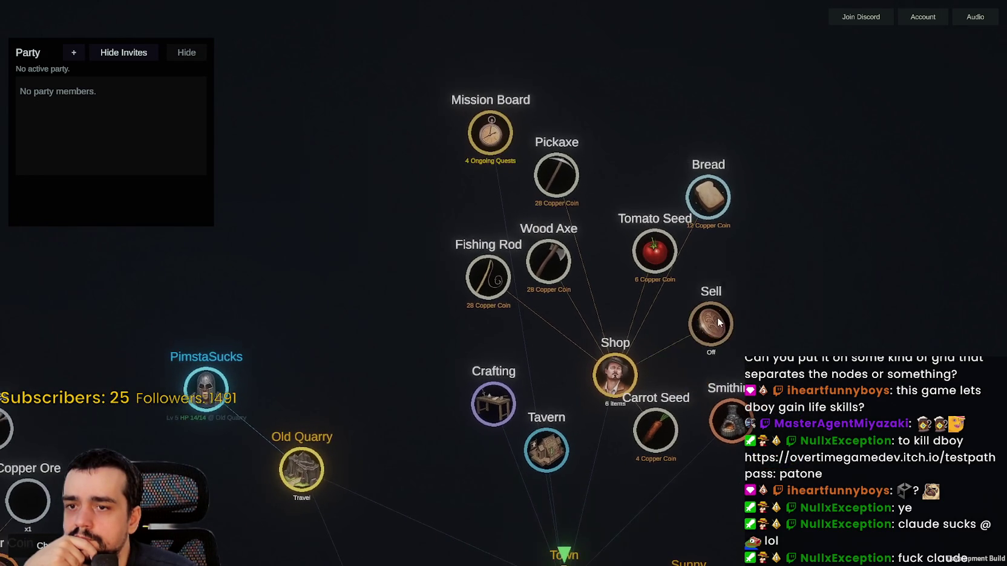
scroll(783, 432, down, 2)
scroll(644, 435, up, 2)
scroll(505, 311, down, 2)
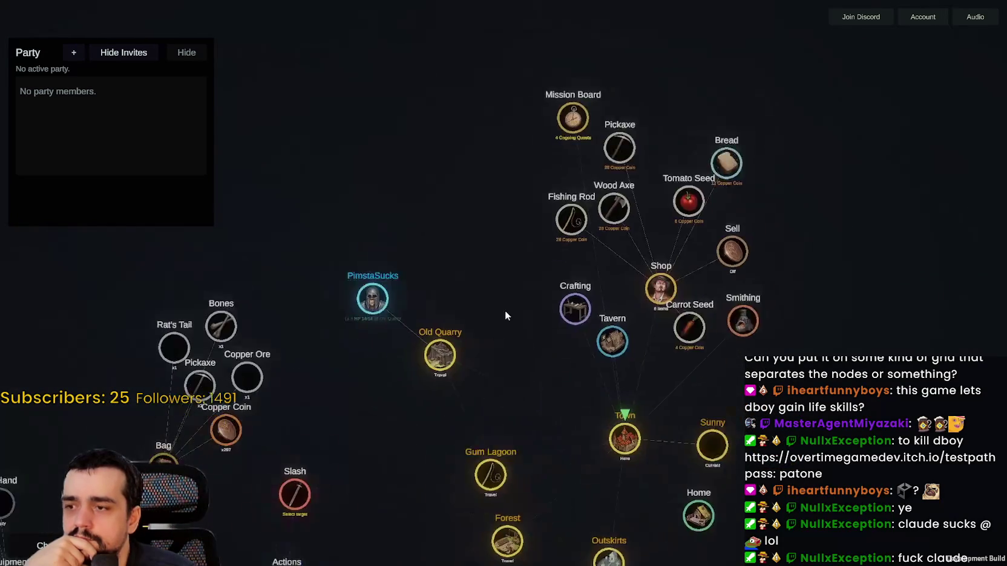
drag(521, 282, 390, 385)
scroll(605, 272, up, 2)
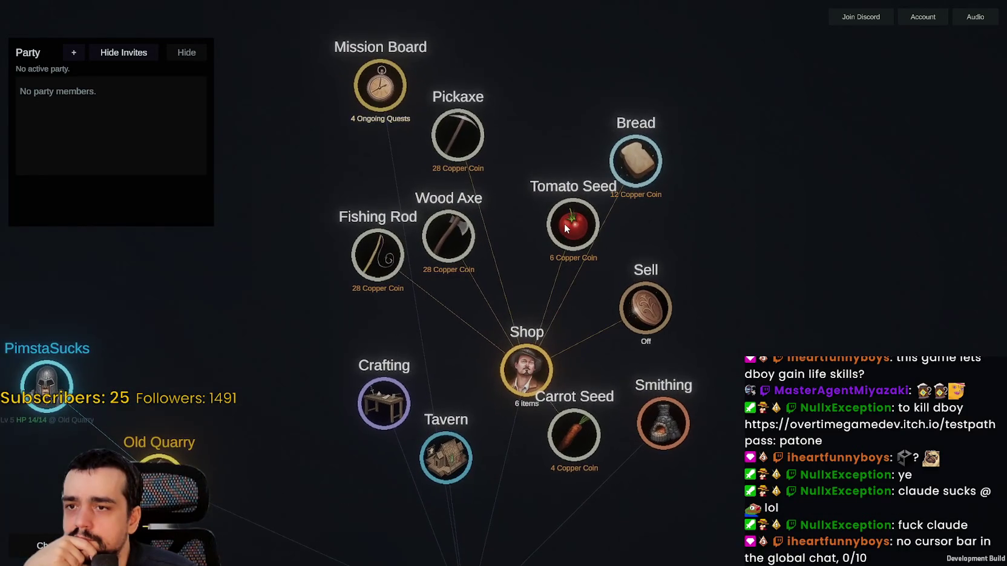
click(628, 157)
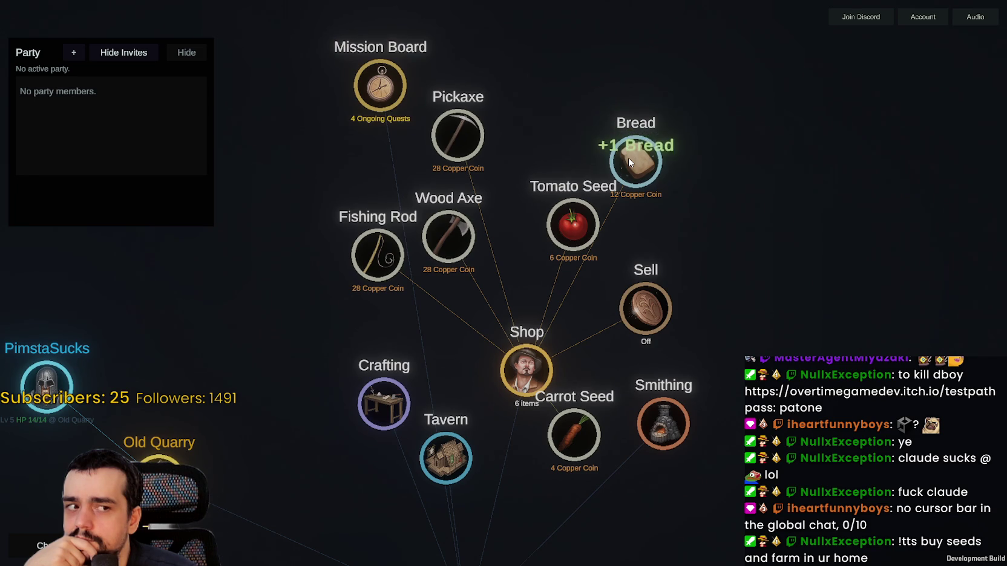
click(646, 162)
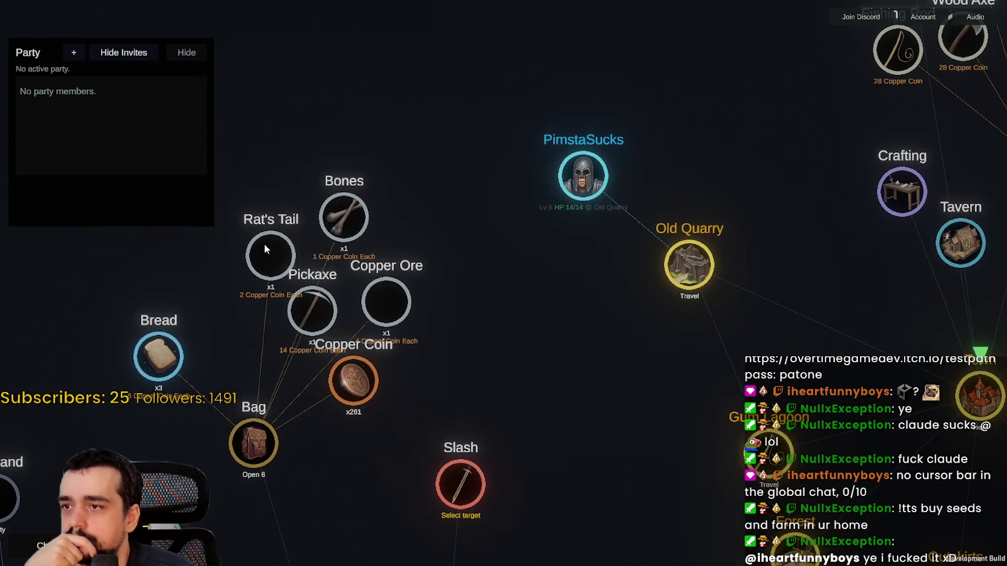
Step: Sell the Rat's Tail and Bones from the bag, then collapse the Quest Log
click(264, 243)
click(340, 213)
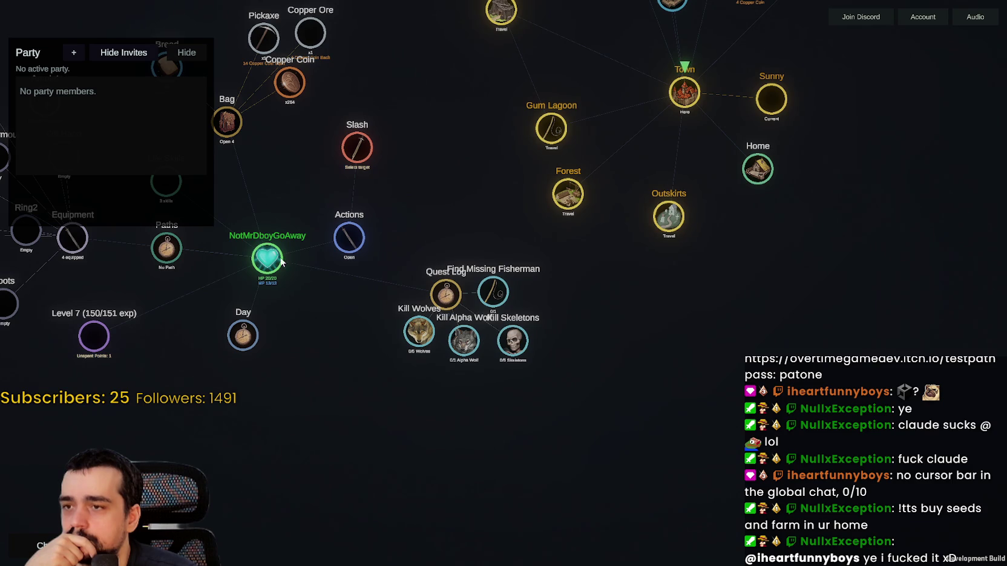
click(448, 295)
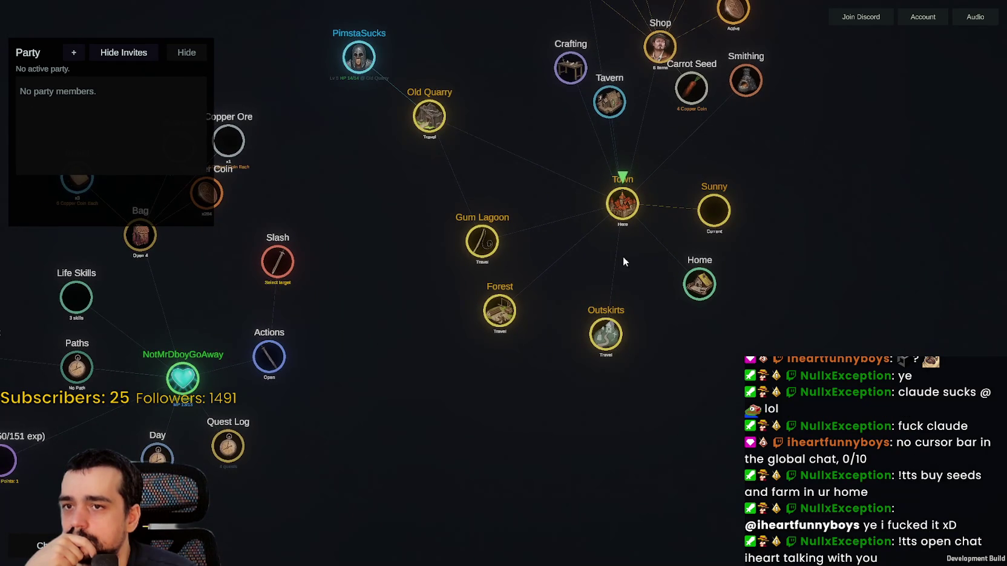
scroll(557, 256, up, 2)
Step: Open the World chat and bring the shop items above Town into view
key(Return)
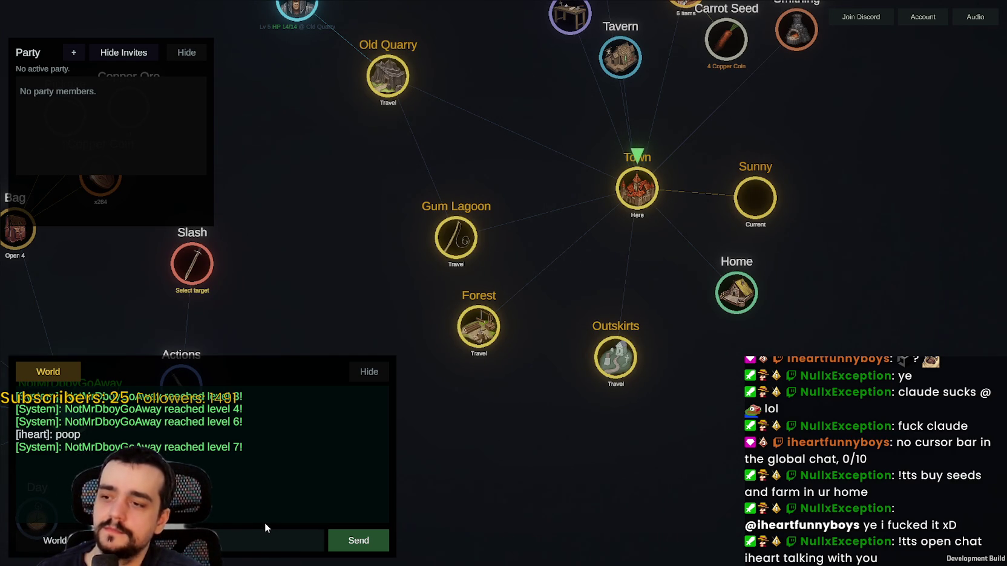
scroll(612, 421, down, 3)
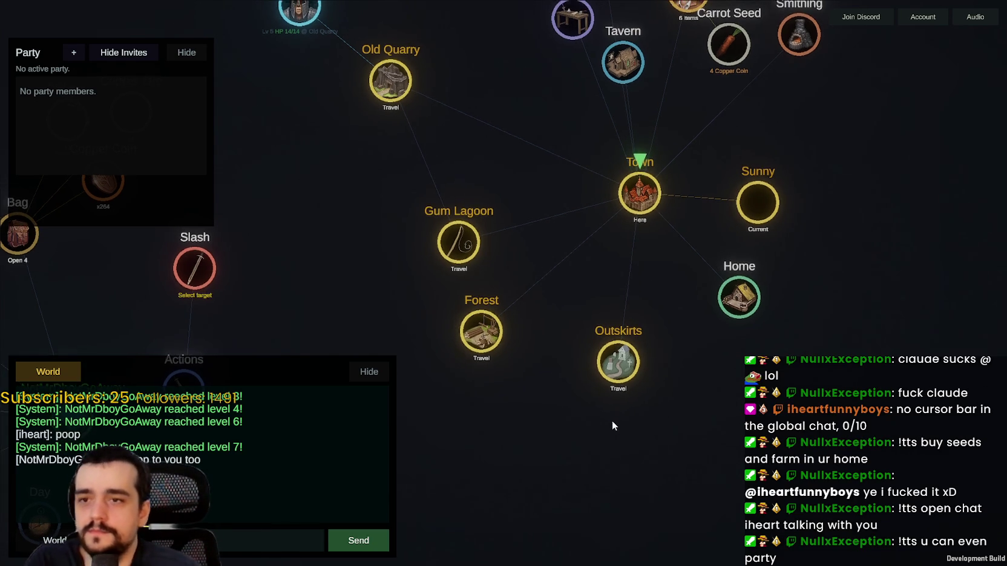
drag(587, 408, 674, 415)
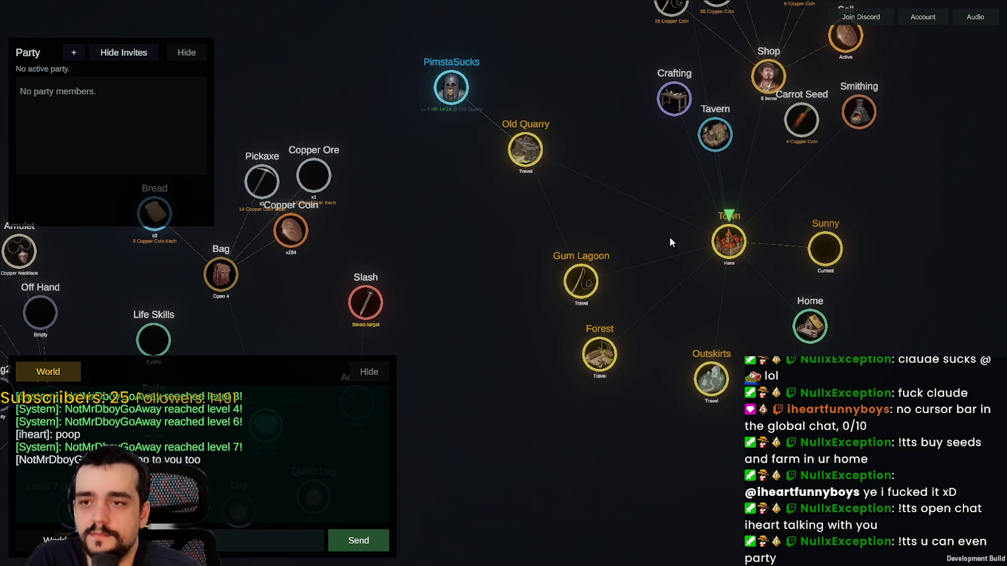
mouse_move(670, 240)
mouse_down()
mouse_move(651, 308)
mouse_move(652, 288)
mouse_move(595, 314)
mouse_move(634, 318)
mouse_move(621, 281)
mouse_up()
scroll(573, 267, up, 2)
scroll(634, 318, down, 2)
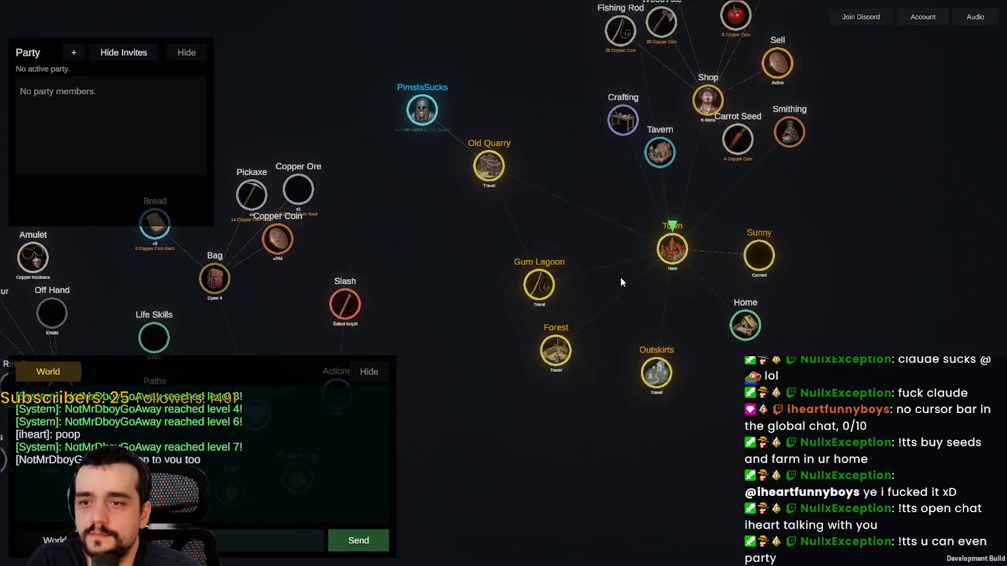
scroll(582, 367, up, 3)
scroll(493, 217, down, 2)
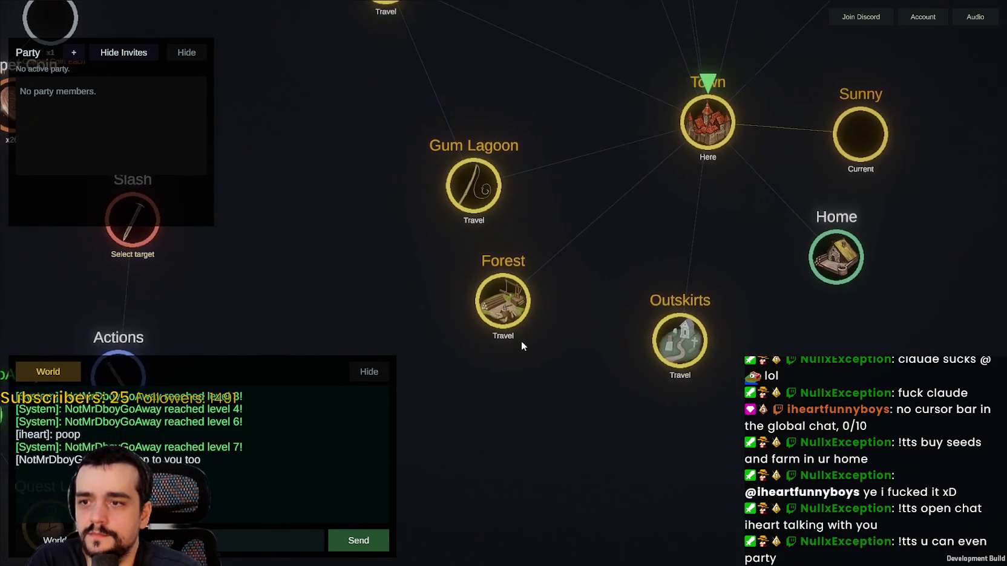
scroll(515, 242, down, 2)
drag(552, 215, 582, 277)
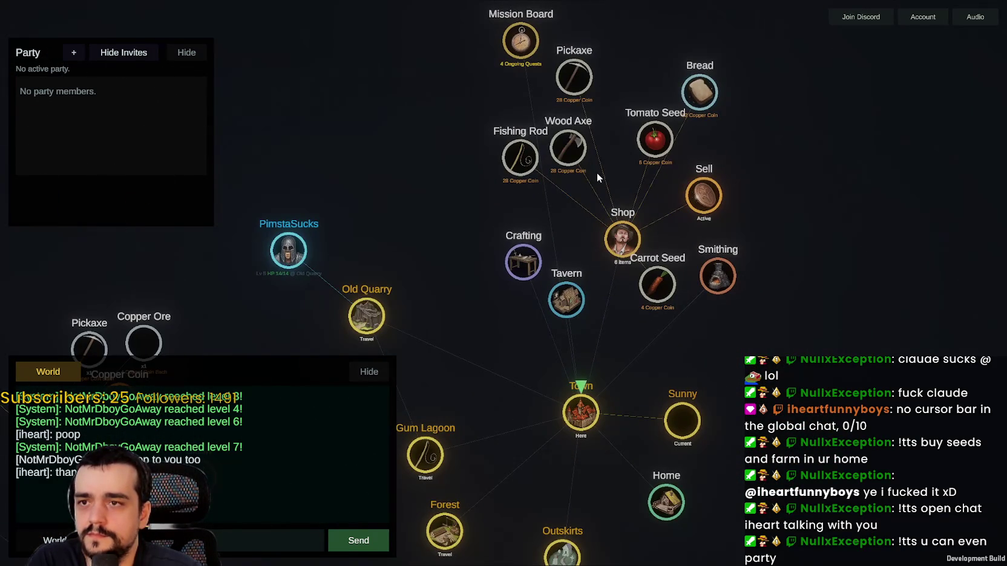
Step: Buy a Wood Axe and a Fishing Rod from the shop
click(572, 156)
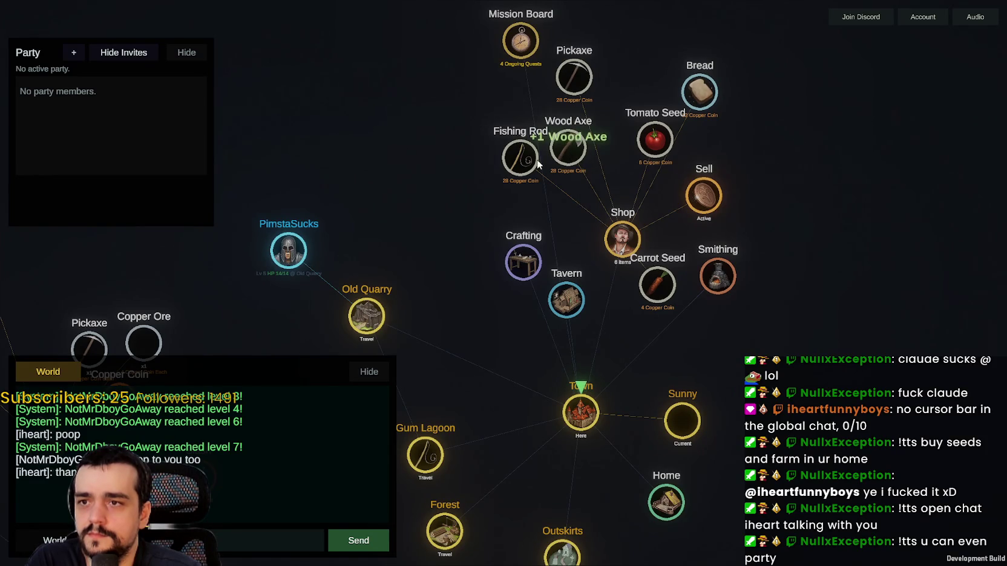
click(518, 167)
mouse_move(480, 250)
mouse_down()
mouse_move(415, 284)
mouse_move(648, 526)
mouse_move(473, 248)
mouse_move(495, 380)
mouse_up()
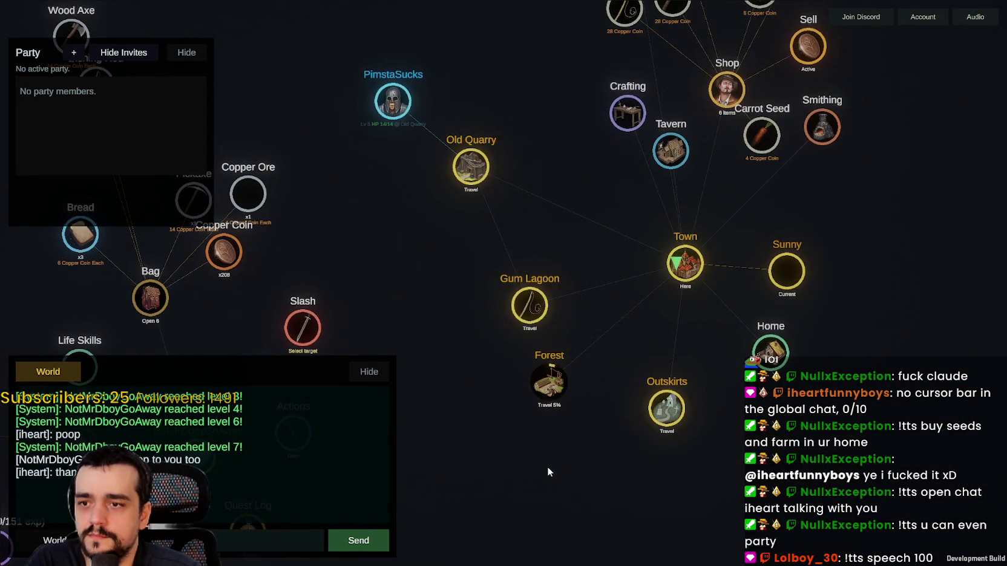
Step: Attack the left Forest Wolf with Slash
scroll(585, 343, up, 1)
scroll(585, 344, down, 1)
scroll(585, 344, up, 2)
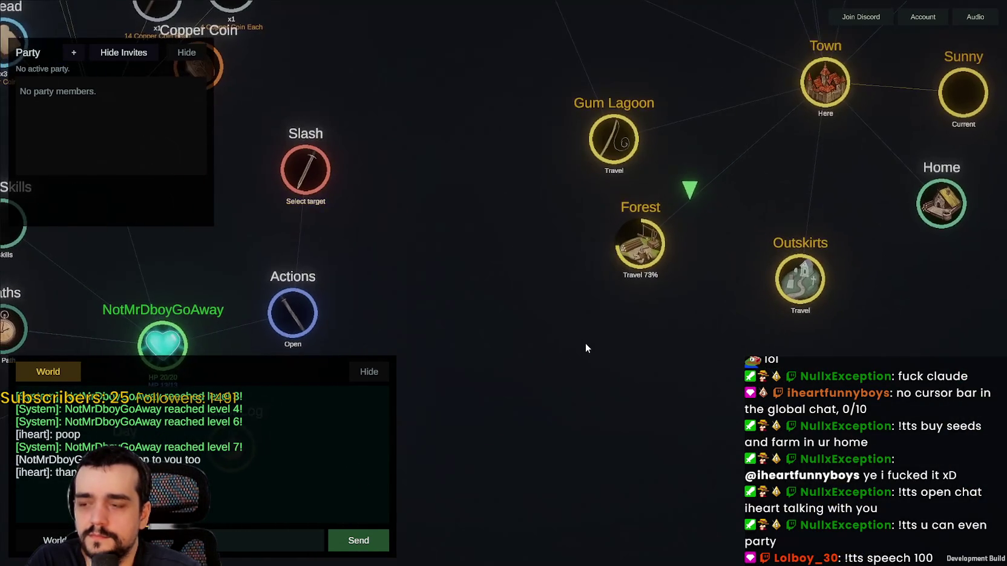
scroll(585, 343, down, 2)
scroll(599, 393, up, 1)
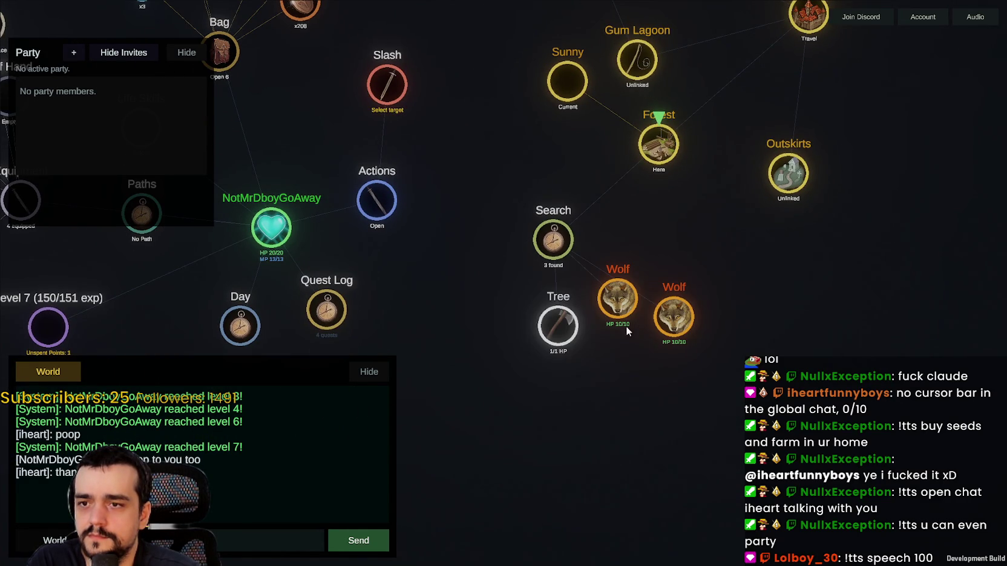
click(624, 321)
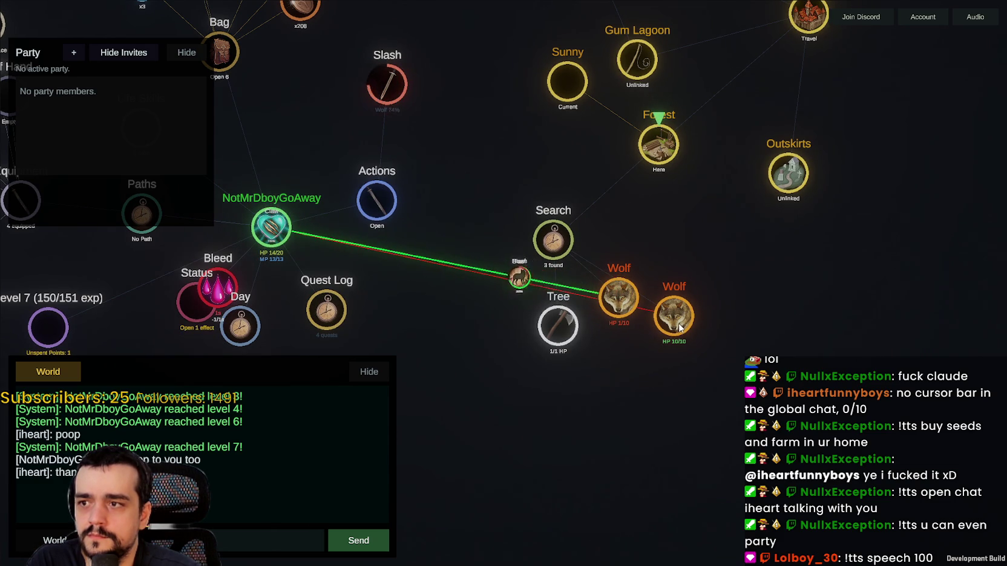
Step: Collect the dead wolf's loot, eat a Bread to heal, and start chopping the Tree
mouse_move(680, 324)
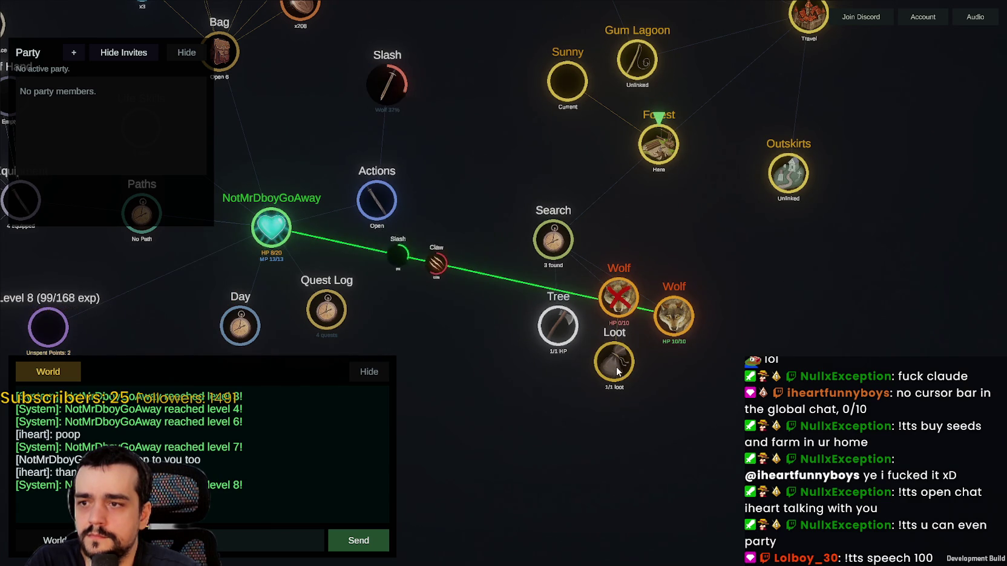
click(618, 371)
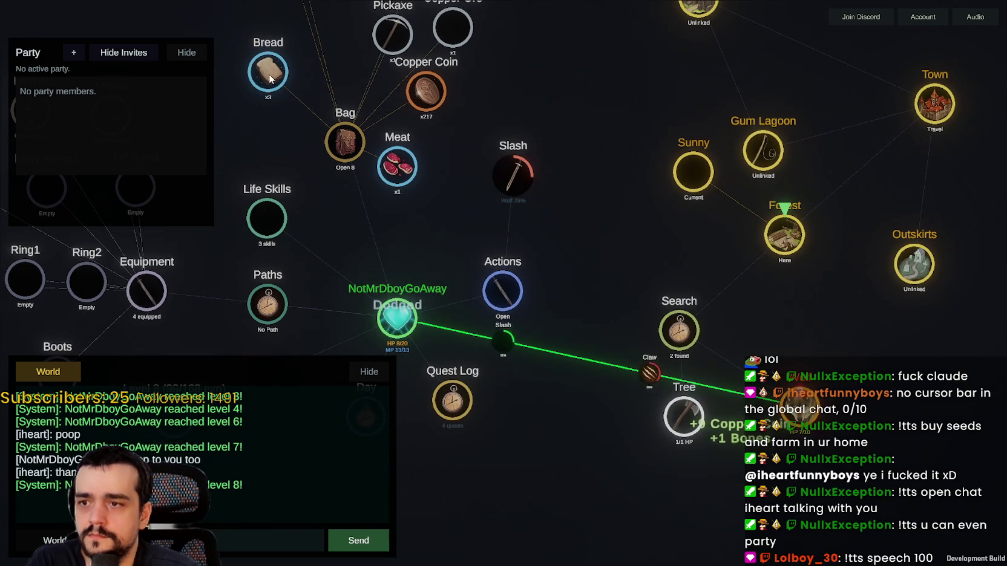
click(271, 79)
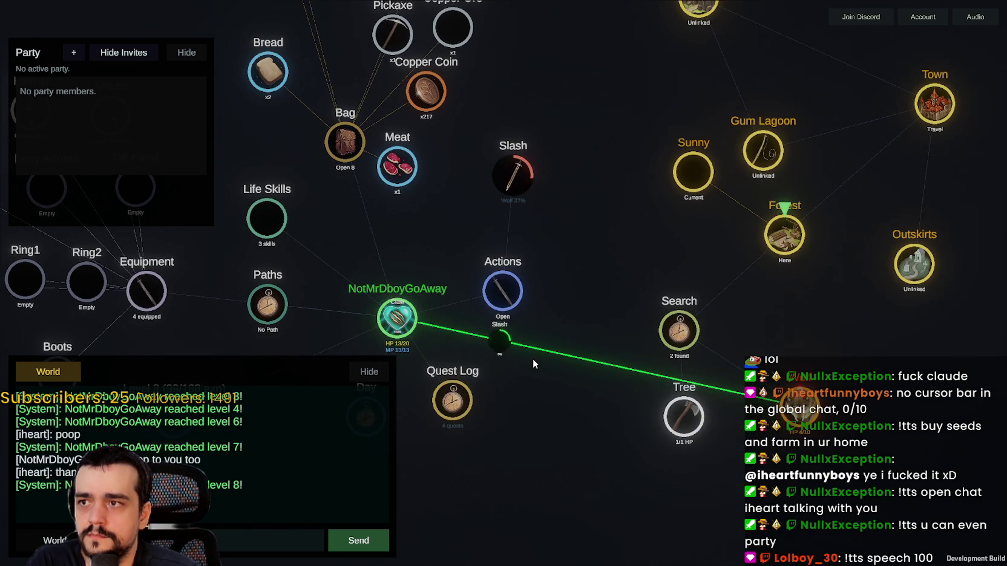
drag(650, 421, 523, 338)
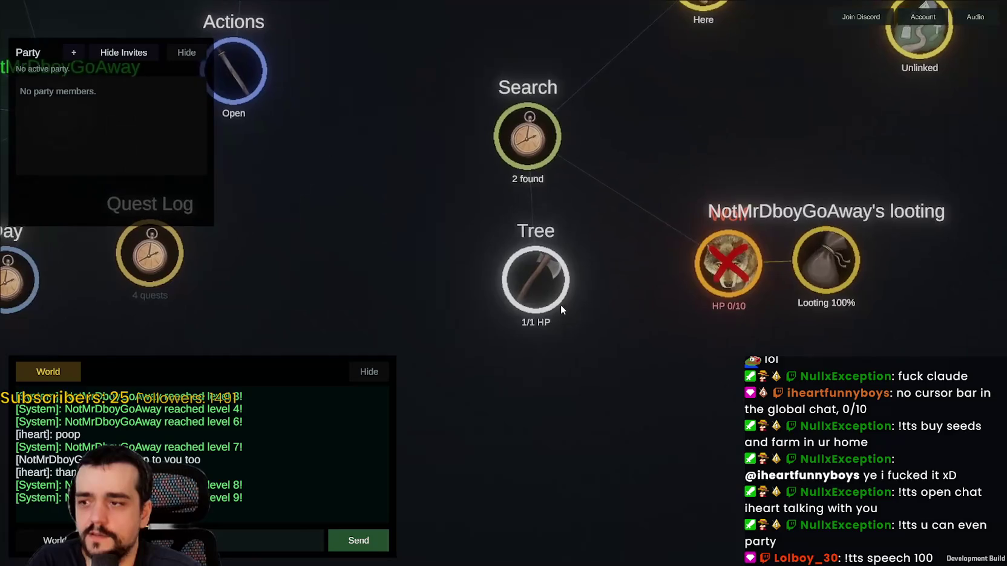
click(561, 304)
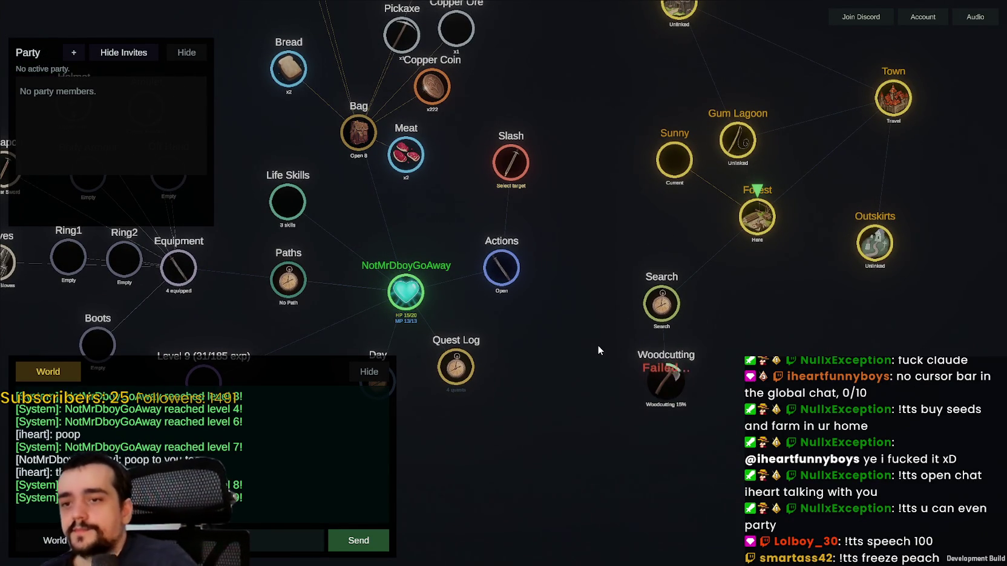
Step: Let woodcutting finish for +1 Logs, then check the Bag's Bread, Logs, Meat and Copper Coin
scroll(584, 384, up, 5)
scroll(583, 384, down, 5)
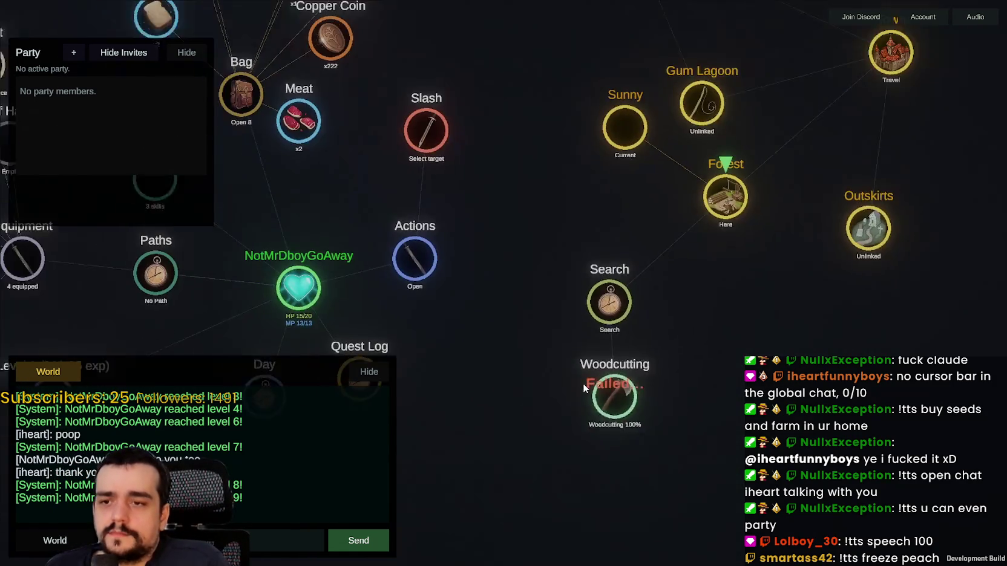
scroll(688, 299, up, 5)
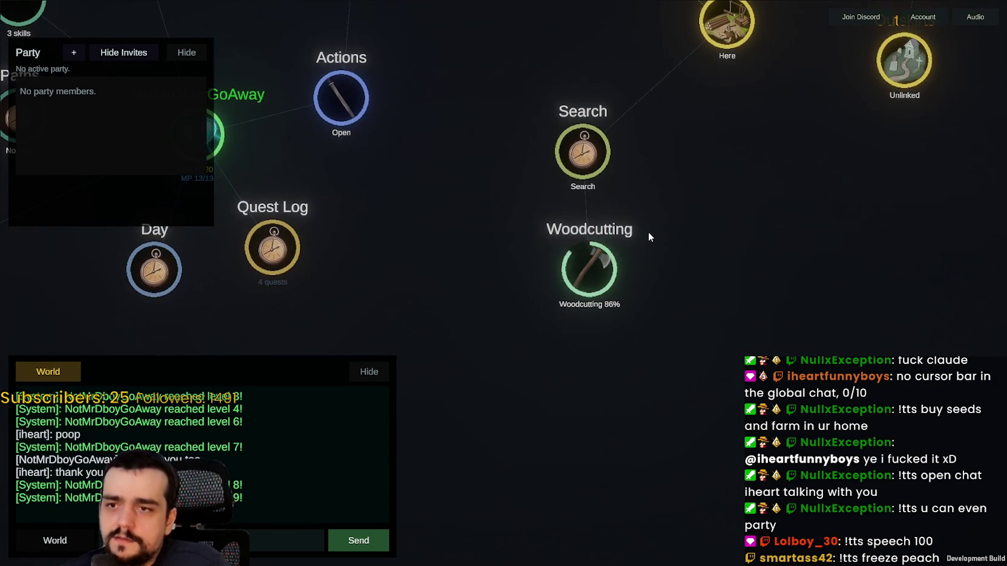
scroll(648, 233, down, 3)
scroll(622, 330, up, 4)
scroll(621, 329, up, 2)
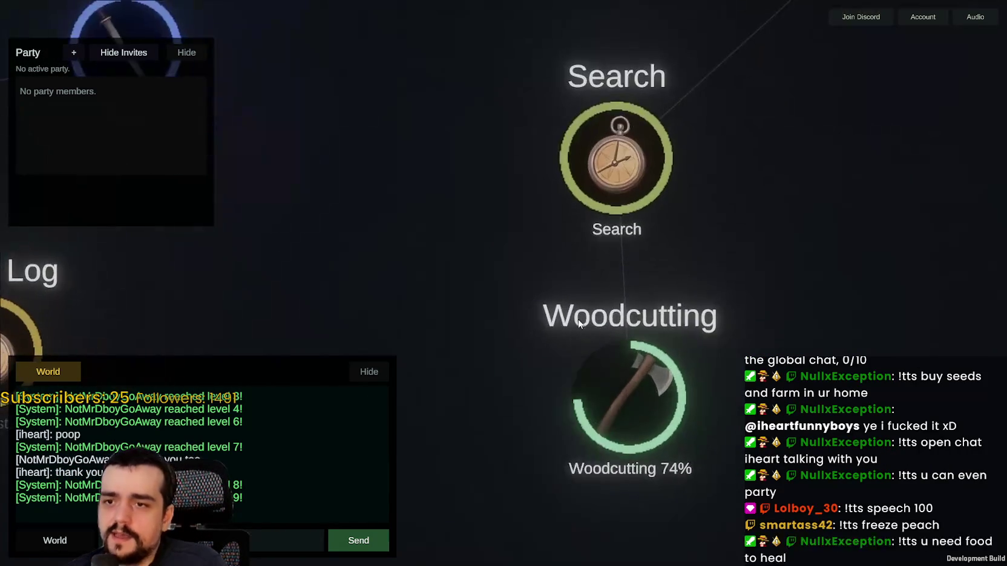
scroll(605, 324, down, 3)
scroll(577, 316, up, 1)
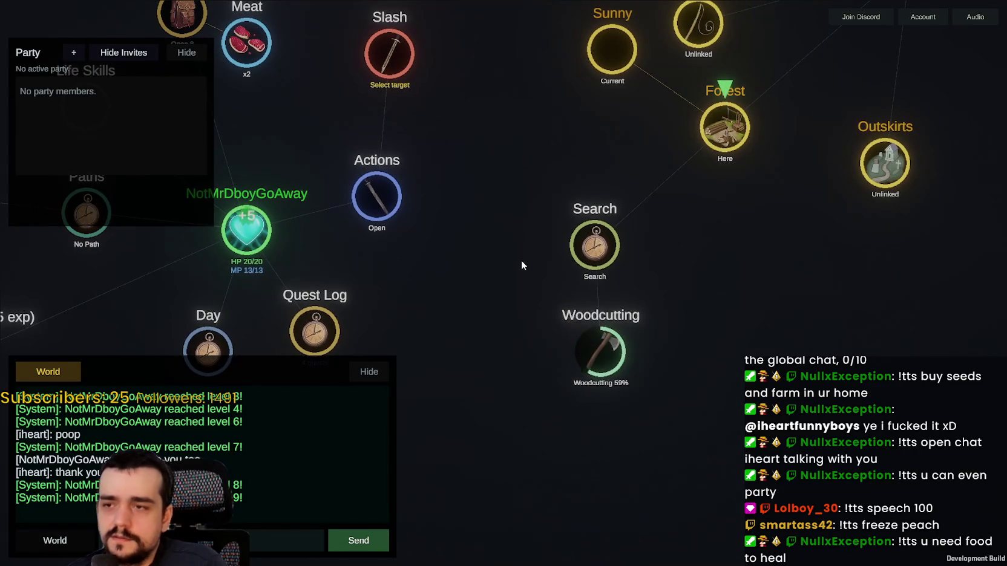
scroll(635, 307, down, 2)
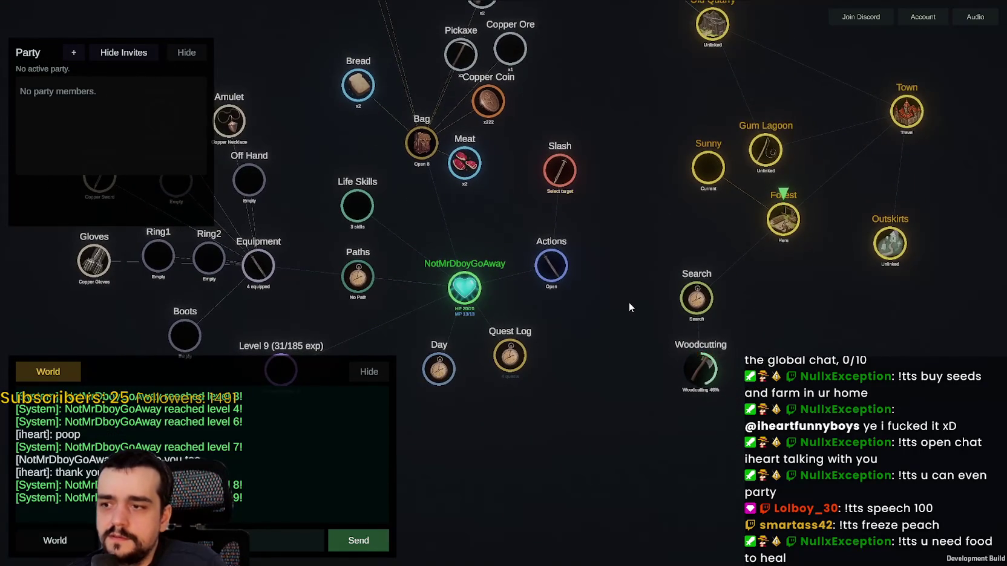
scroll(628, 299, up, 1)
scroll(627, 298, up, 2)
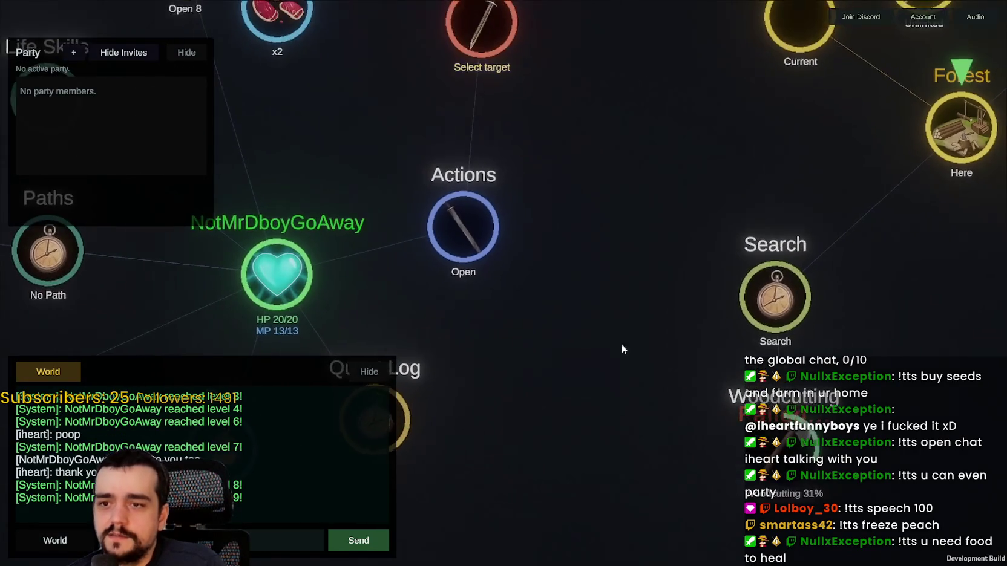
scroll(621, 344, down, 3)
scroll(563, 295, up, 1)
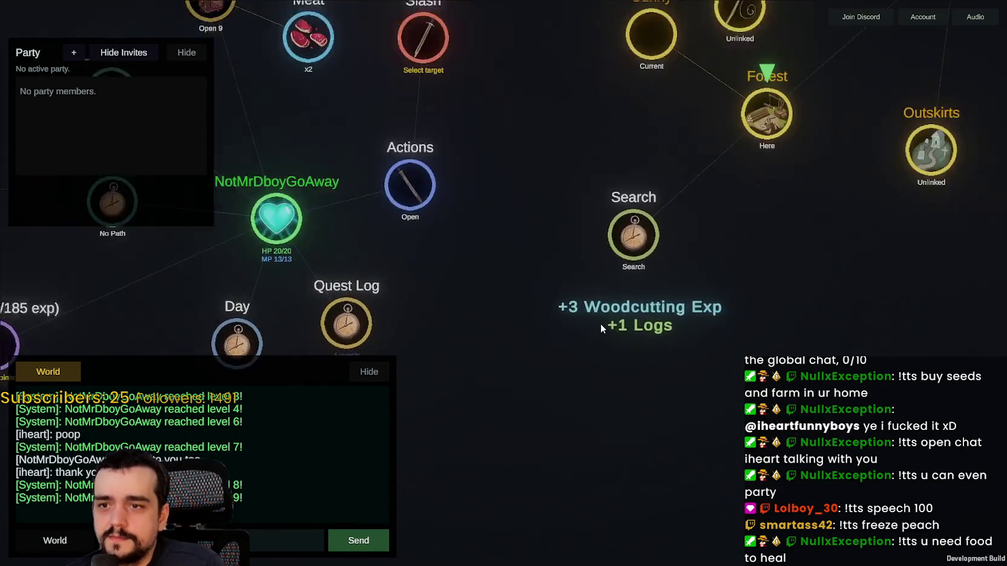
scroll(600, 323, down, 1)
mouse_move(537, 250)
mouse_down()
mouse_move(718, 382)
mouse_move(826, 412)
mouse_up()
drag(702, 324, 634, 370)
Step: Start a new Forest search, which turns up two Wolves and M3
scroll(634, 370, up, 3)
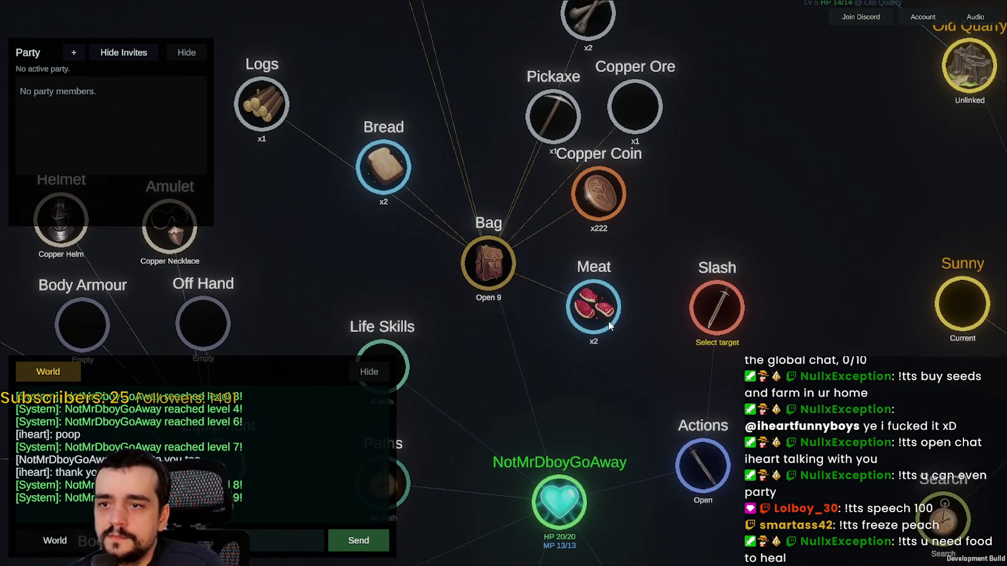
scroll(607, 320, down, 3)
drag(727, 401, 612, 324)
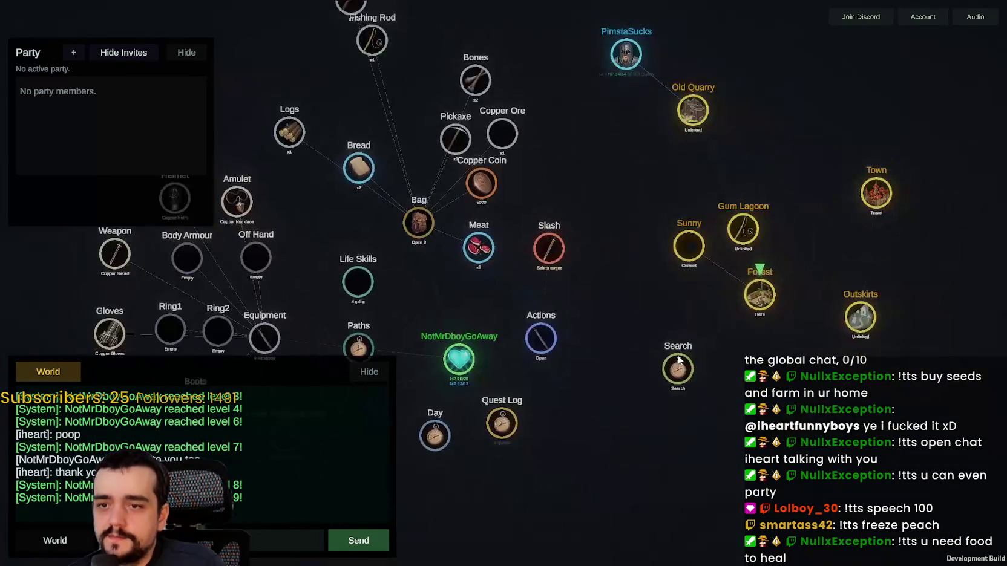
scroll(677, 339, up, 1)
drag(796, 425, 689, 328)
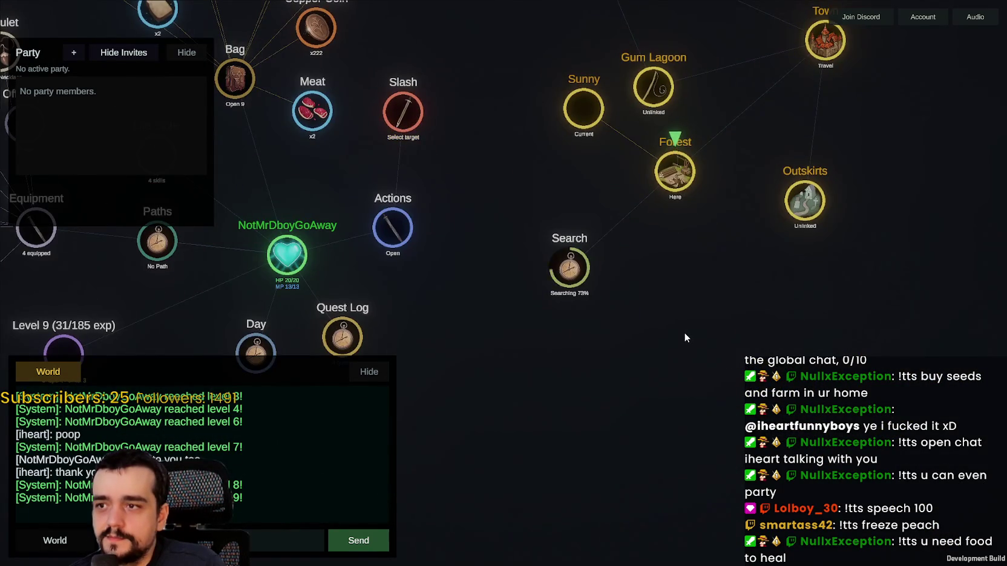
scroll(684, 336, down, 1)
Step: Slash the first Wolf, keep the fight in view, then switch the attack to the next Wolf
scroll(649, 335, up, 1)
click(622, 310)
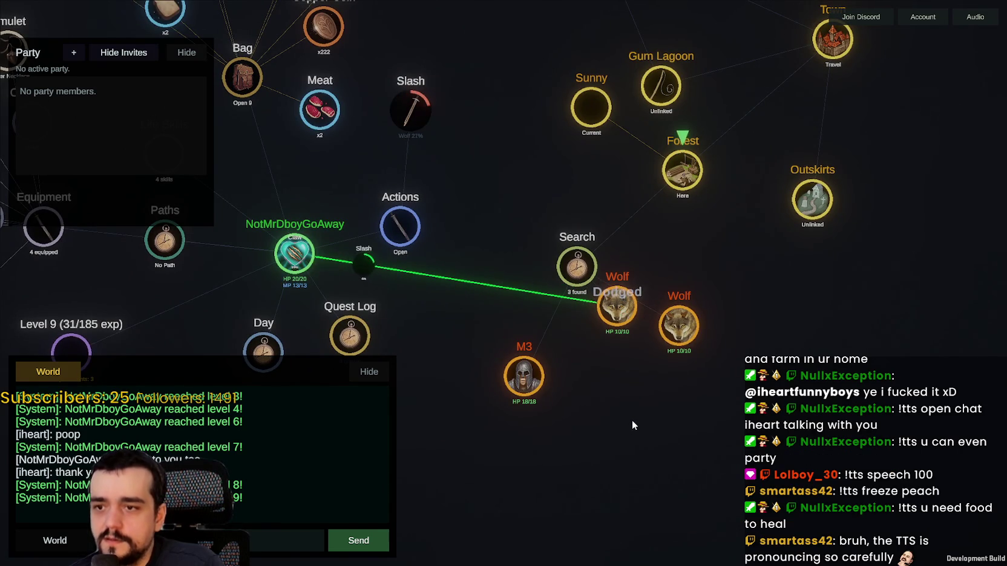
drag(615, 406, 724, 359)
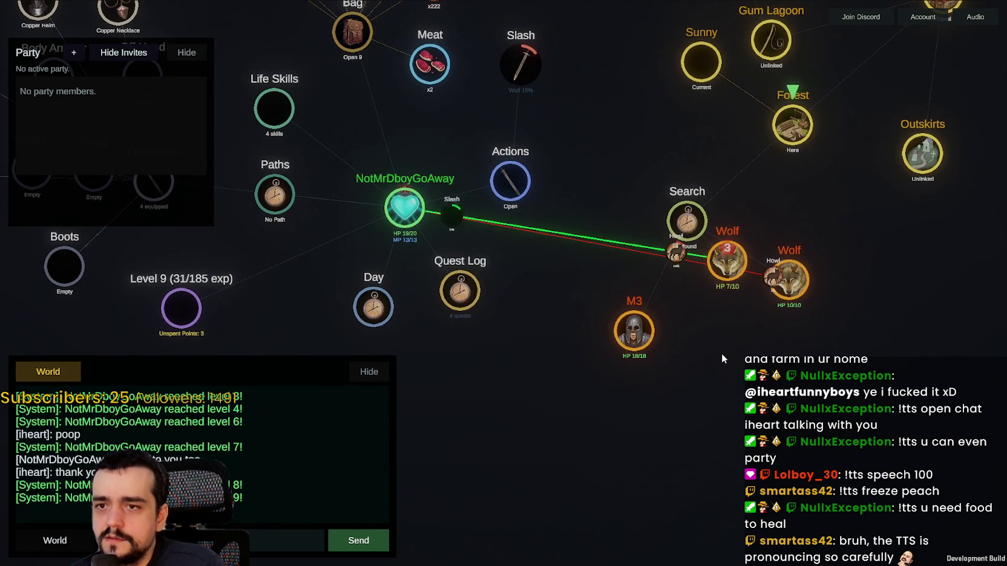
drag(728, 354, 695, 399)
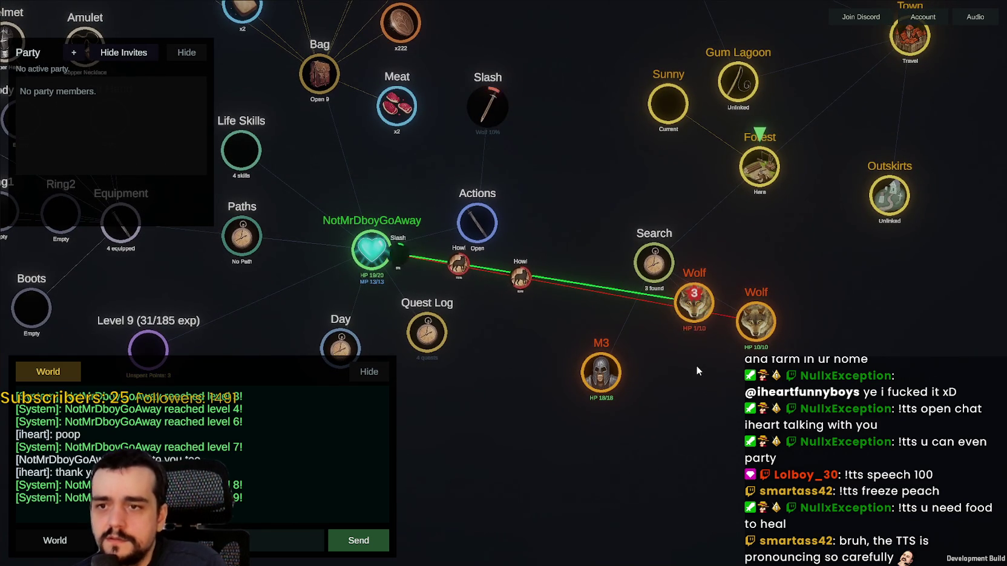
click(762, 332)
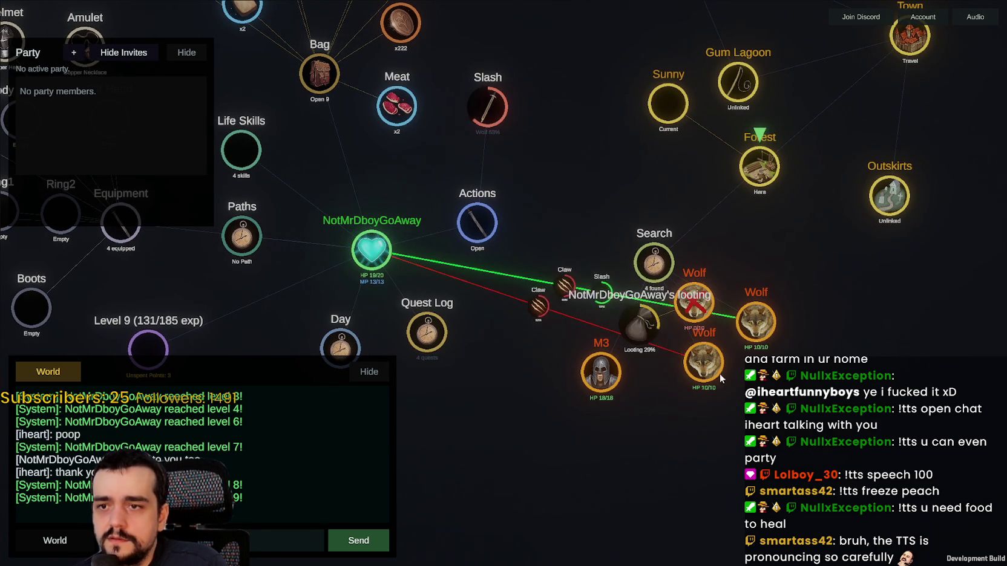
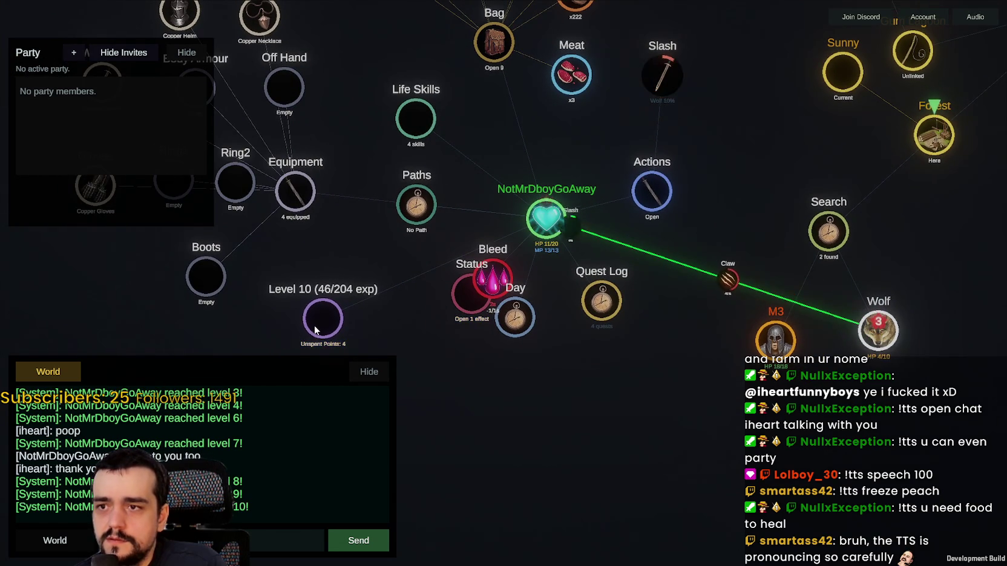
Step: Put one point each into Vitality and Strength, then loot the Wolf for 2 Meat and 1 Bones
click(342, 299)
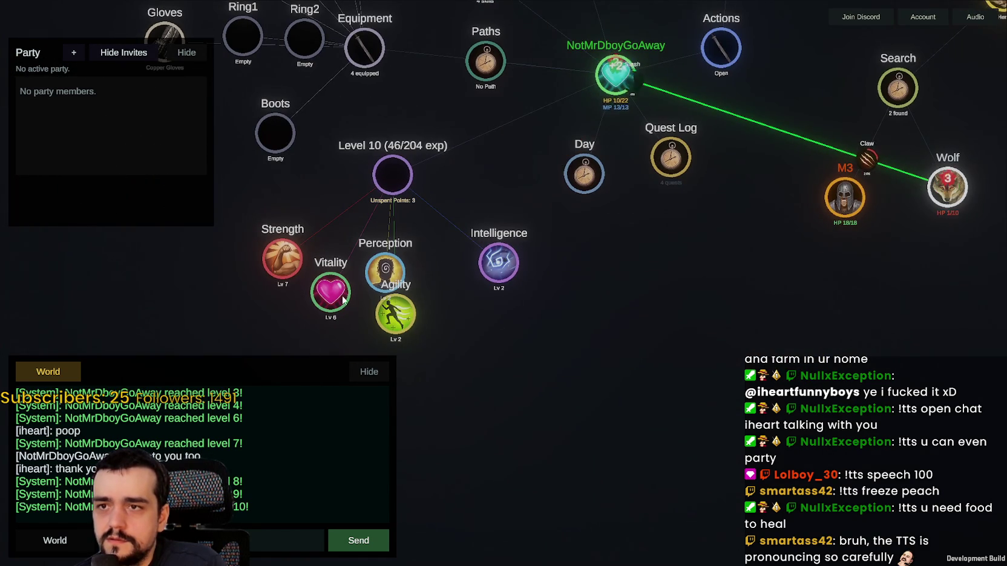
drag(534, 300, 540, 347)
click(290, 297)
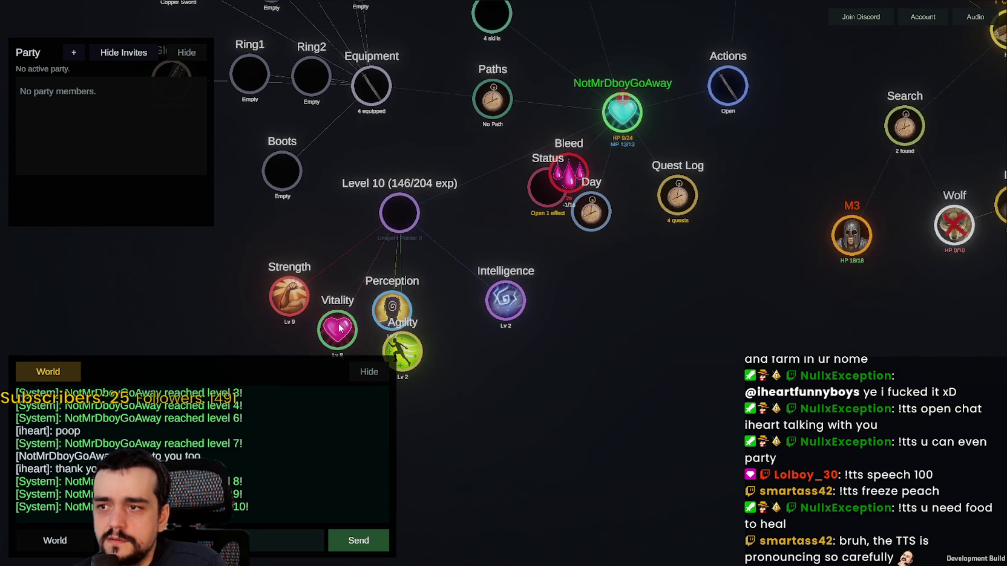
click(789, 296)
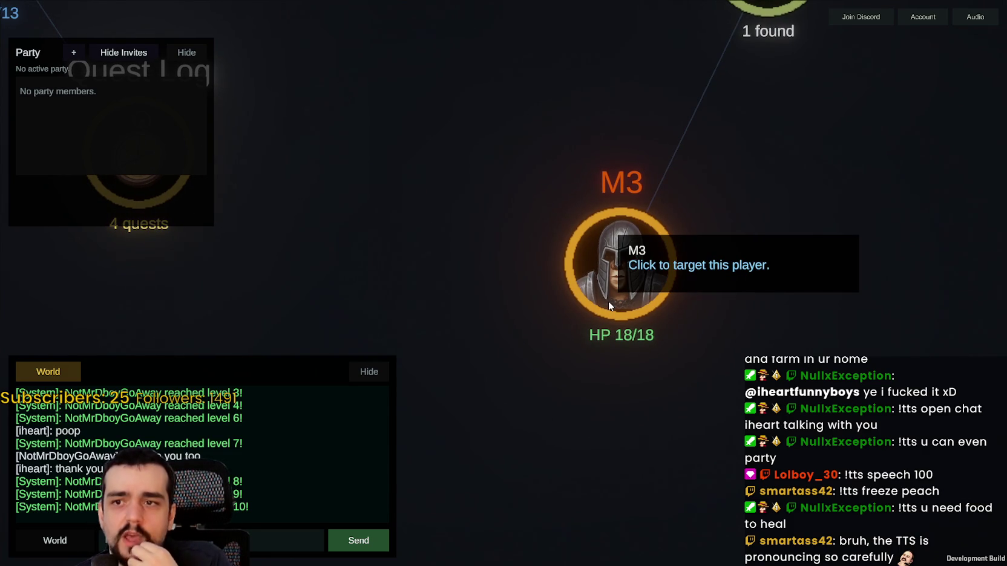
scroll(608, 301, down, 5)
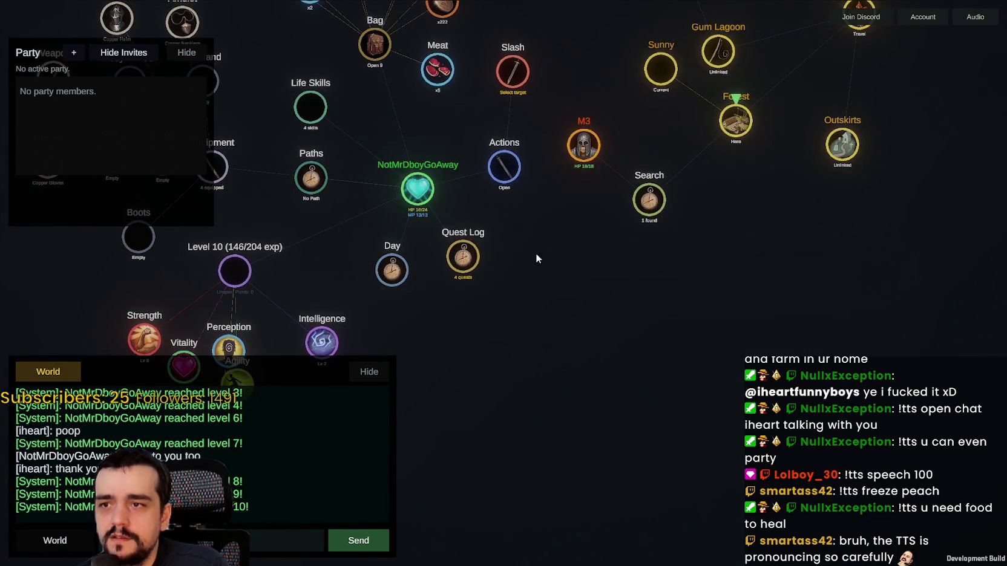
drag(537, 259, 634, 424)
scroll(639, 351, up, 5)
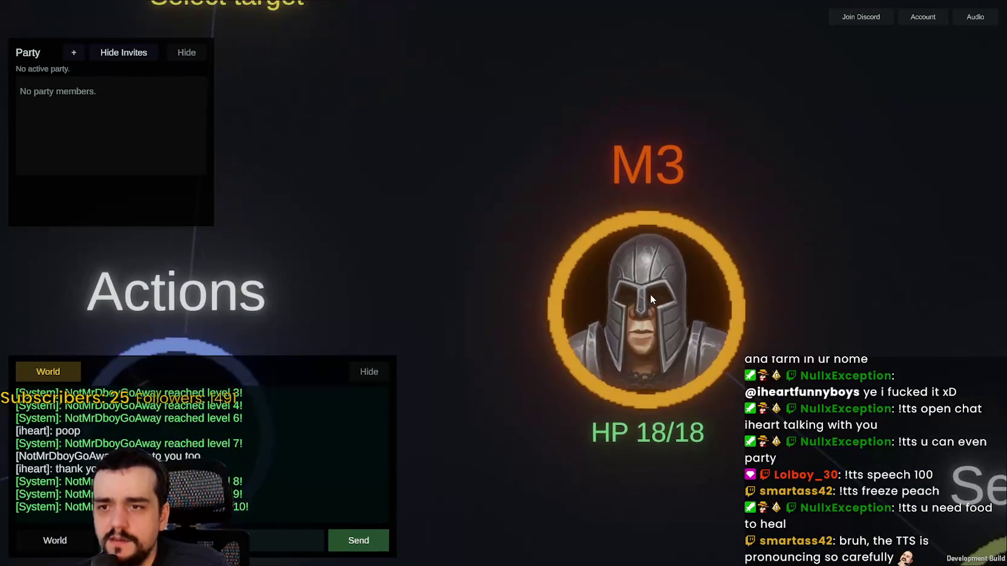
scroll(649, 295, down, 5)
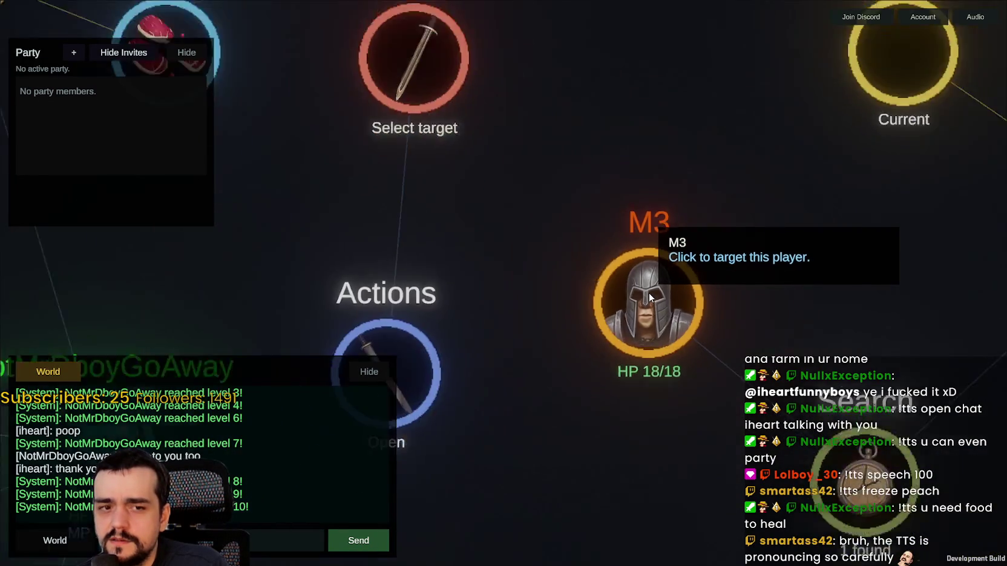
scroll(649, 296, down, 3)
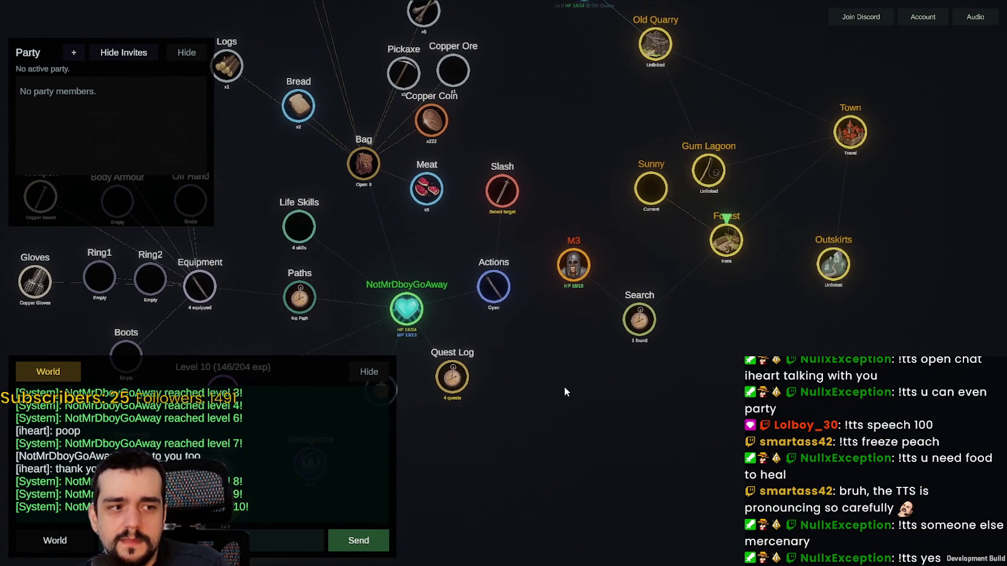
mouse_move(571, 403)
mouse_down()
mouse_move(563, 386)
mouse_move(608, 418)
mouse_up()
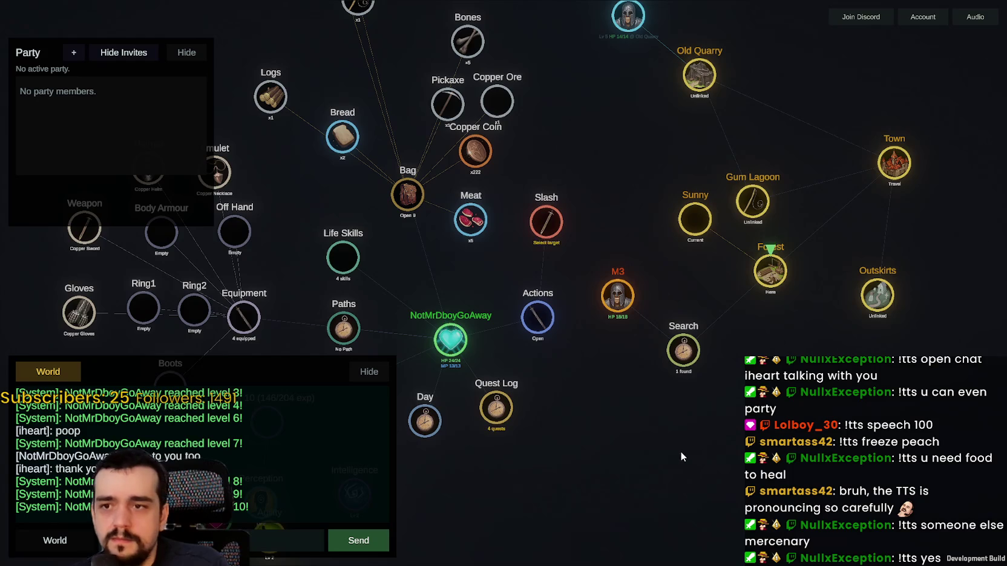
scroll(664, 435, up, 3)
scroll(590, 370, down, 4)
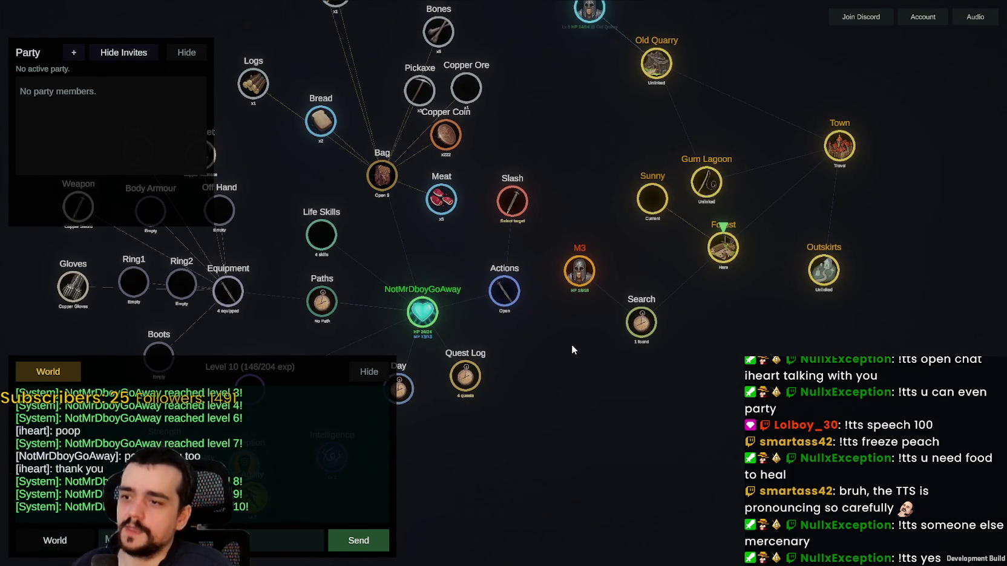
mouse_move(553, 343)
mouse_down()
mouse_move(613, 405)
mouse_move(739, 442)
mouse_move(633, 374)
mouse_up()
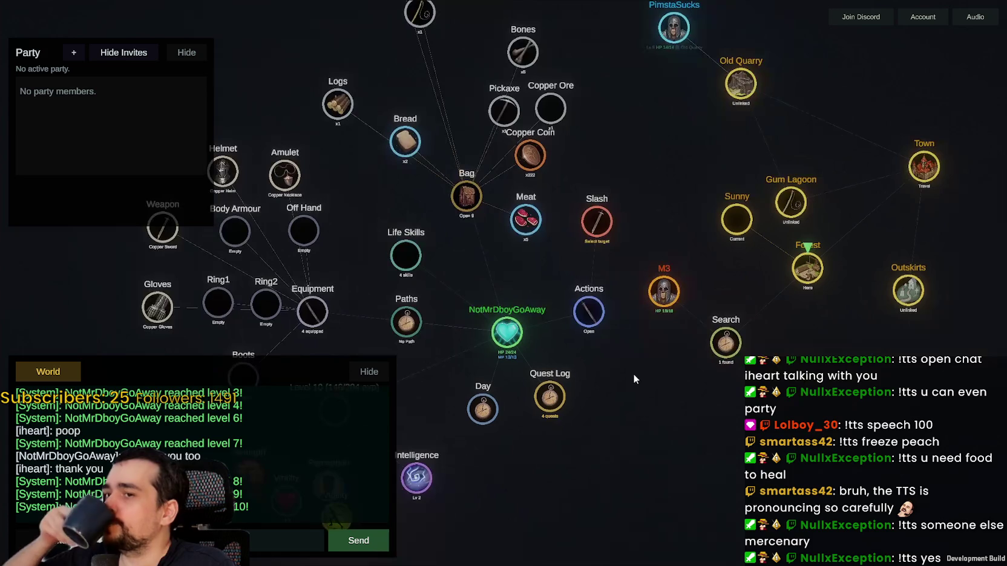
mouse_move(666, 97)
mouse_down()
mouse_move(729, 176)
mouse_move(732, 203)
mouse_up()
scroll(734, 214, up, 1)
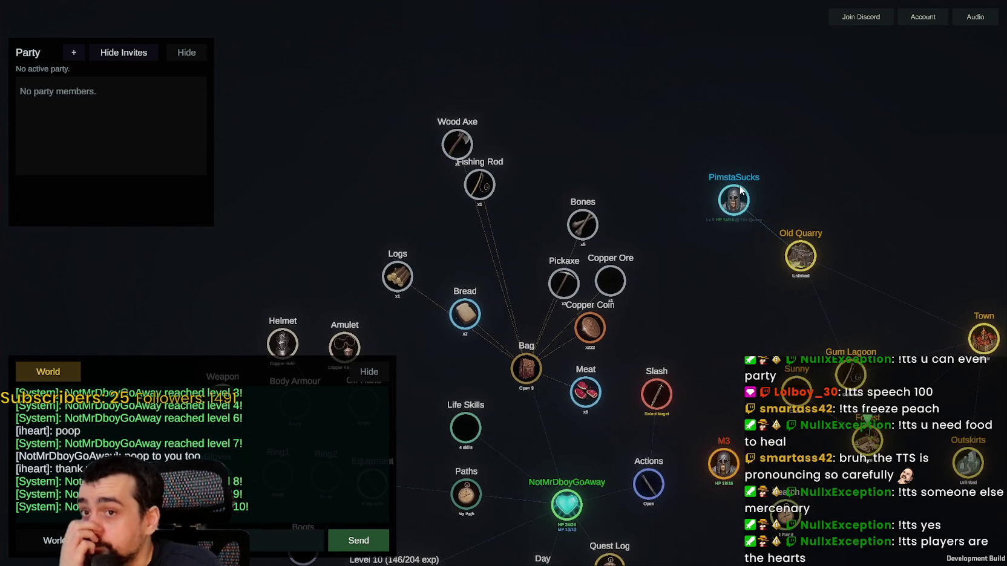
click(734, 198)
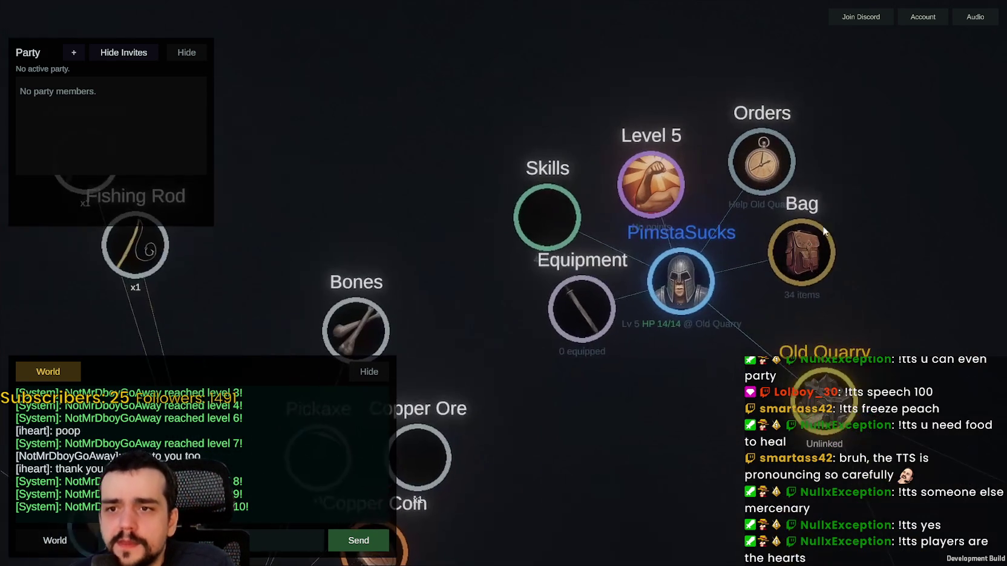
click(819, 240)
scroll(893, 220, up, 3)
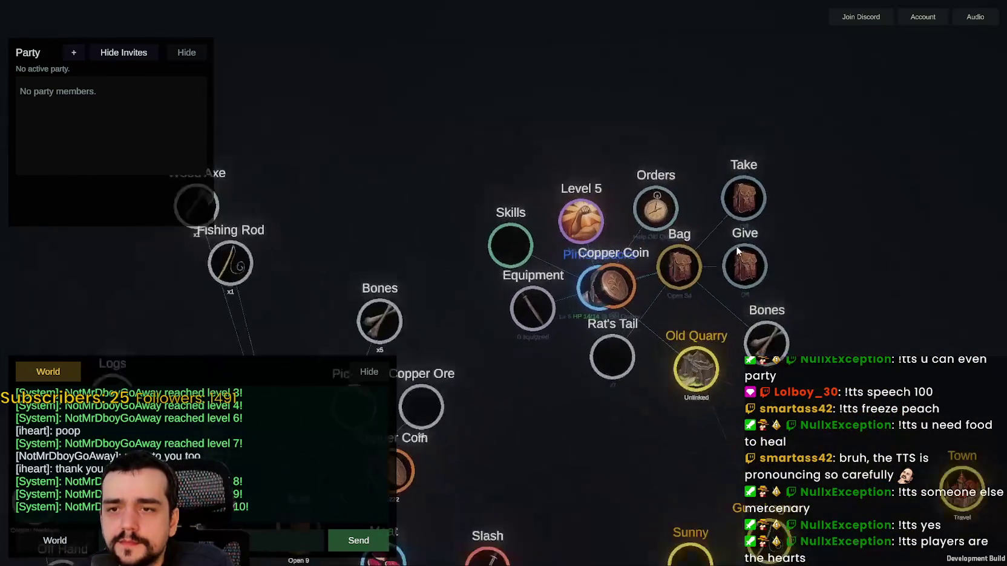
scroll(575, 404, down, 2)
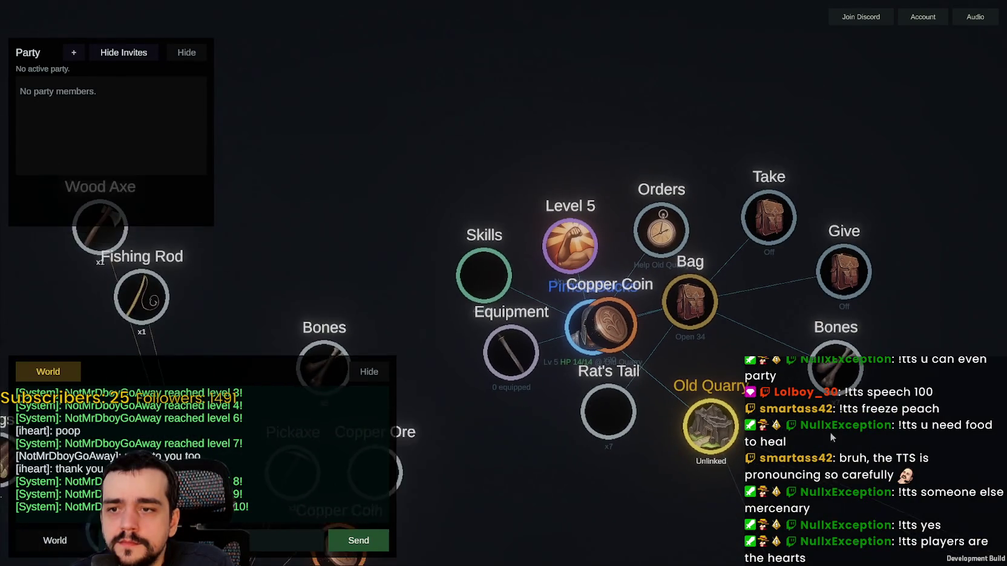
drag(575, 404, 757, 322)
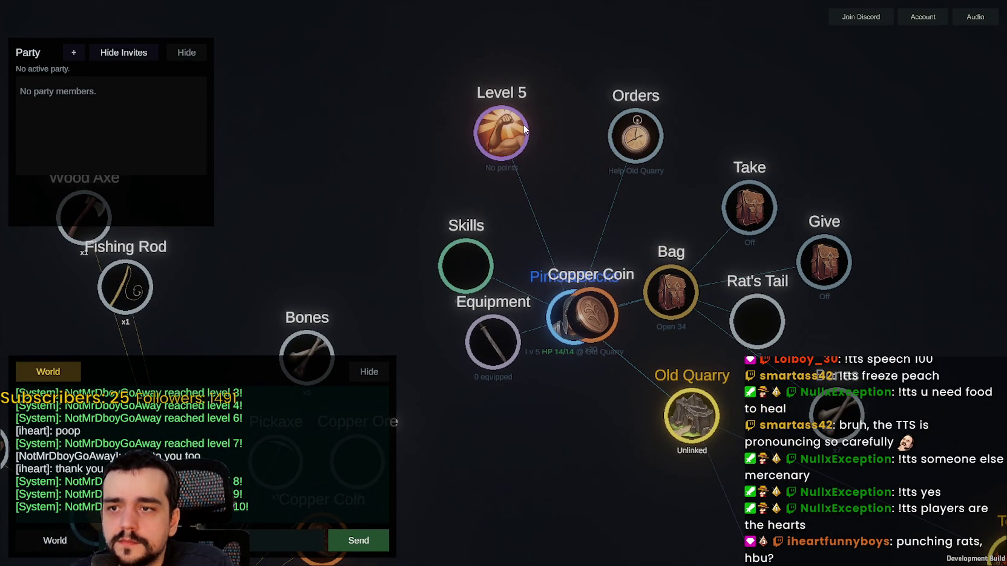
scroll(550, 167, down, 3)
mouse_move(564, 224)
mouse_down()
mouse_move(597, 323)
mouse_move(581, 359)
mouse_move(627, 407)
mouse_move(585, 218)
mouse_move(647, 115)
mouse_up()
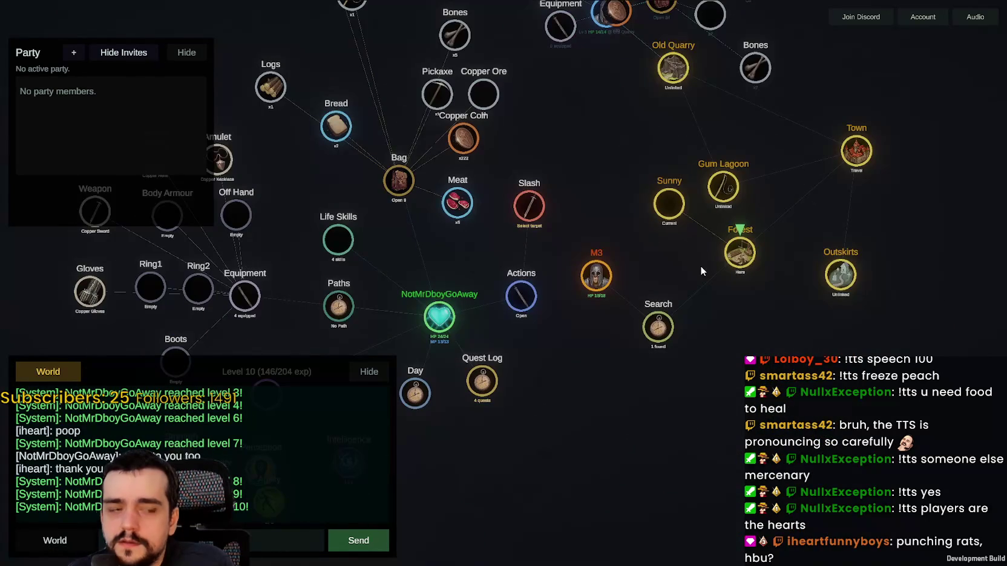
drag(614, 213, 621, 316)
scroll(621, 319, up, 3)
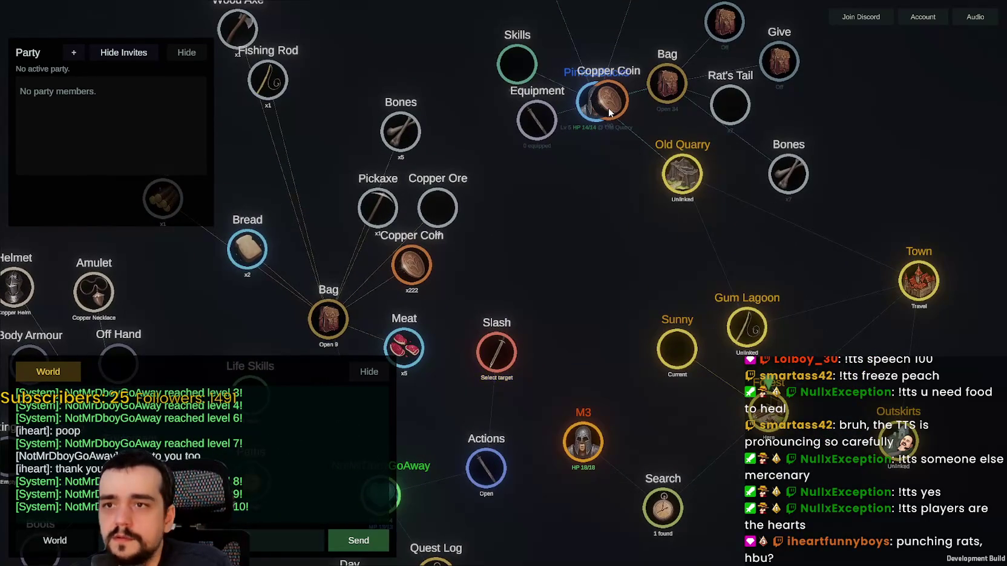
click(583, 110)
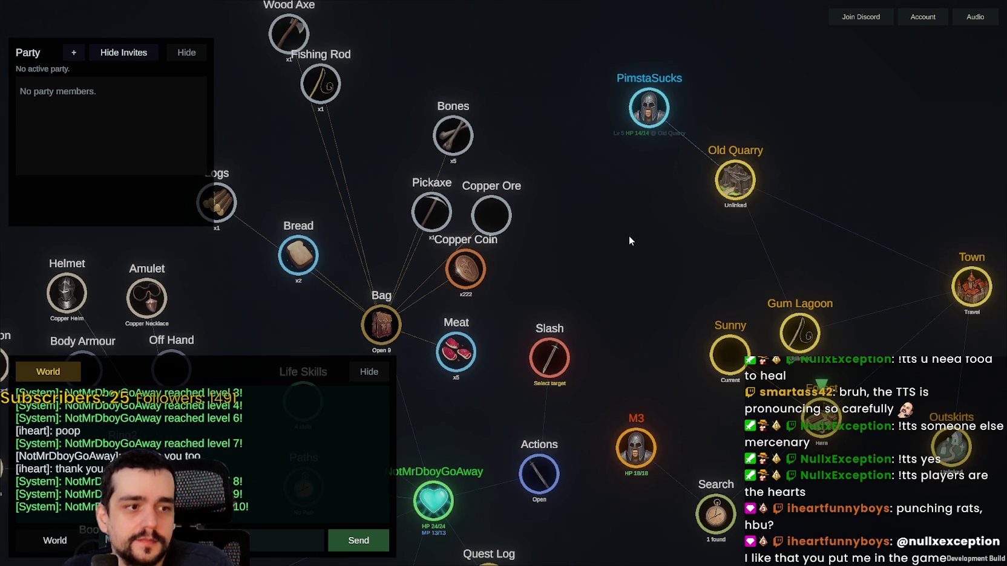
Step: Drag the Forest node down-left and the Gum Lagoon node upward to rearrange the map
scroll(629, 240, up, 1)
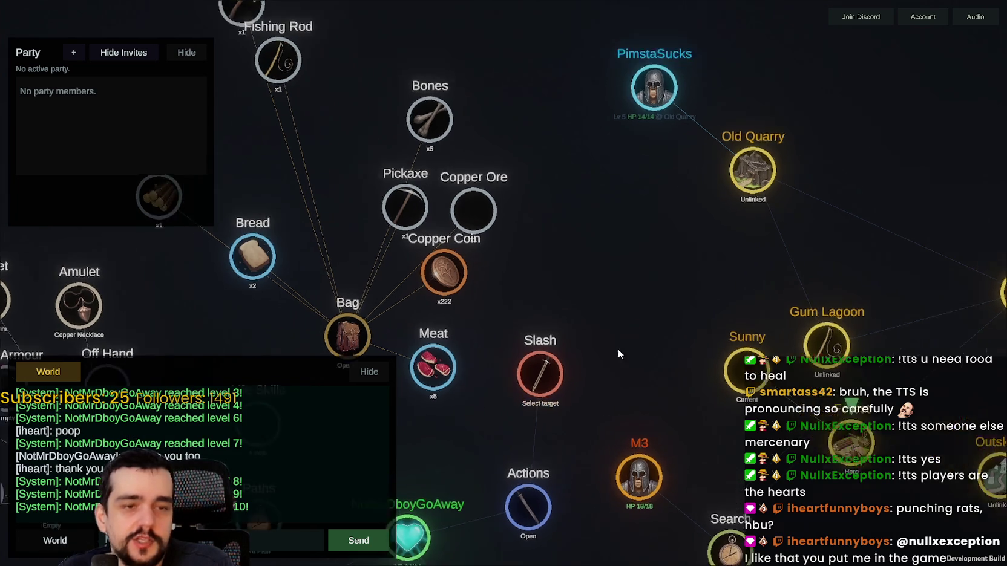
scroll(581, 388, down, 3)
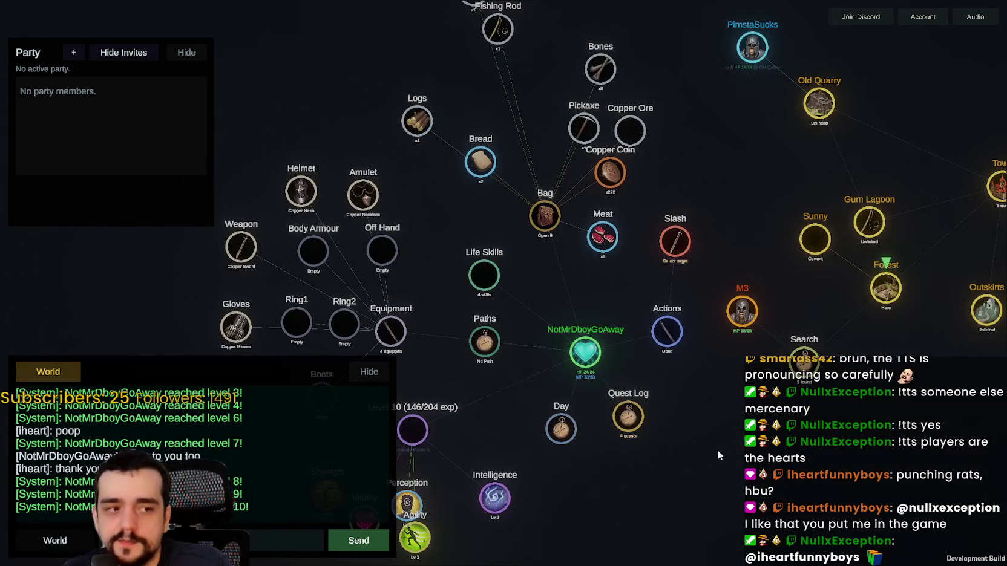
drag(717, 450, 706, 370)
drag(755, 273, 665, 421)
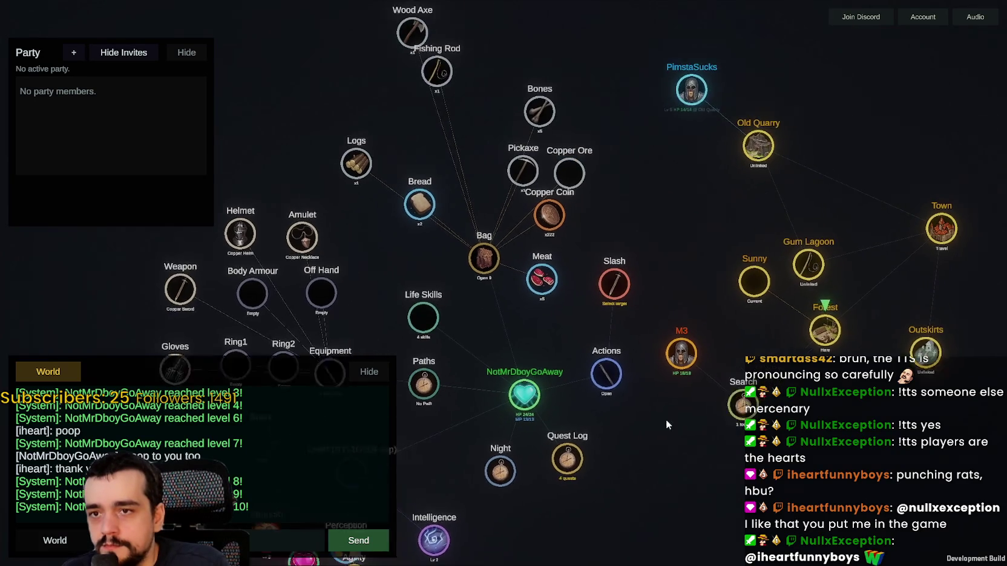
drag(785, 379, 780, 405)
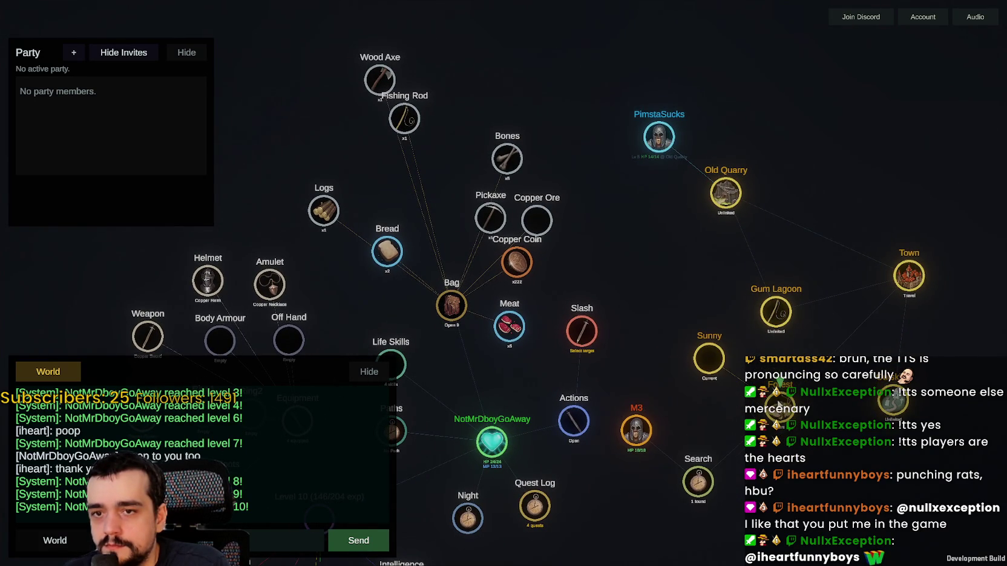
drag(776, 318, 784, 273)
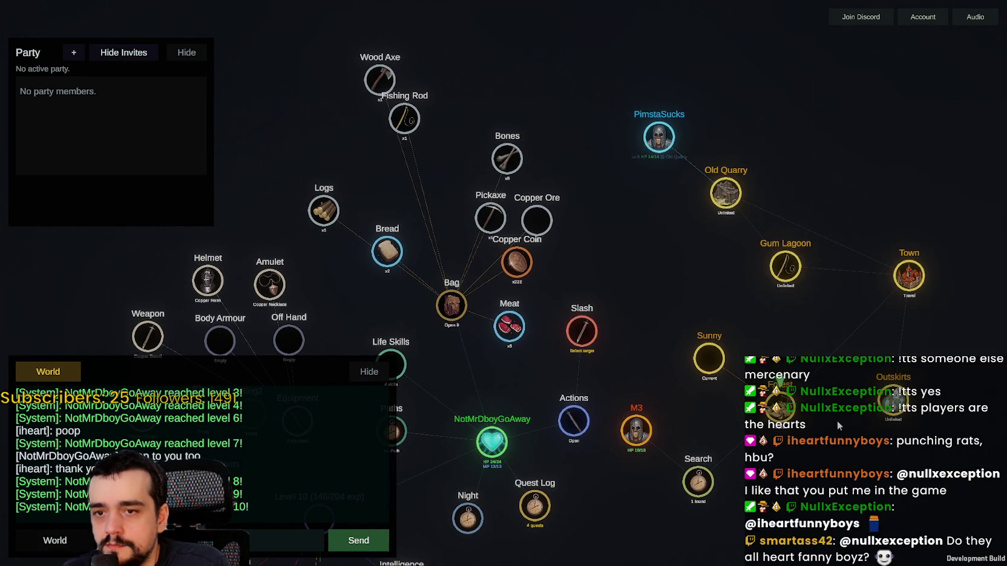
drag(788, 400, 761, 355)
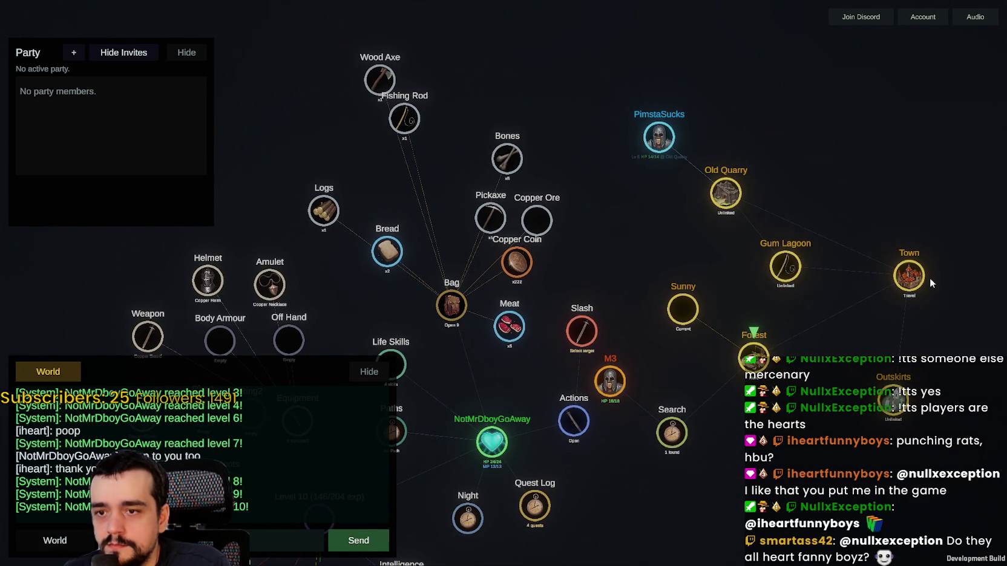
scroll(744, 256, up, 5)
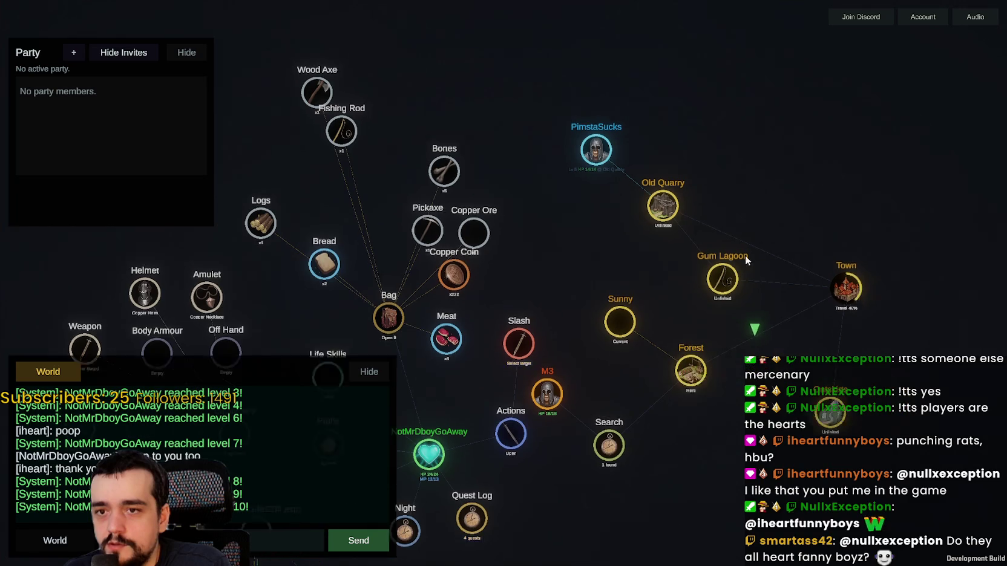
scroll(582, 275, down, 3)
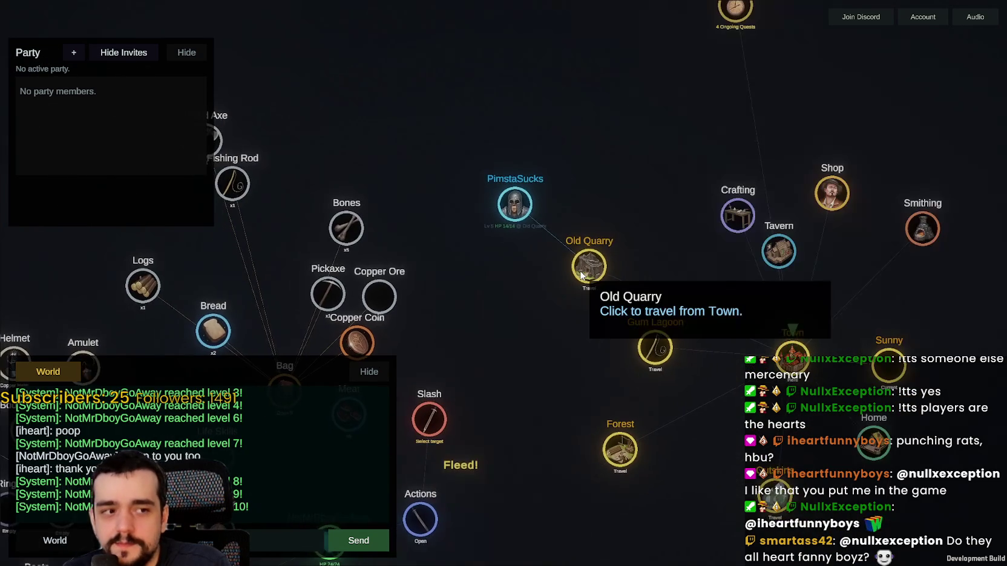
Step: Travel from Town to the Old Quarry, collapse the bag list, and search the quarry
click(601, 270)
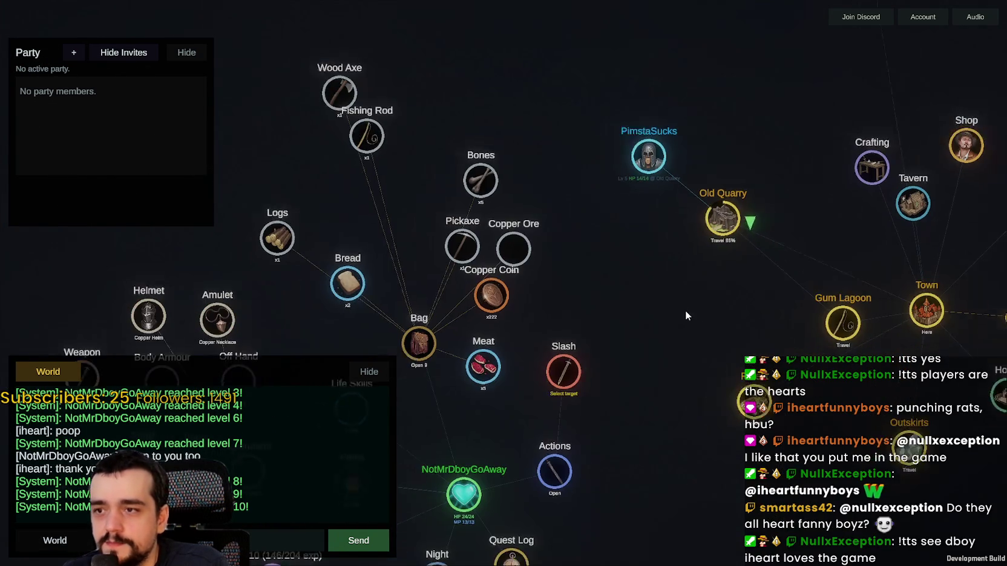
click(449, 343)
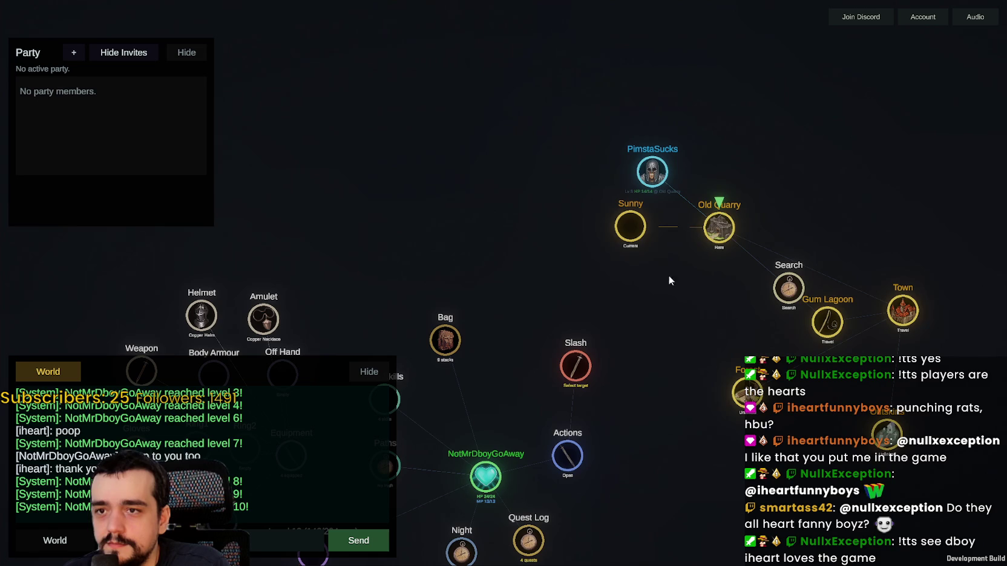
click(800, 292)
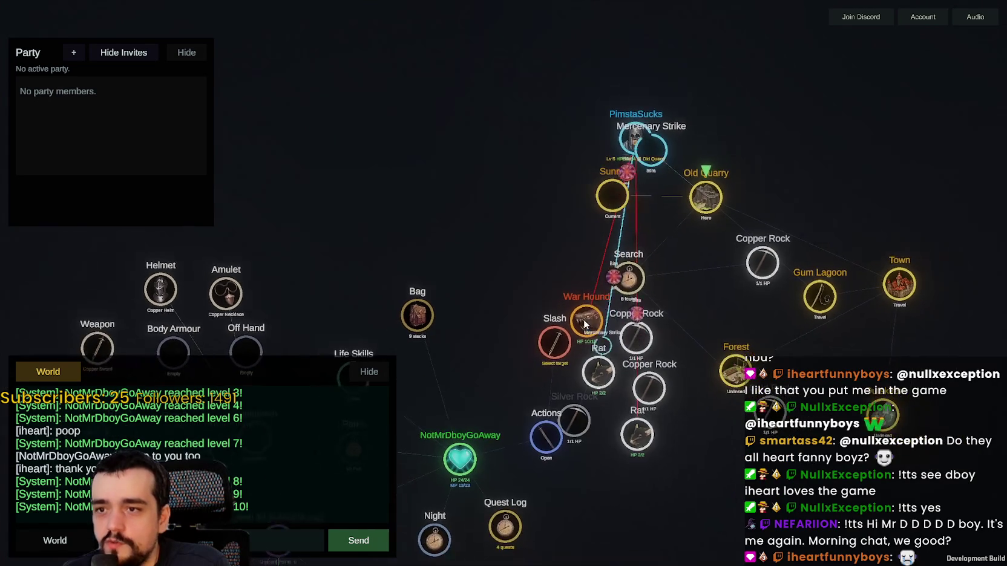
Step: Slash the War Hound, mine two Copper Rocks, search again, then Slash the Rat
click(584, 325)
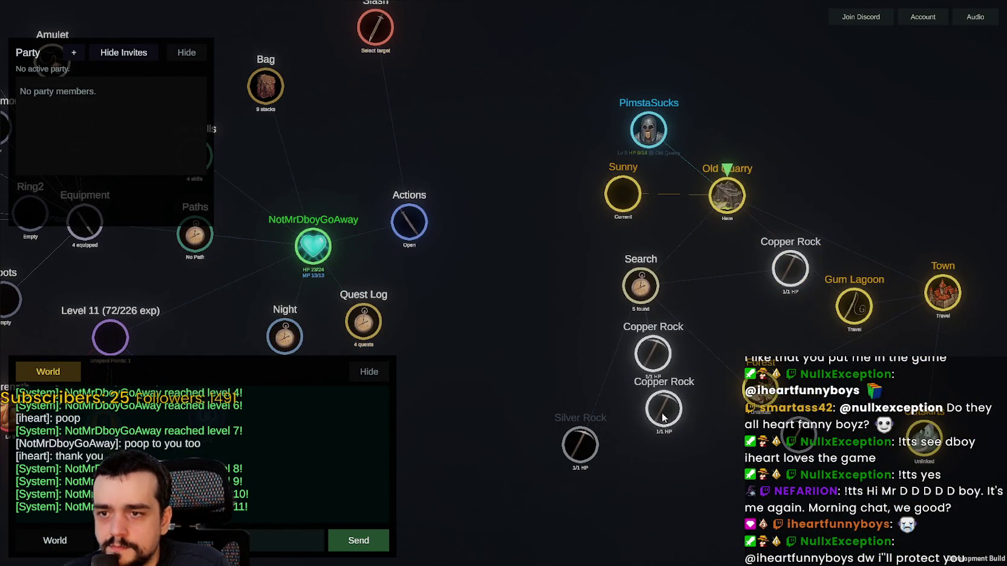
click(657, 366)
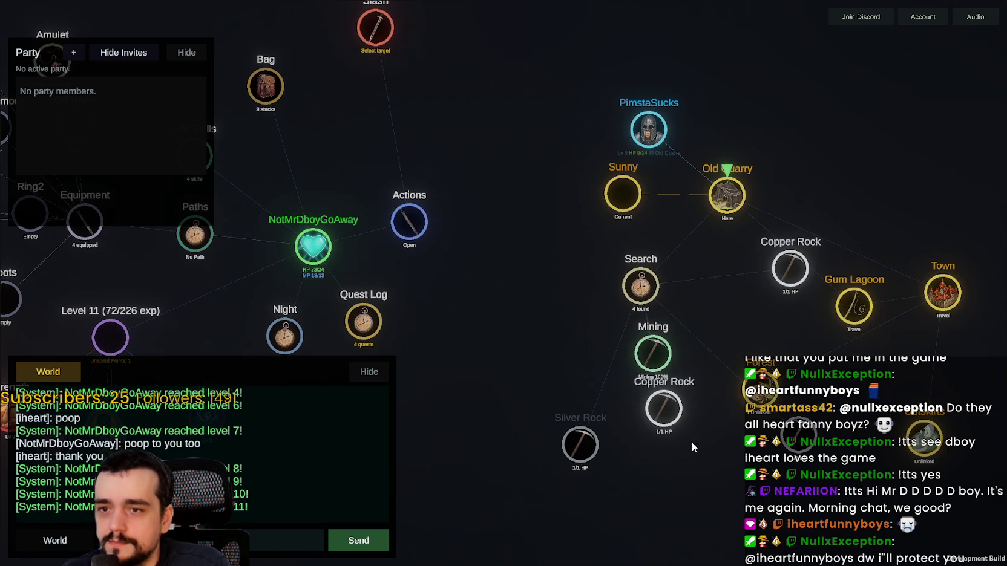
click(672, 417)
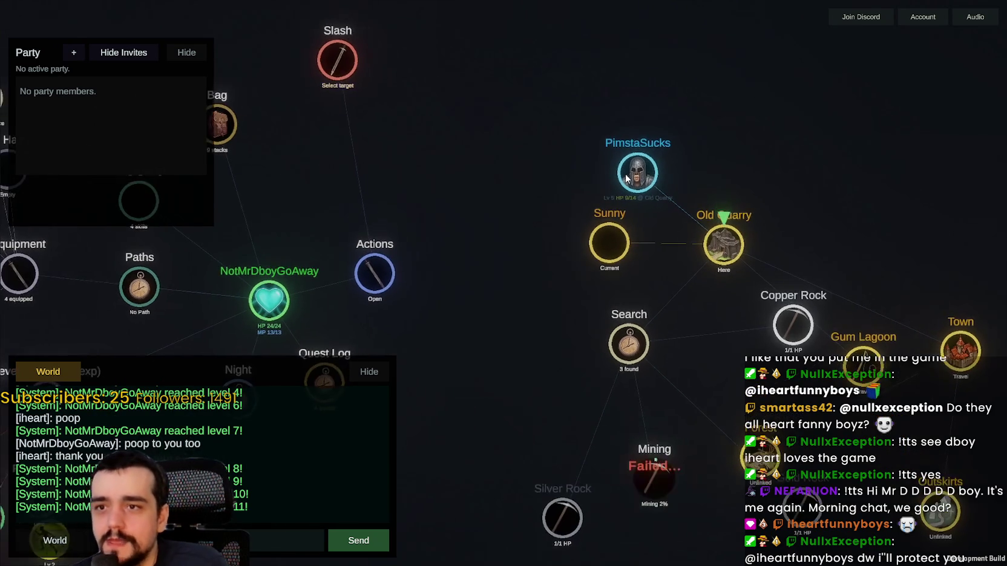
click(628, 341)
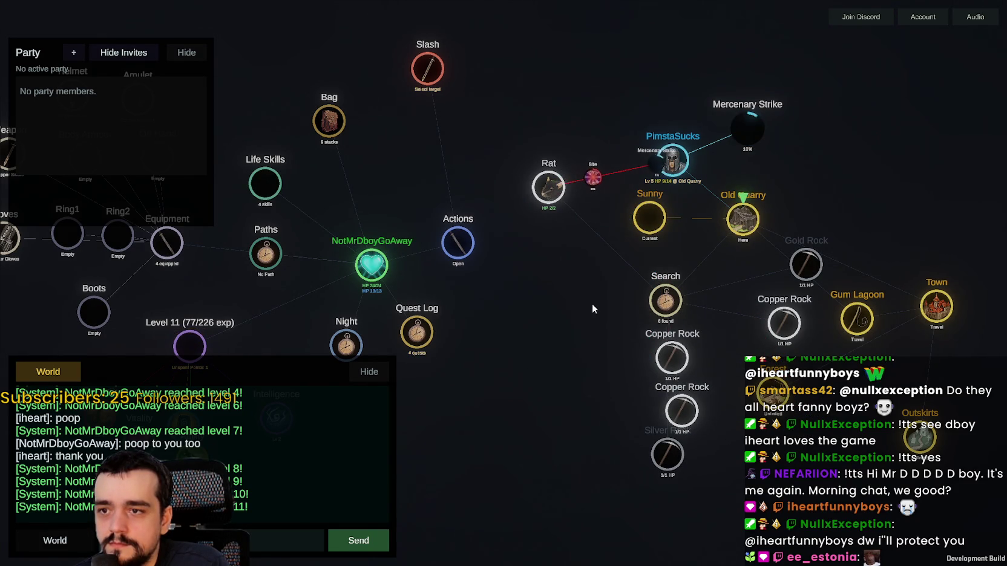
click(555, 209)
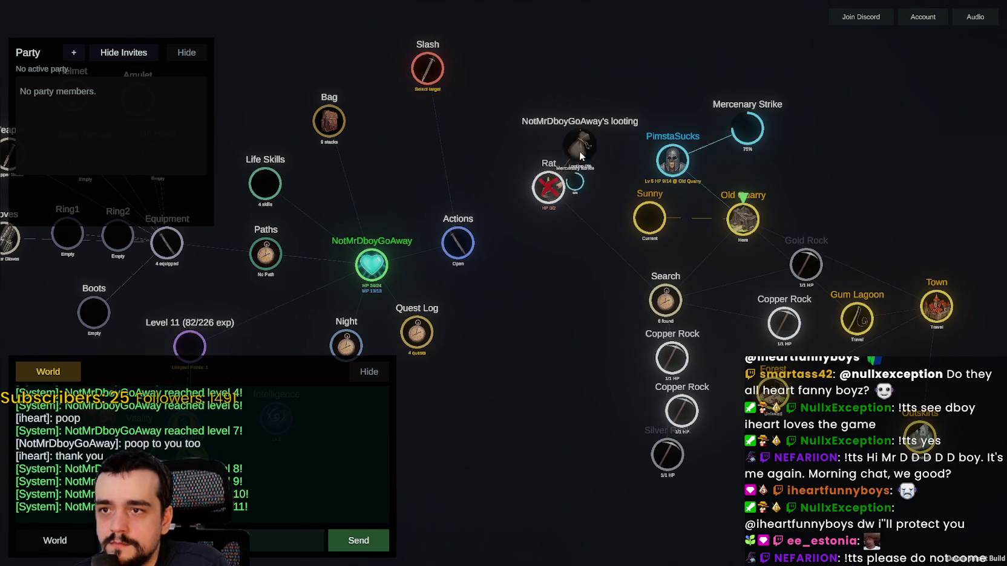
Step: Mine two Copper Rocks, then Slash the two newly found Rats
click(791, 325)
mouse_move(672, 366)
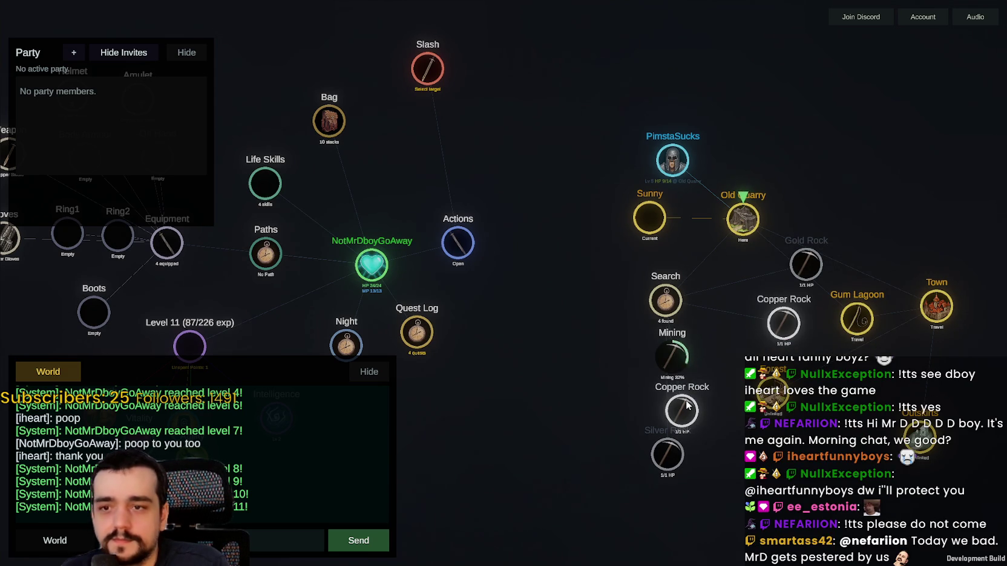
mouse_move(687, 411)
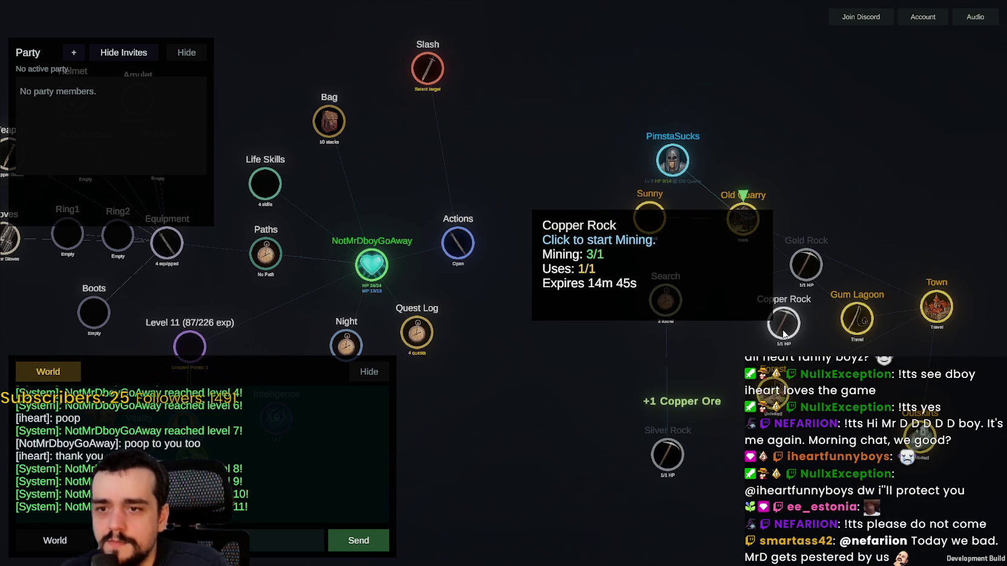
click(784, 331)
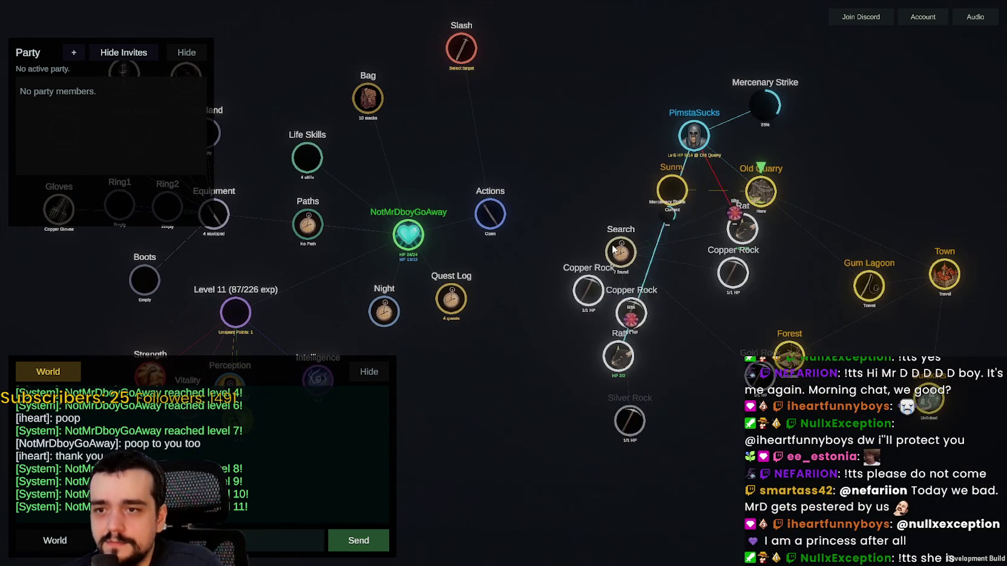
click(614, 351)
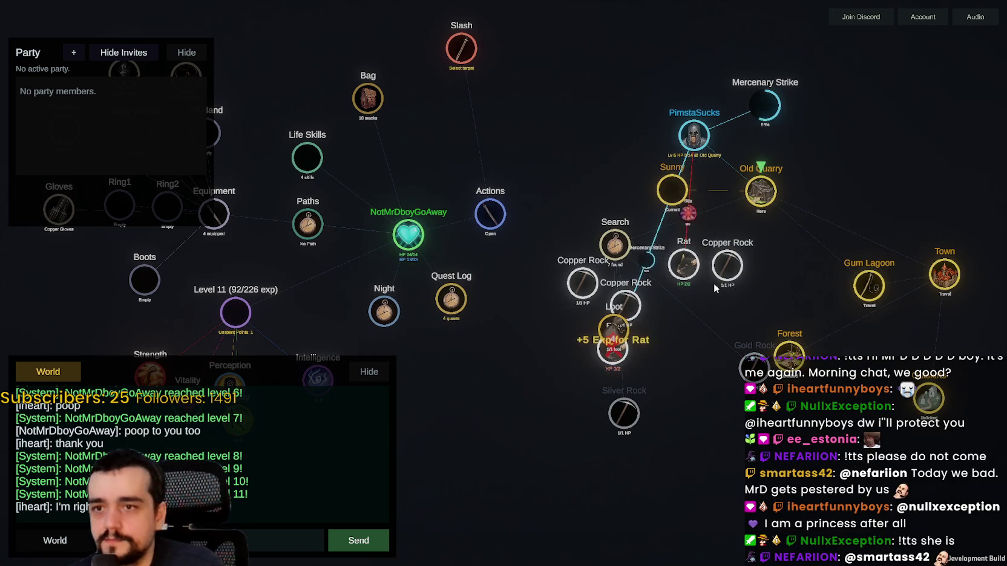
click(684, 266)
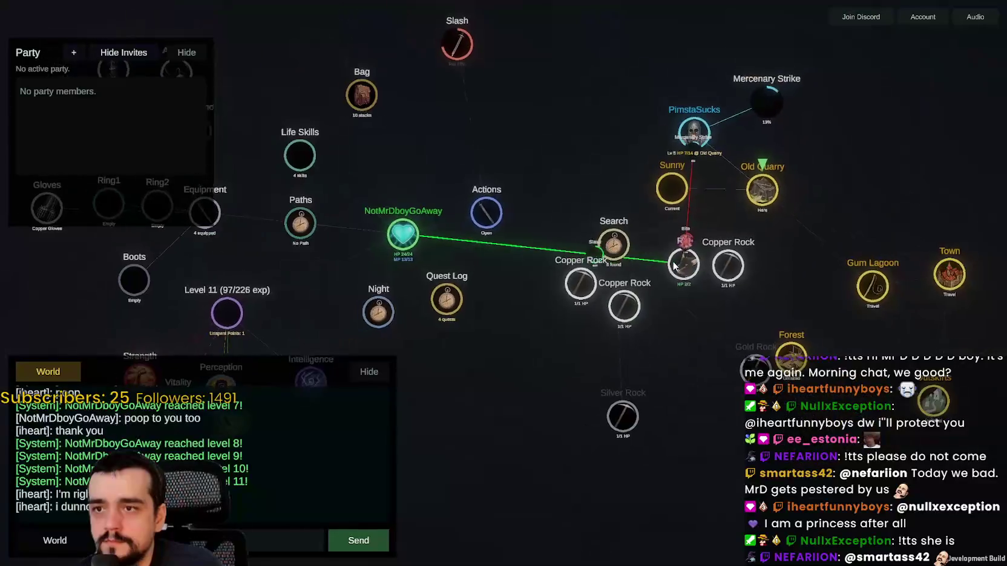
Step: Start mining three more Copper Rocks, including the rightmost one
click(744, 269)
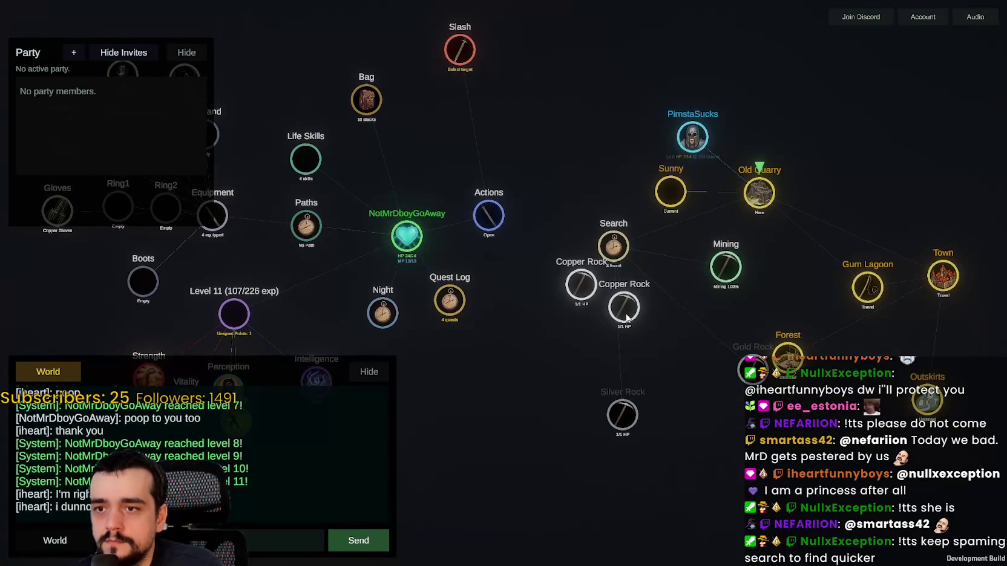
click(626, 319)
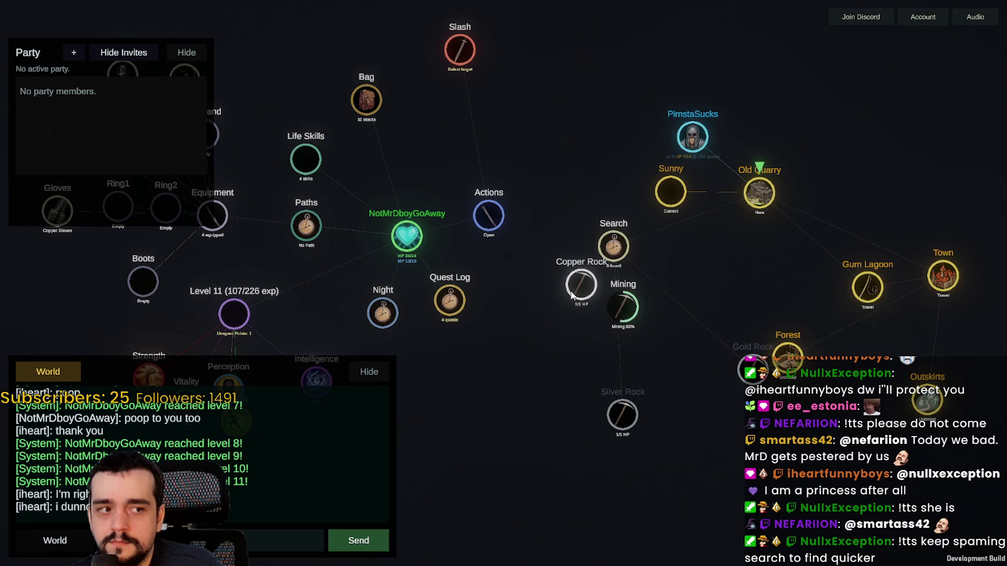
click(574, 291)
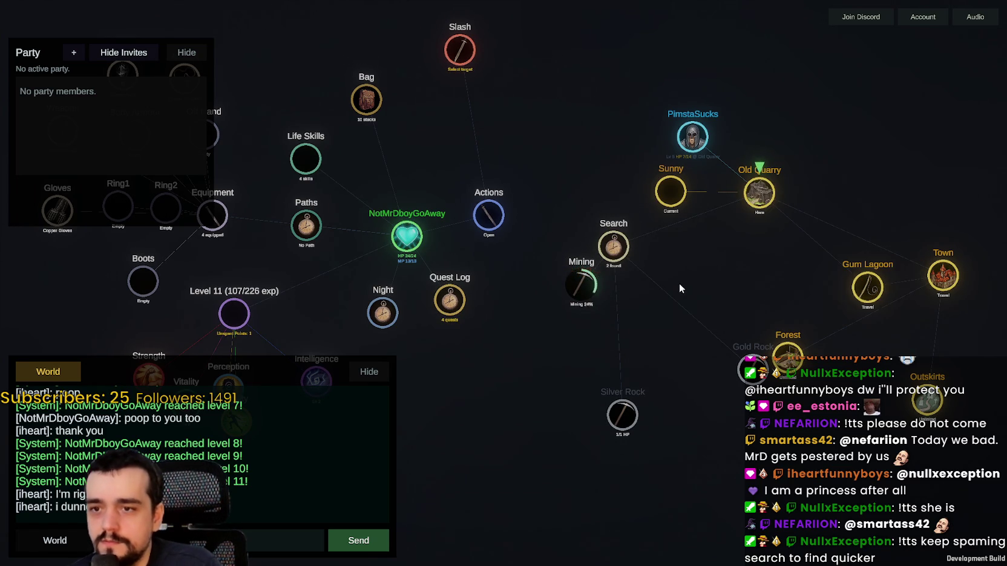
scroll(667, 292, up, 3)
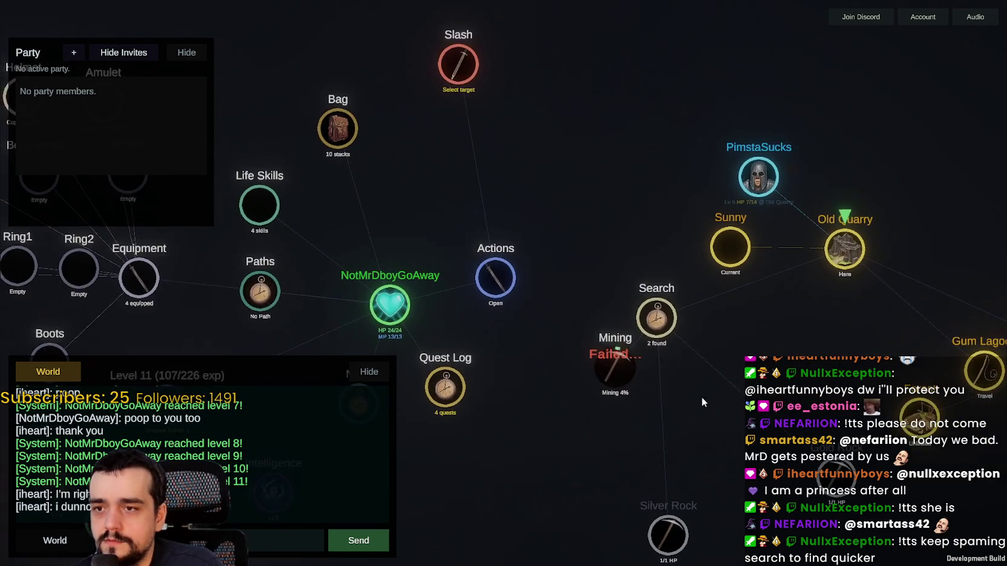
scroll(669, 344, down, 2)
scroll(691, 468, up, 2)
scroll(658, 342, down, 2)
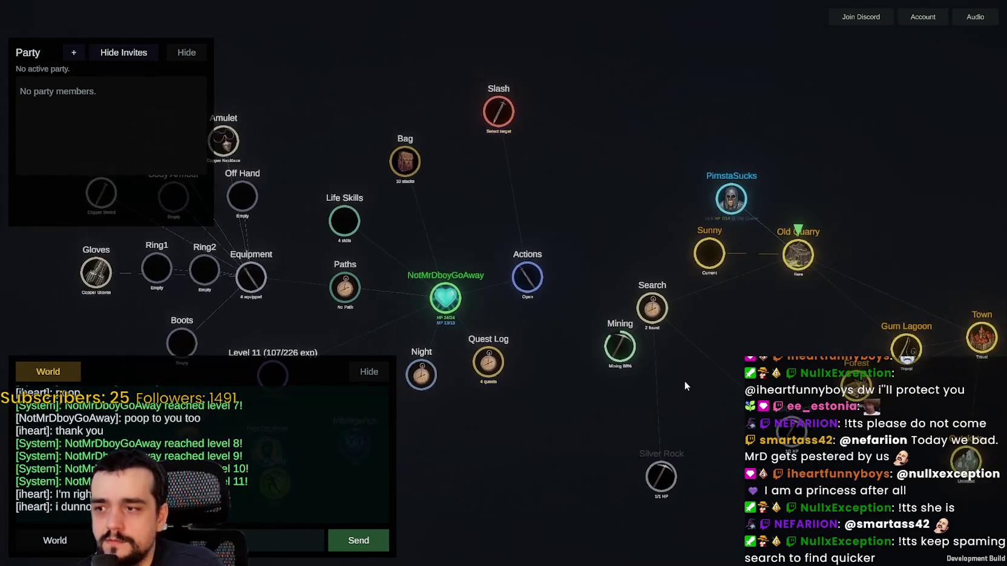
scroll(639, 287, up, 3)
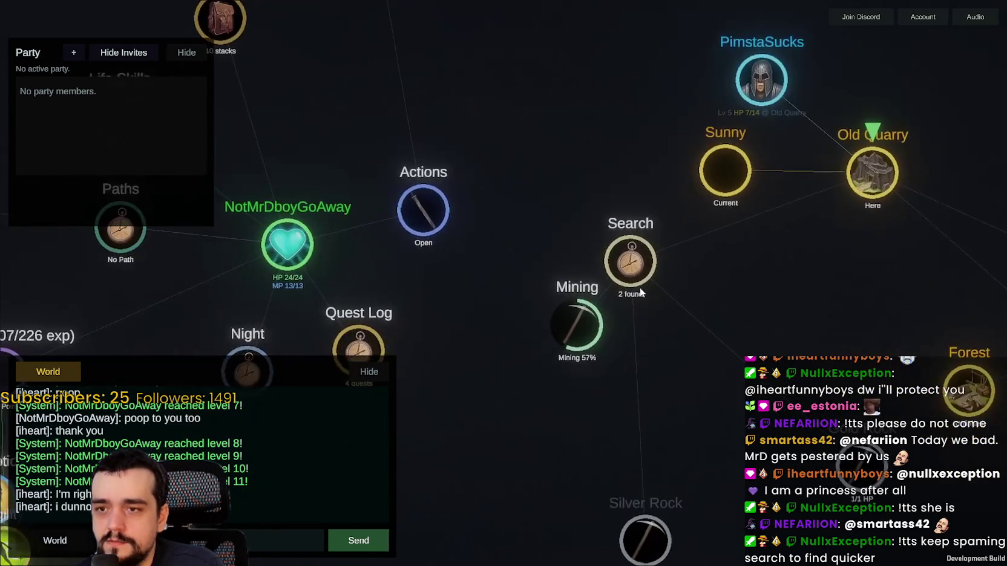
scroll(640, 287, down, 2)
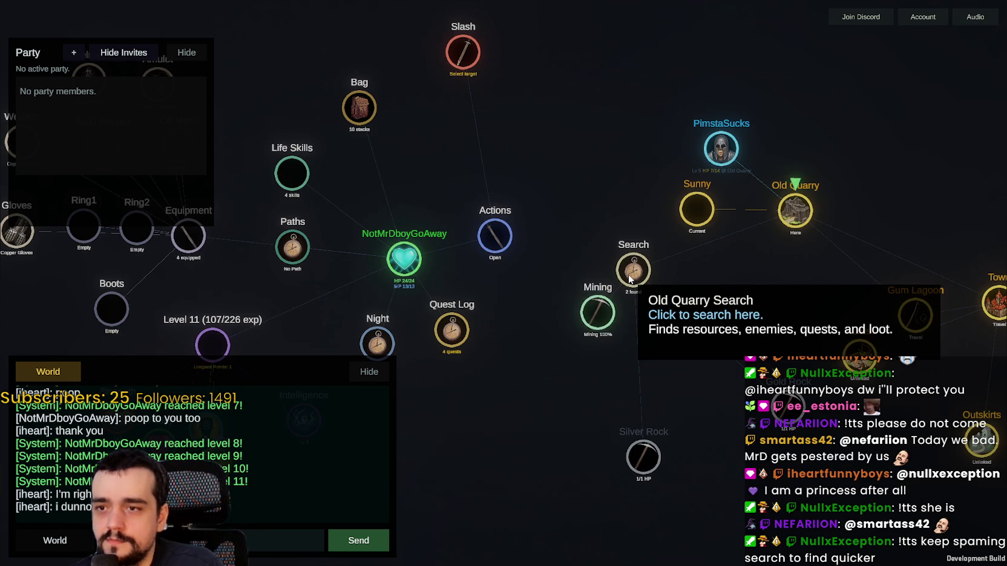
scroll(586, 335, up, 3)
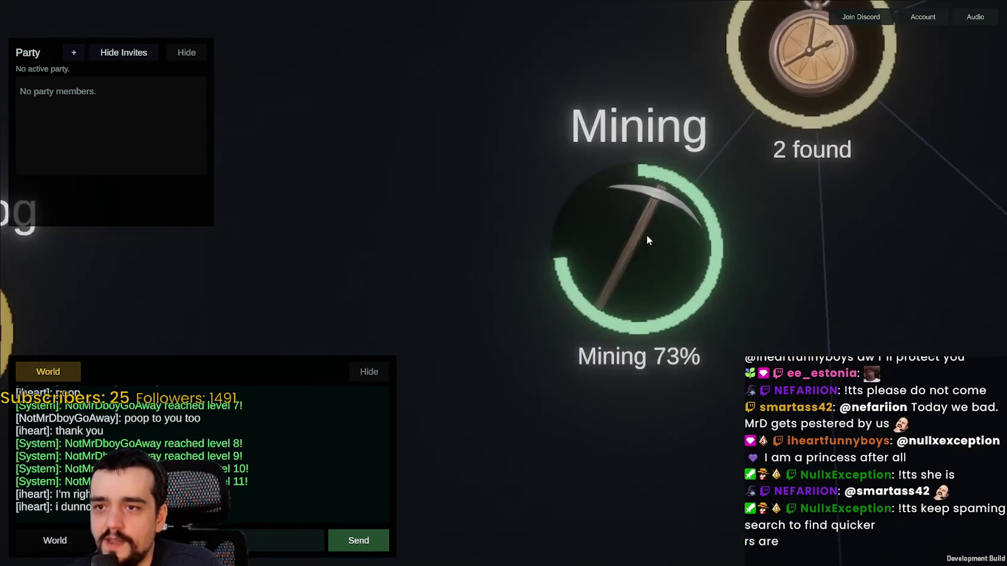
scroll(647, 236, down, 2)
scroll(647, 239, down, 1)
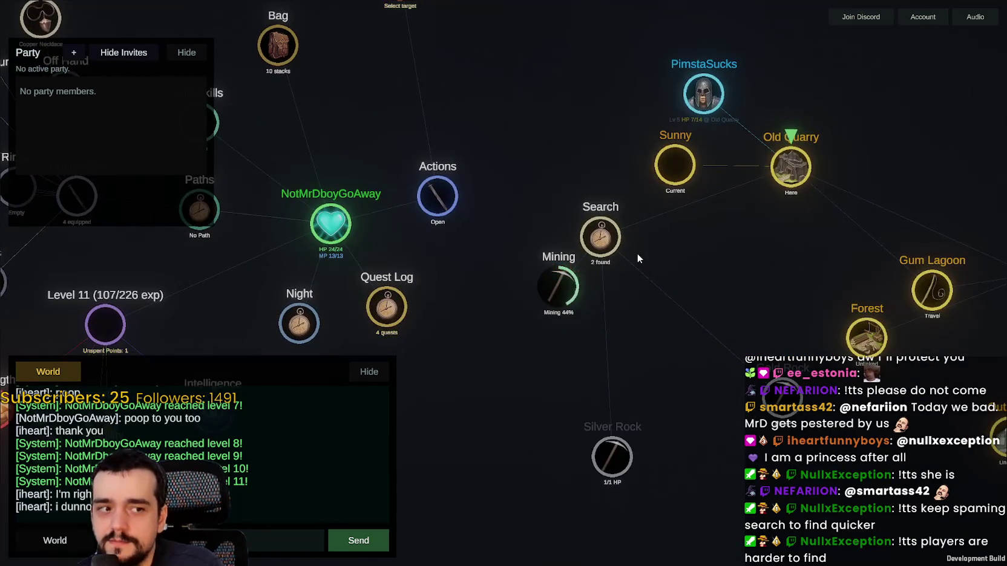
scroll(636, 254, up, 2)
scroll(575, 239, down, 3)
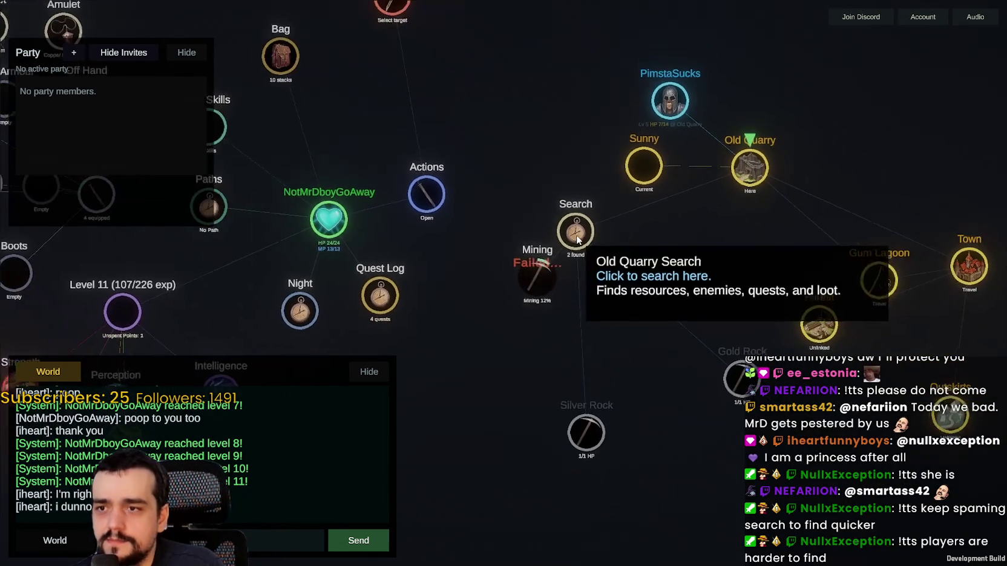
scroll(548, 280, up, 2)
scroll(538, 266, down, 2)
scroll(547, 263, up, 2)
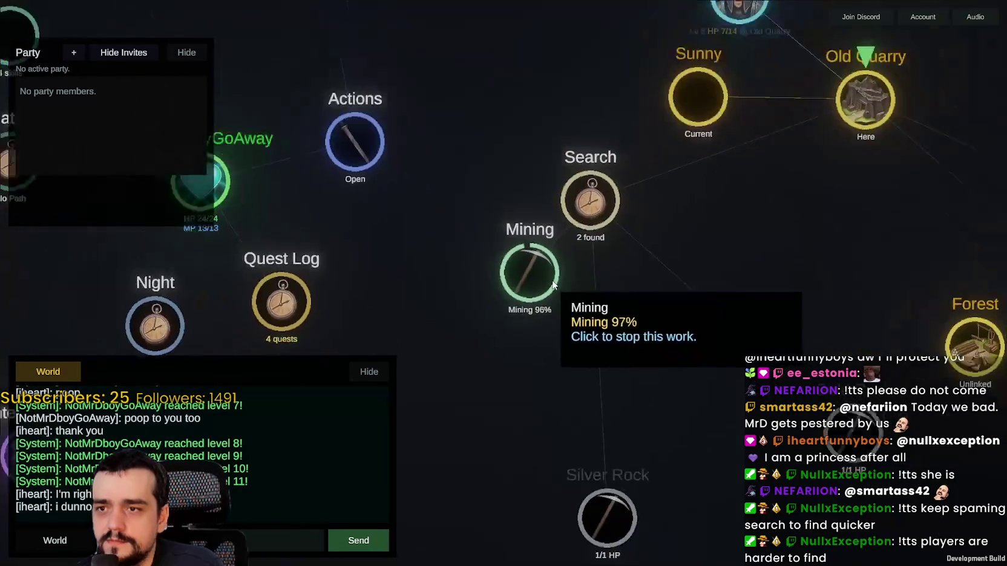
scroll(631, 292, down, 1)
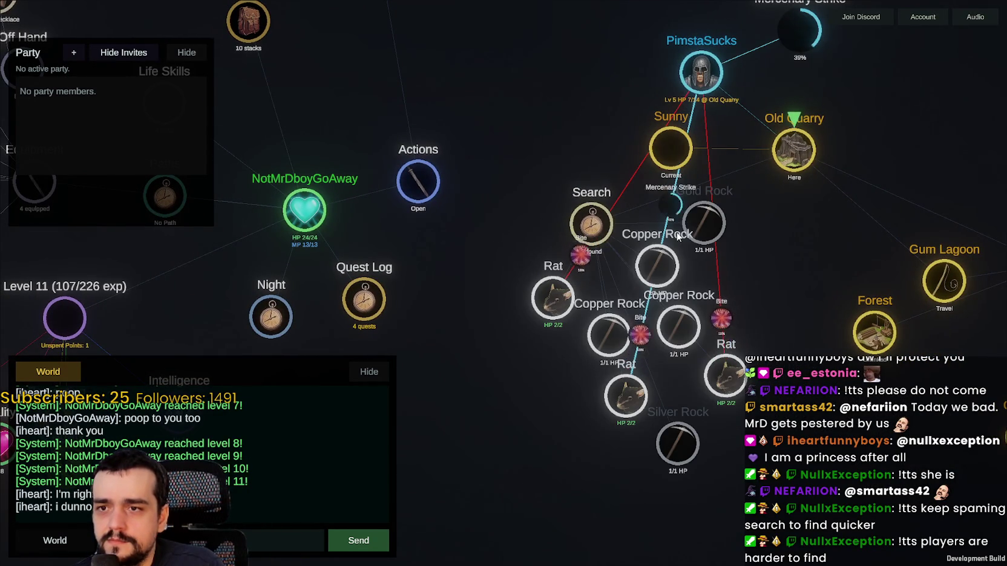
Step: Slash the nearby Rat and mine the three remaining Copper Rocks
click(726, 381)
scroll(787, 423, down, 2)
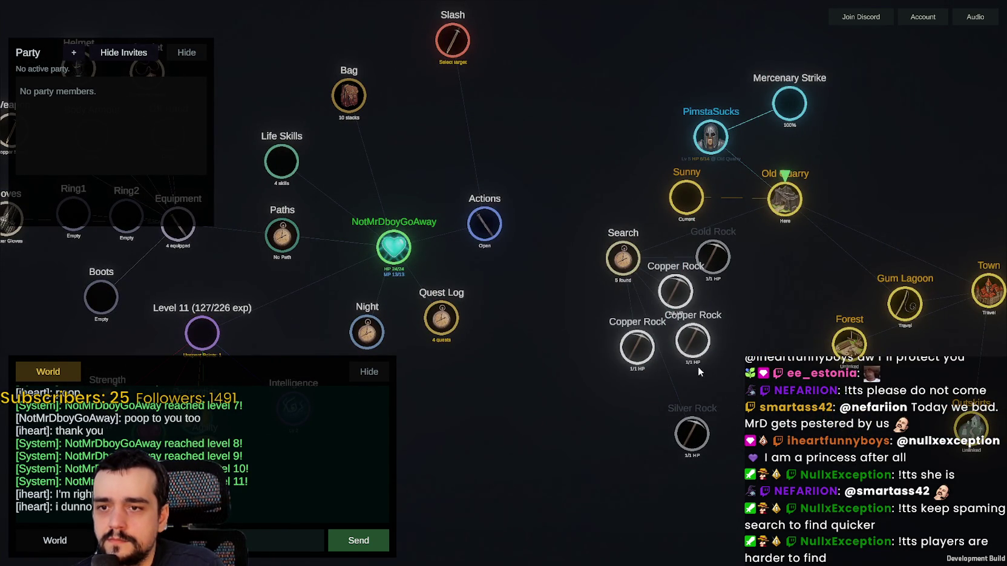
click(706, 349)
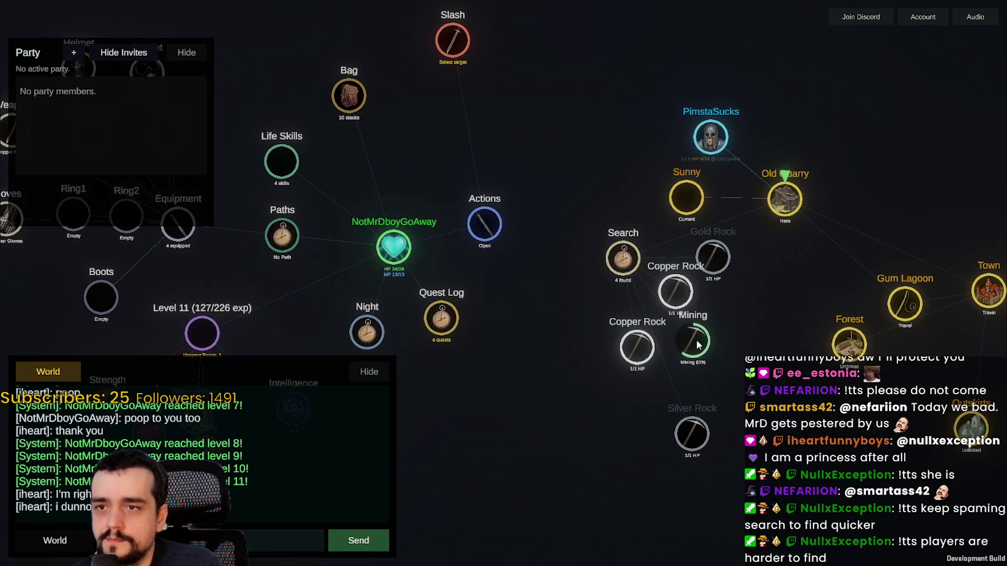
scroll(672, 284, up, 3)
click(669, 283)
scroll(610, 382, down, 3)
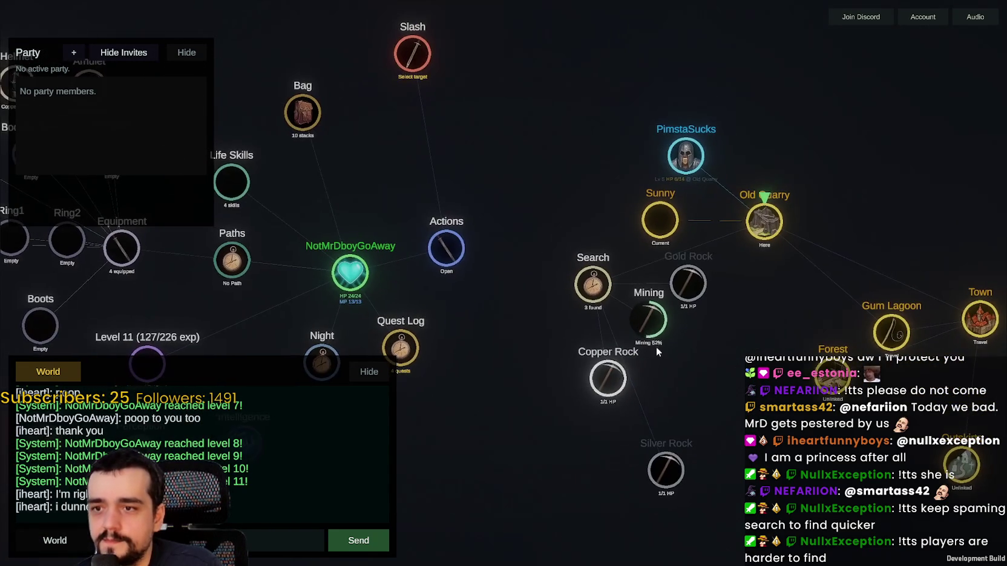
click(604, 374)
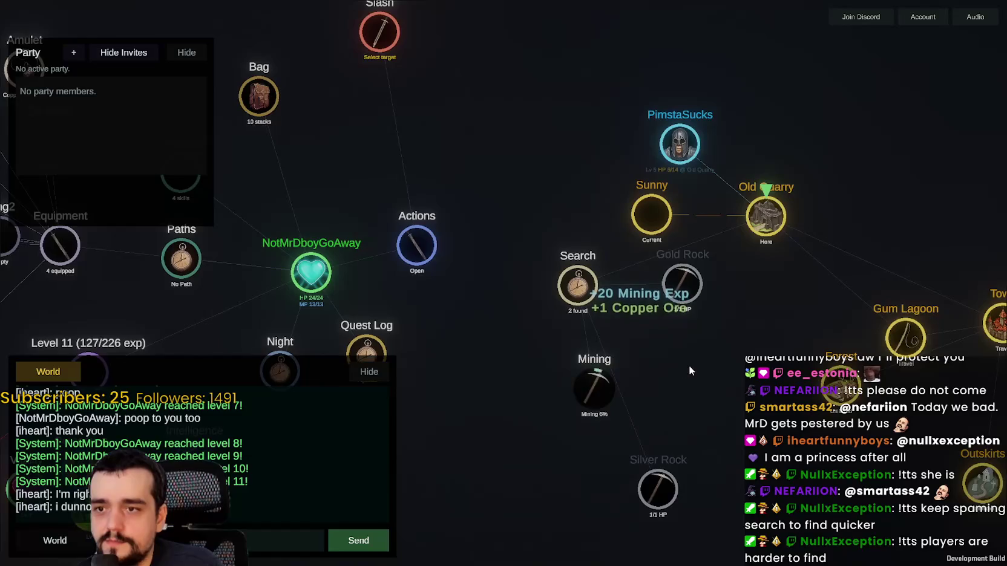
scroll(664, 392, down, 3)
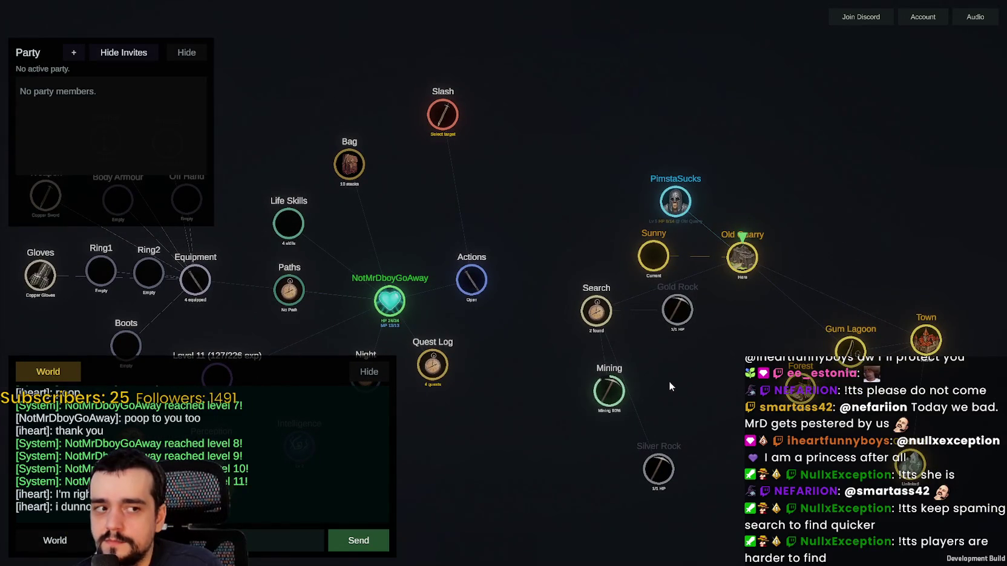
drag(707, 388, 760, 342)
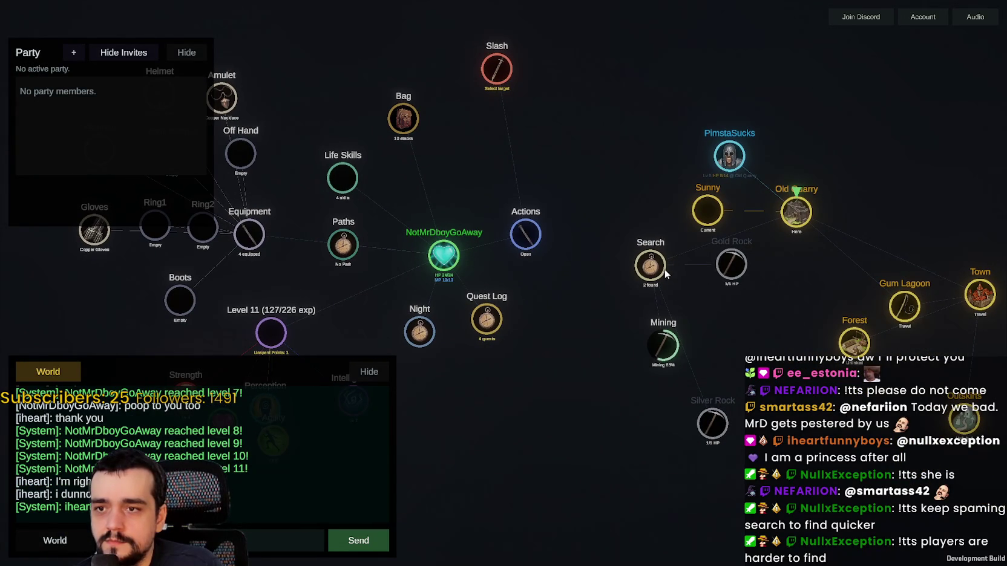
scroll(656, 265, up, 2)
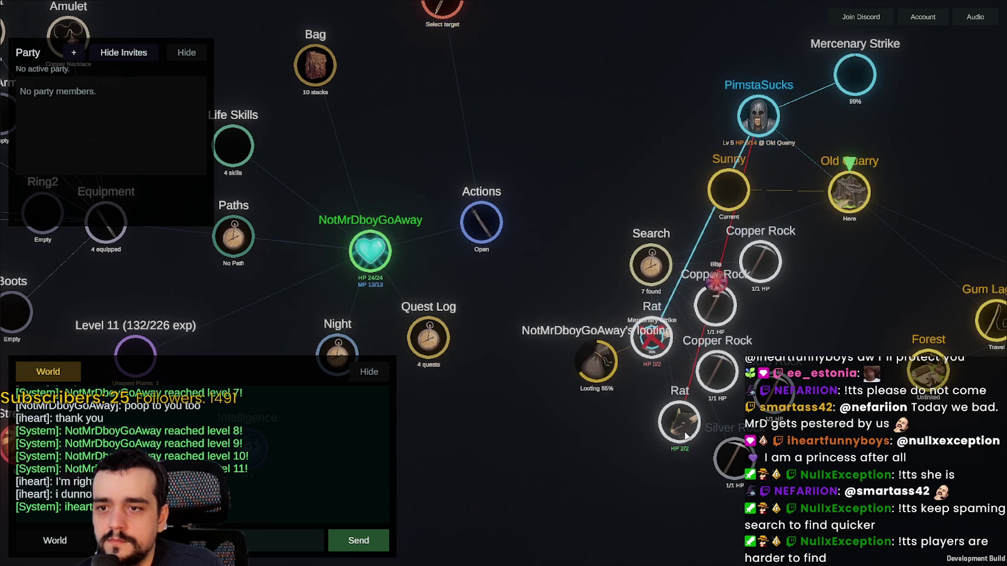
Step: Slash the Rat and start mining a nearby Copper Rock
click(684, 433)
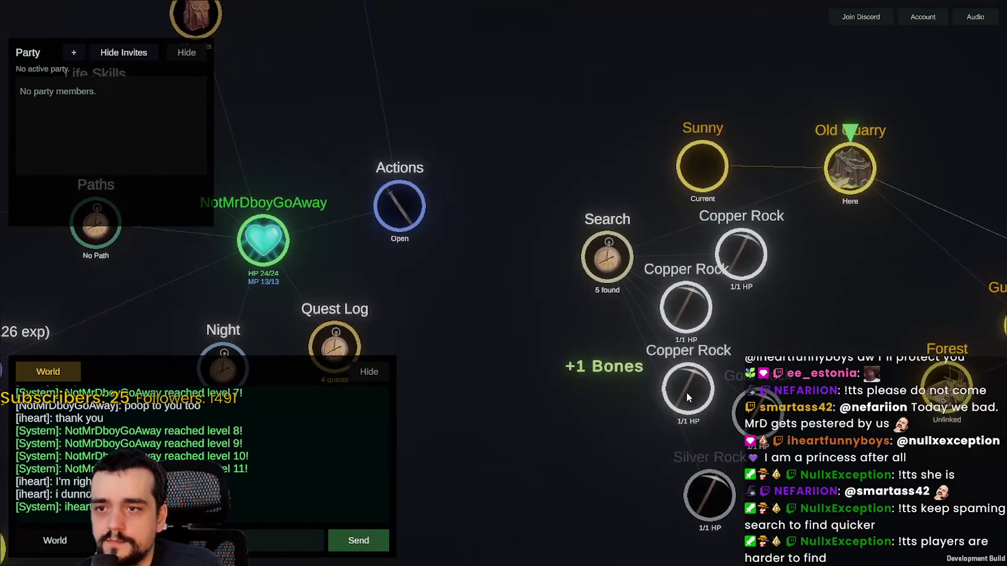
click(686, 397)
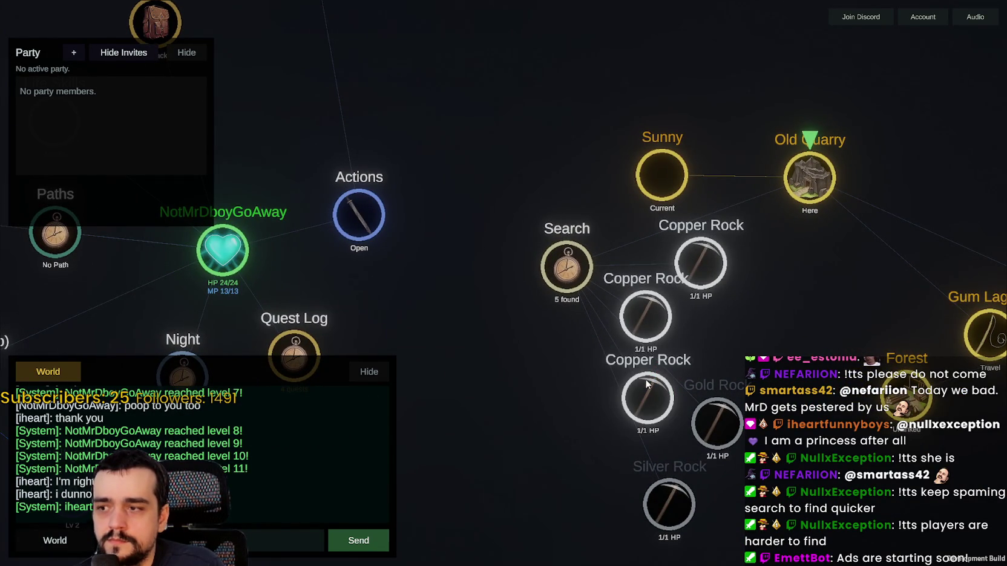
scroll(719, 359, down, 3)
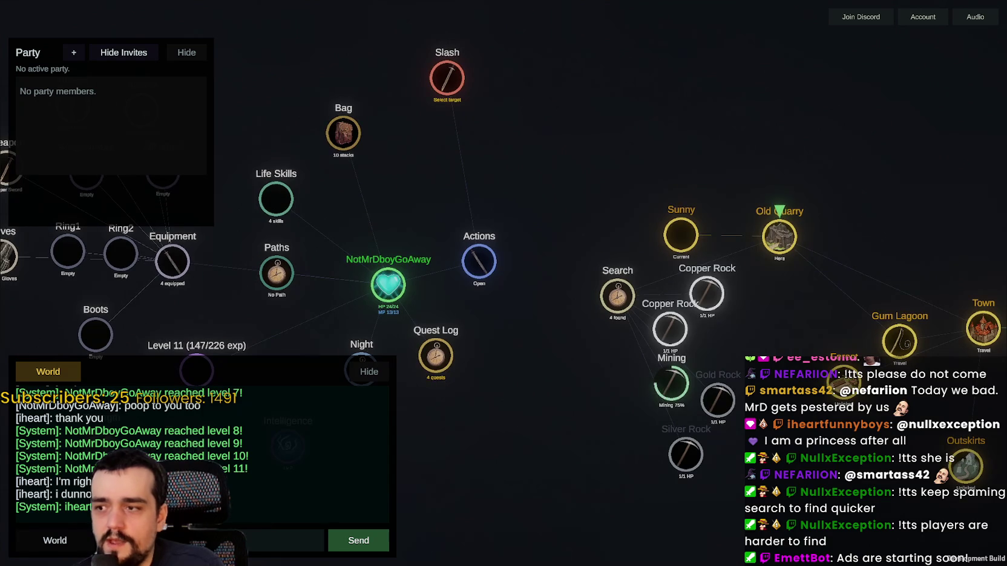
scroll(688, 364, up, 3)
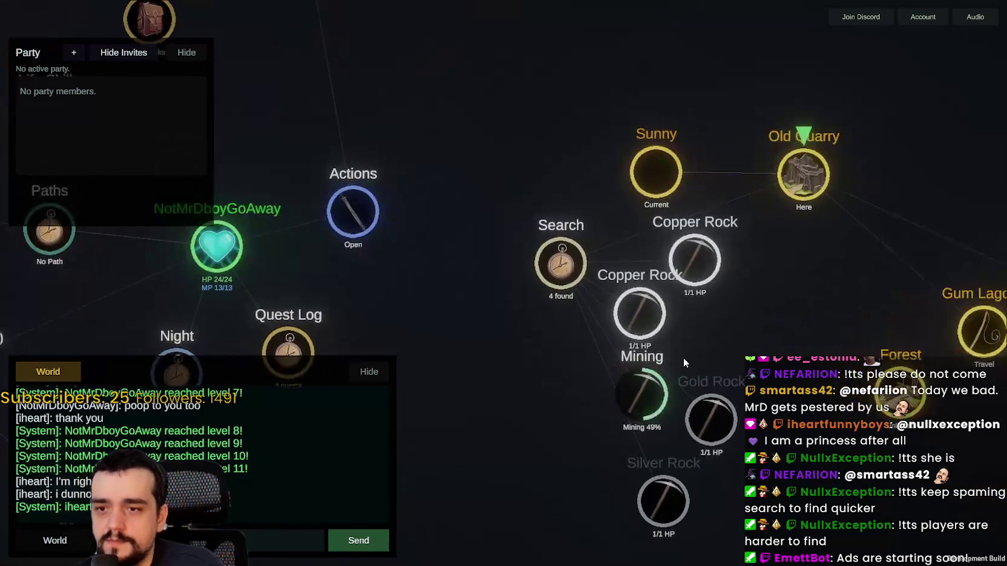
scroll(676, 348, up, 3)
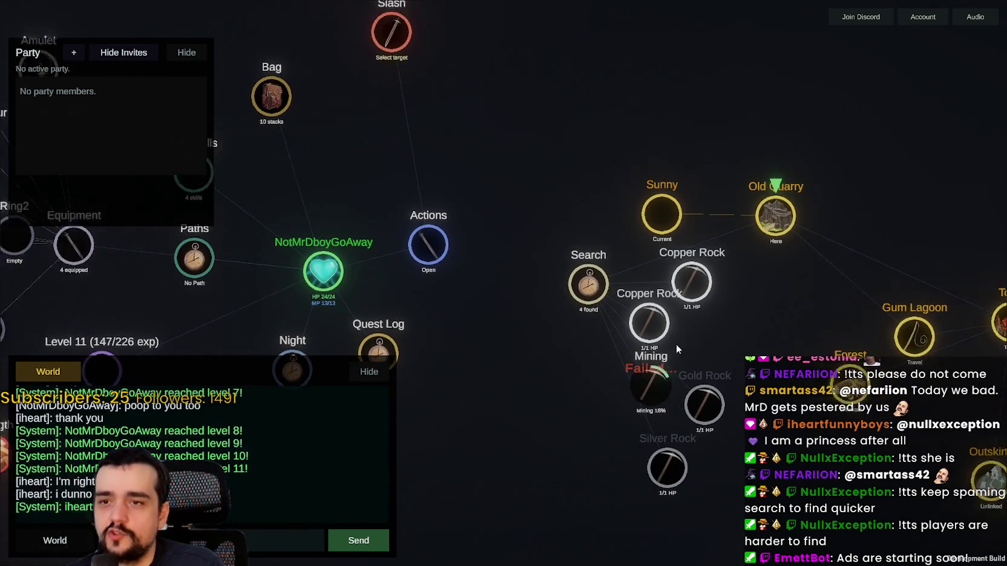
scroll(695, 319, down, 1)
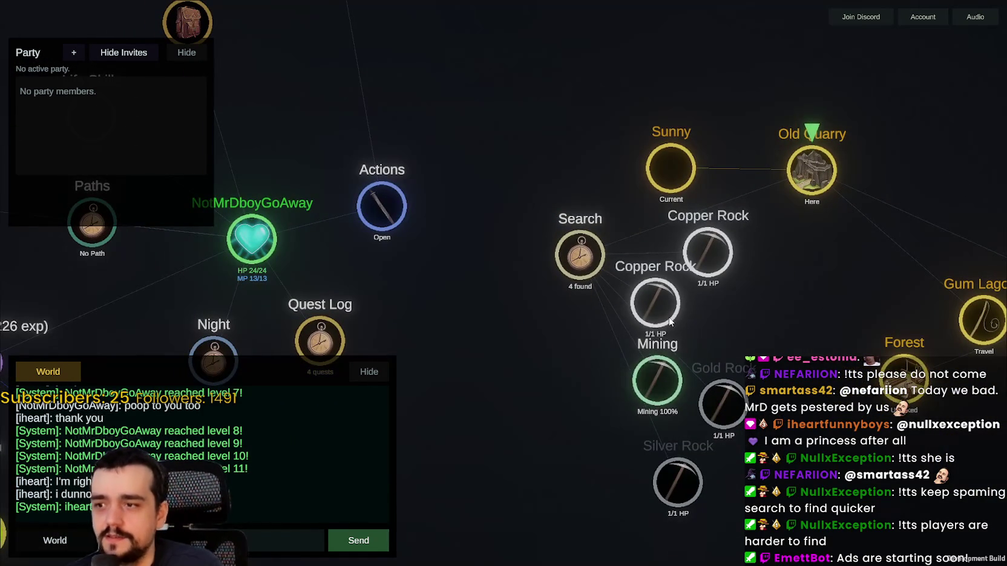
scroll(669, 322, down, 3)
scroll(599, 370, up, 2)
Step: Start mining another Copper Rock at the quarry
drag(600, 370, 681, 312)
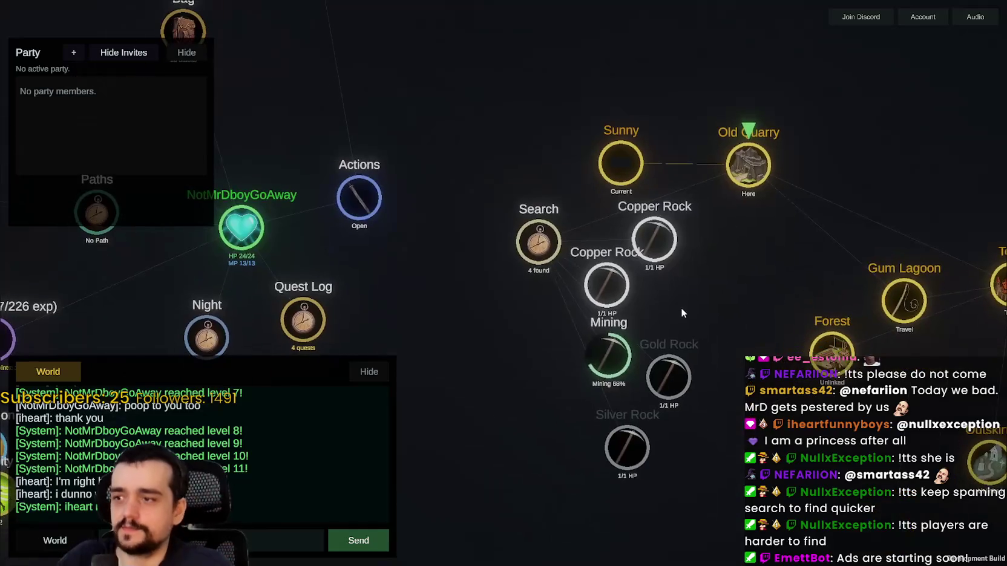
scroll(676, 311, up, 2)
scroll(684, 311, down, 3)
scroll(636, 295, up, 1)
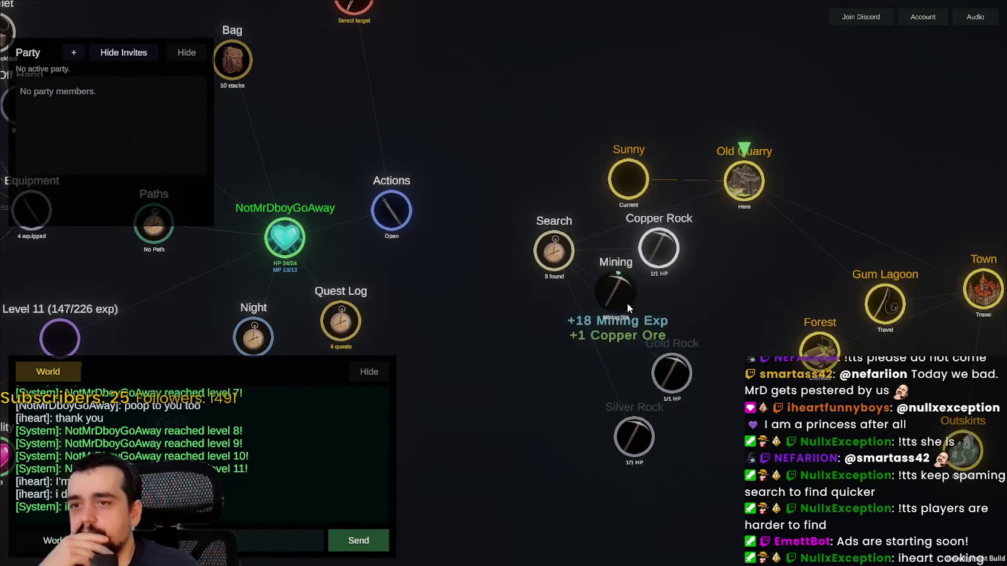
scroll(644, 264, up, 3)
scroll(644, 239, down, 1)
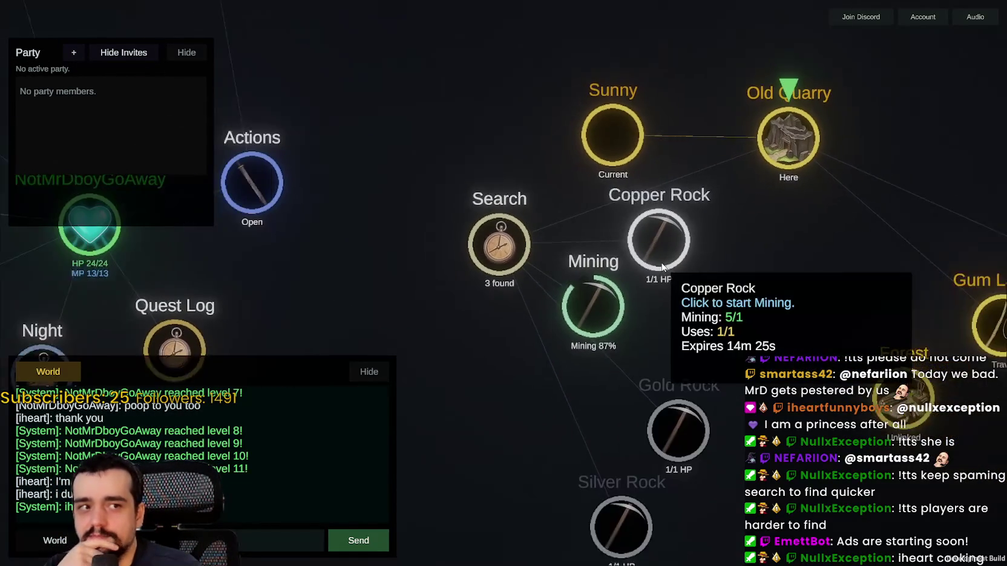
click(643, 238)
scroll(695, 302, down, 3)
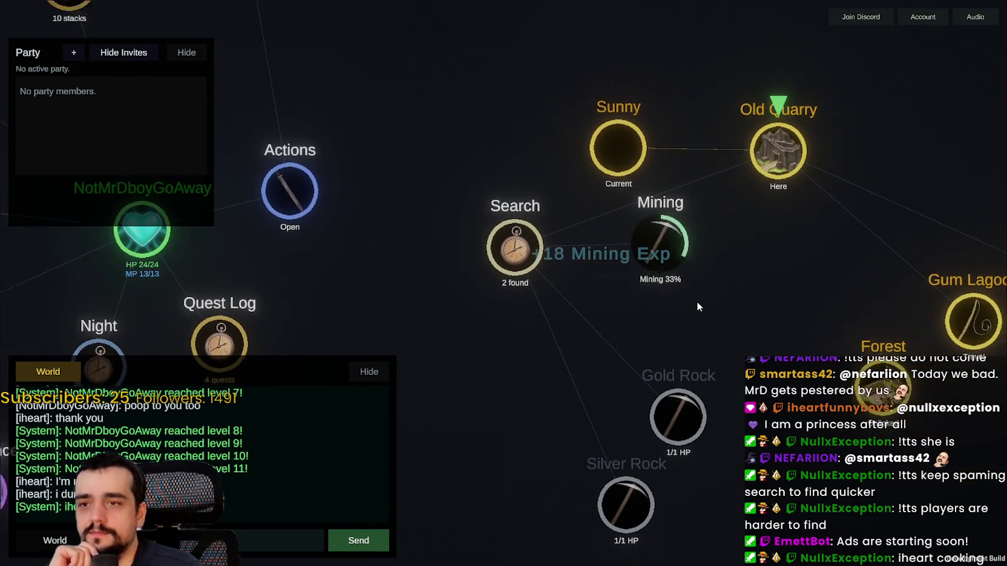
mouse_move(677, 354)
mouse_down()
mouse_move(595, 341)
mouse_move(642, 399)
mouse_up()
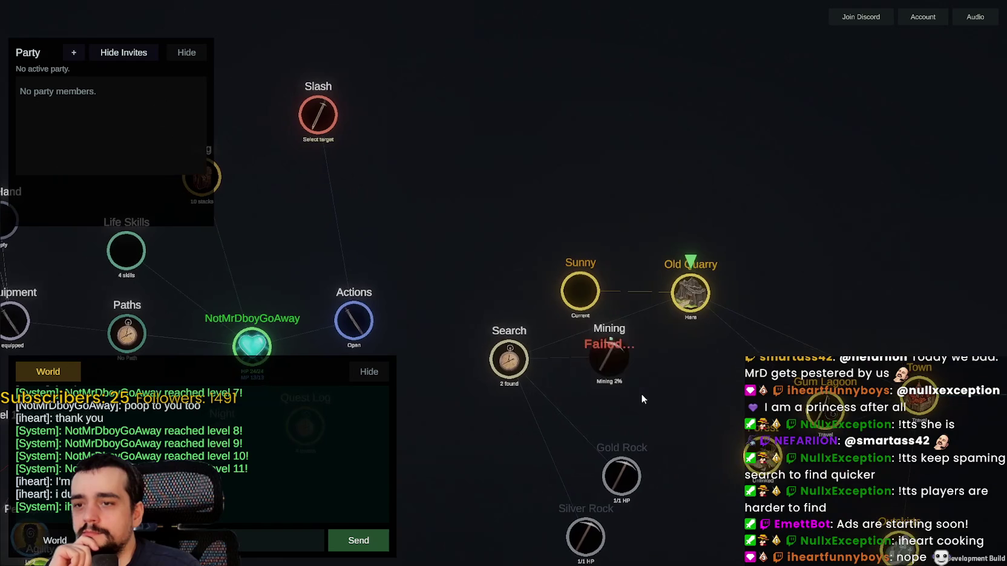
scroll(628, 355, up, 4)
scroll(628, 345, down, 4)
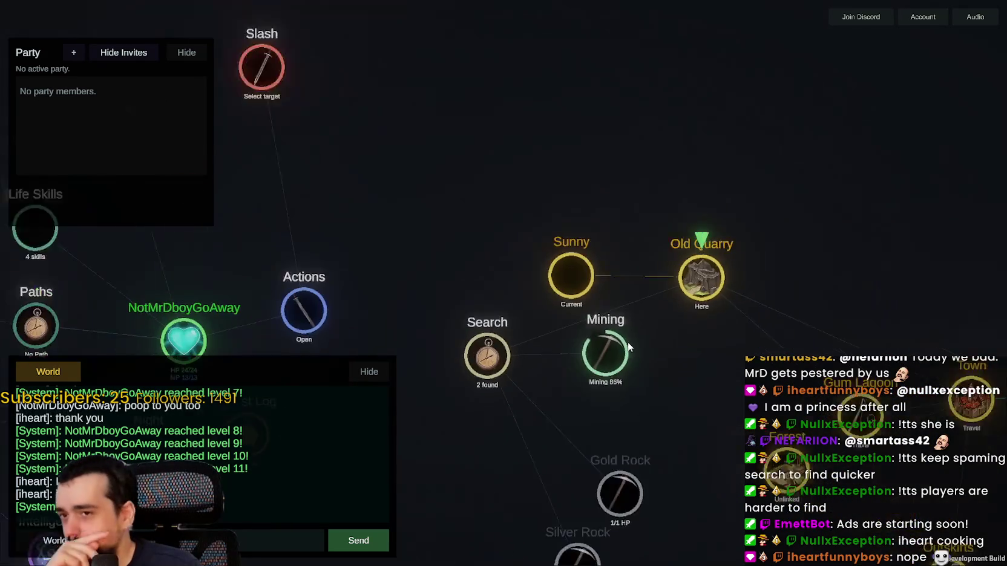
scroll(627, 352, up, 3)
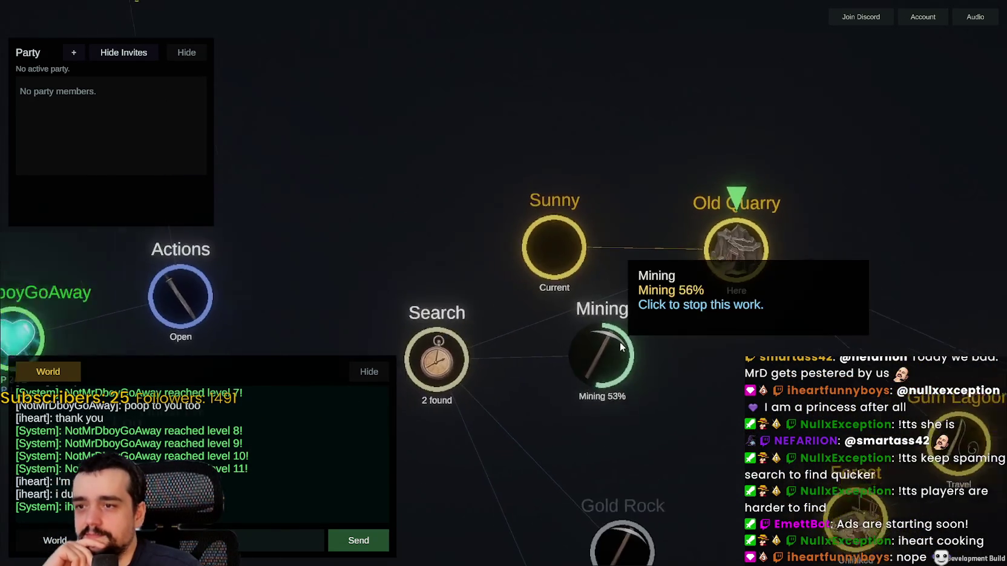
scroll(624, 350, down, 4)
scroll(629, 383, up, 5)
scroll(611, 369, down, 2)
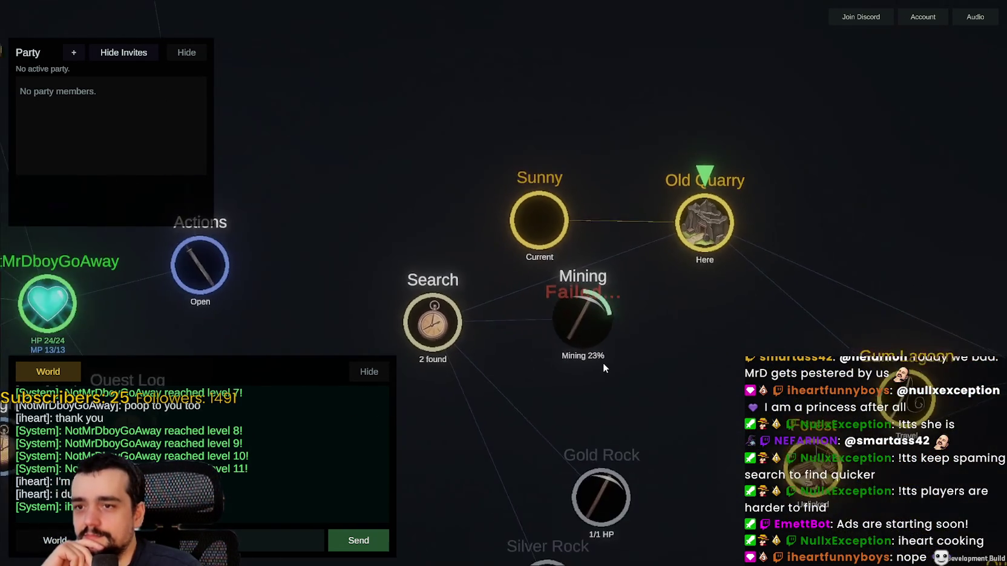
scroll(602, 361, up, 2)
scroll(602, 359, down, 4)
scroll(602, 358, up, 3)
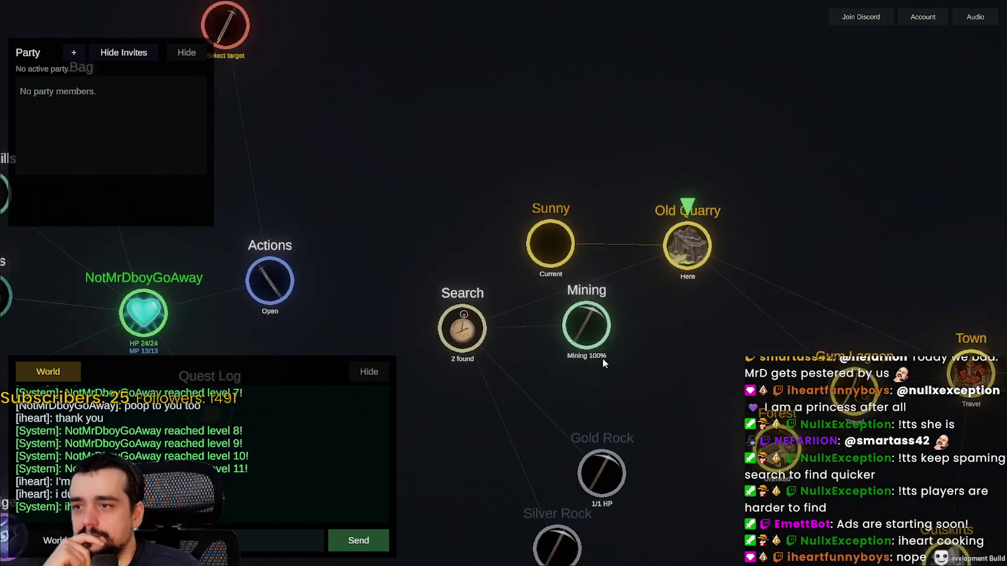
Step: Search the quarry again and begin attacking the Rat that appears
click(442, 325)
drag(609, 365, 636, 265)
scroll(635, 266, down, 1)
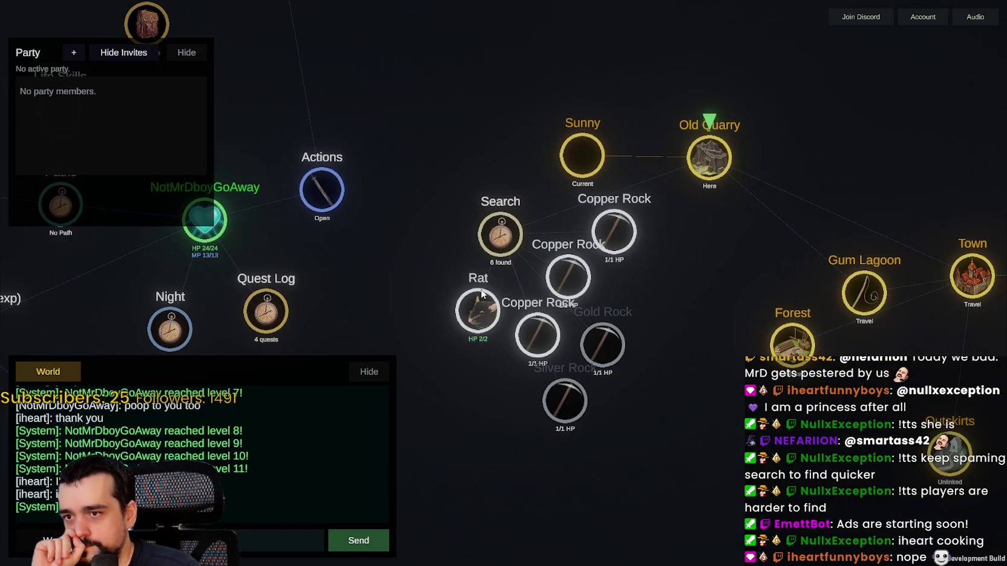
drag(657, 297, 728, 350)
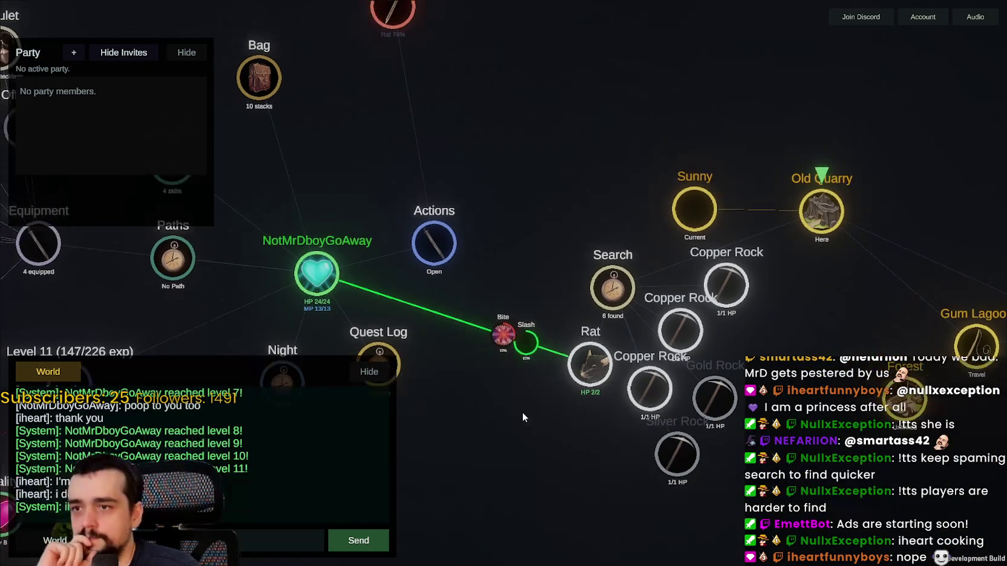
Step: Loot the Rat's tail and bones, mine the three Copper Rocks, and search again
click(538, 405)
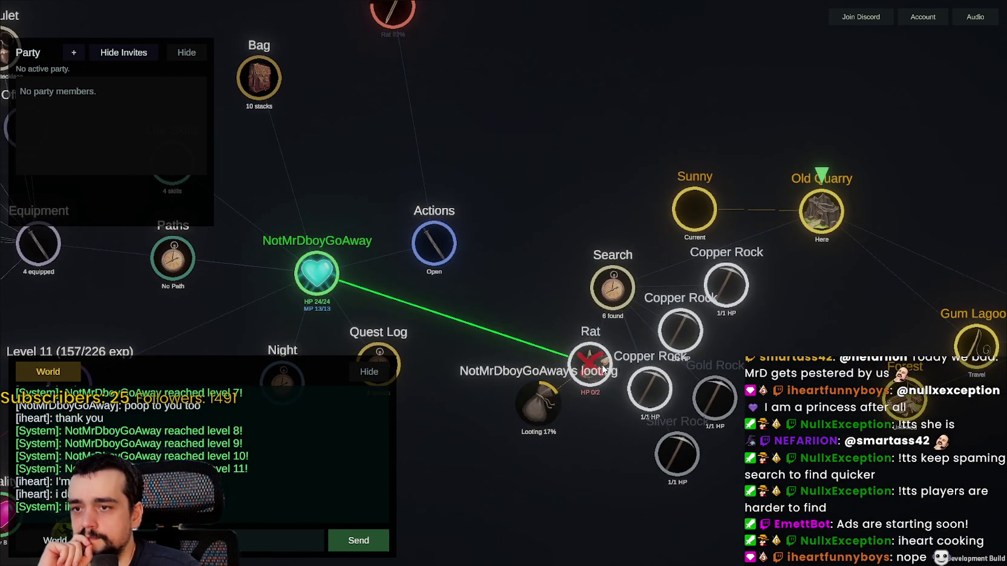
click(680, 324)
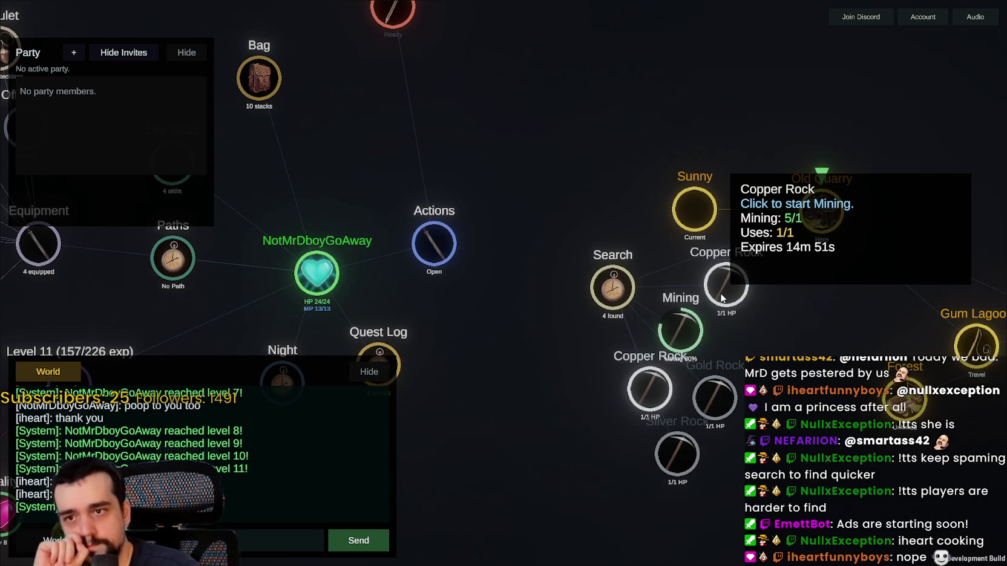
click(721, 297)
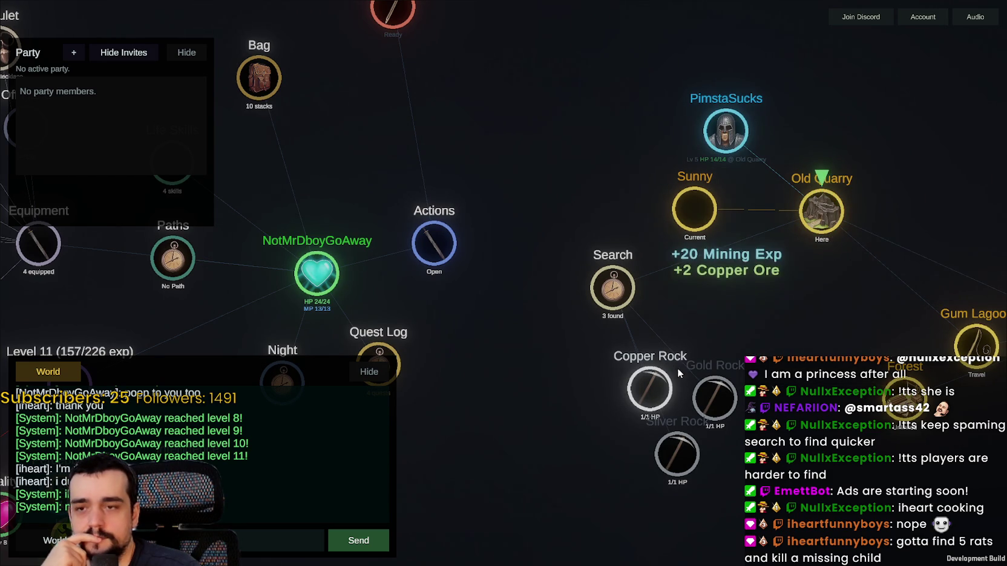
click(651, 389)
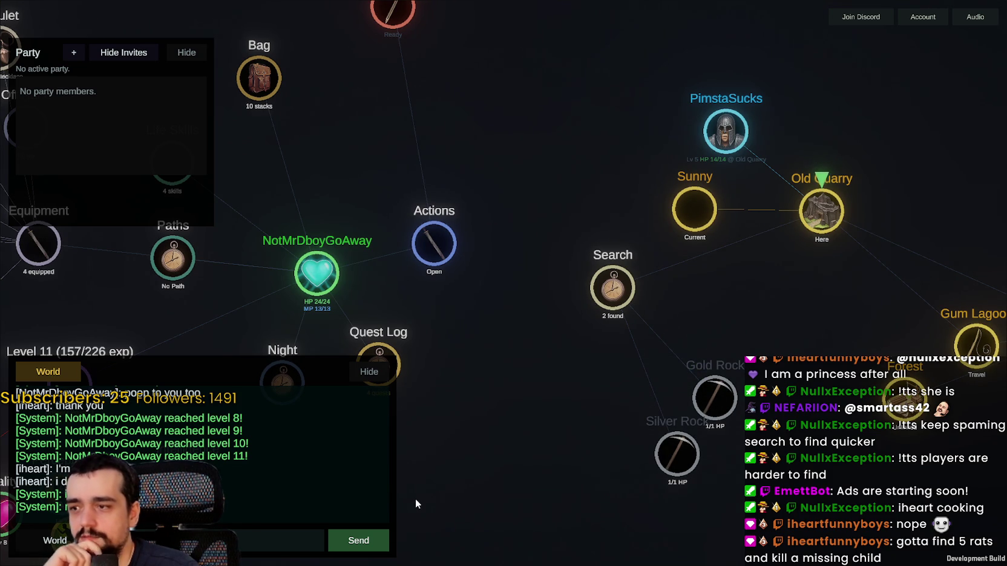
click(635, 288)
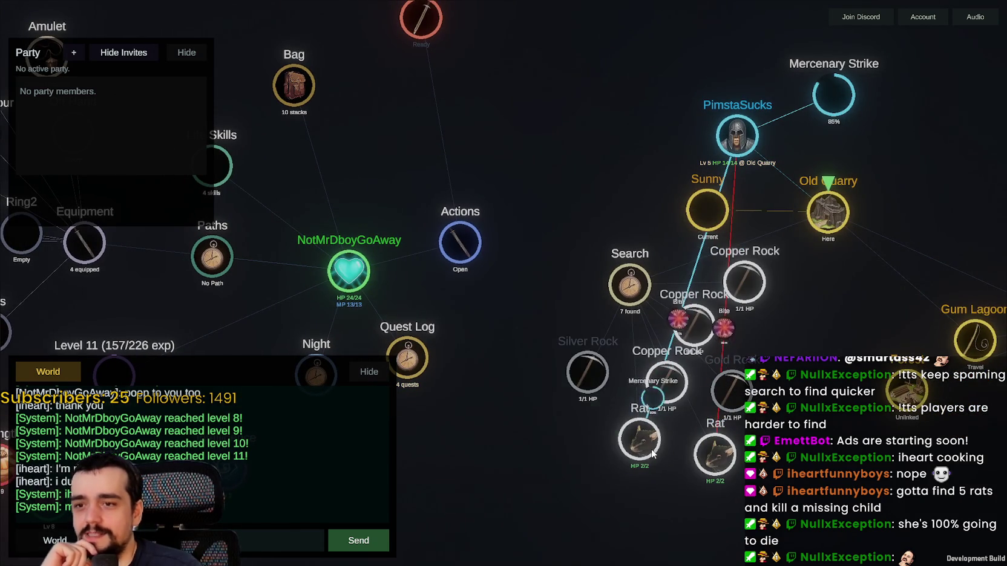
Step: Slash the left Rat until it dies, keeping the fight and its loot in view
click(640, 439)
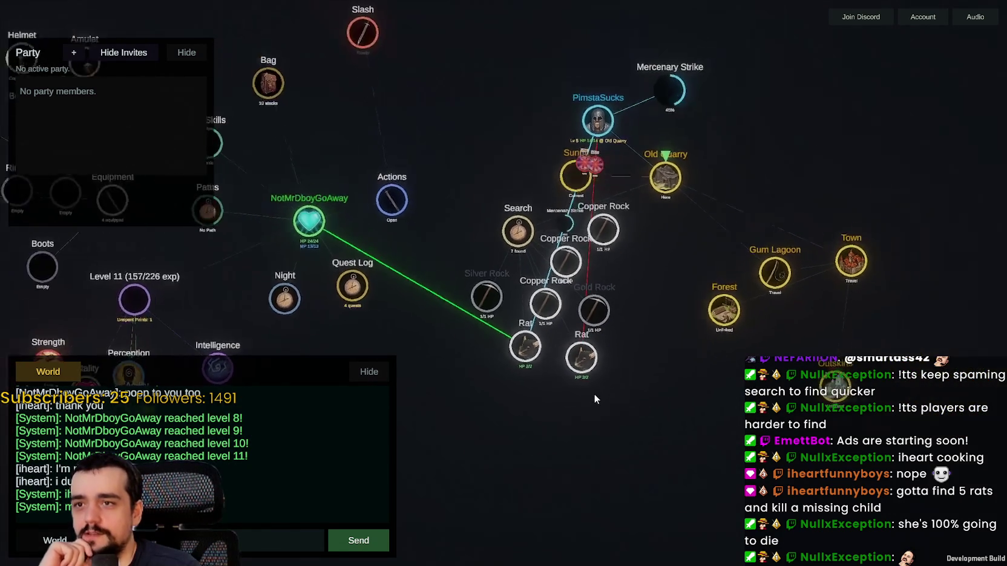
drag(446, 371, 621, 401)
scroll(621, 401, down, 3)
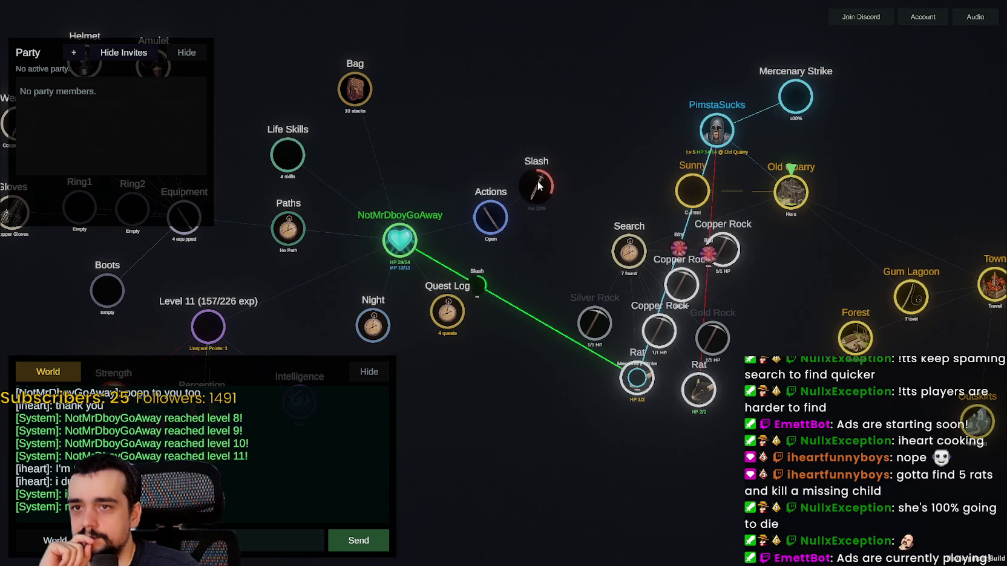
scroll(533, 417, up, 3)
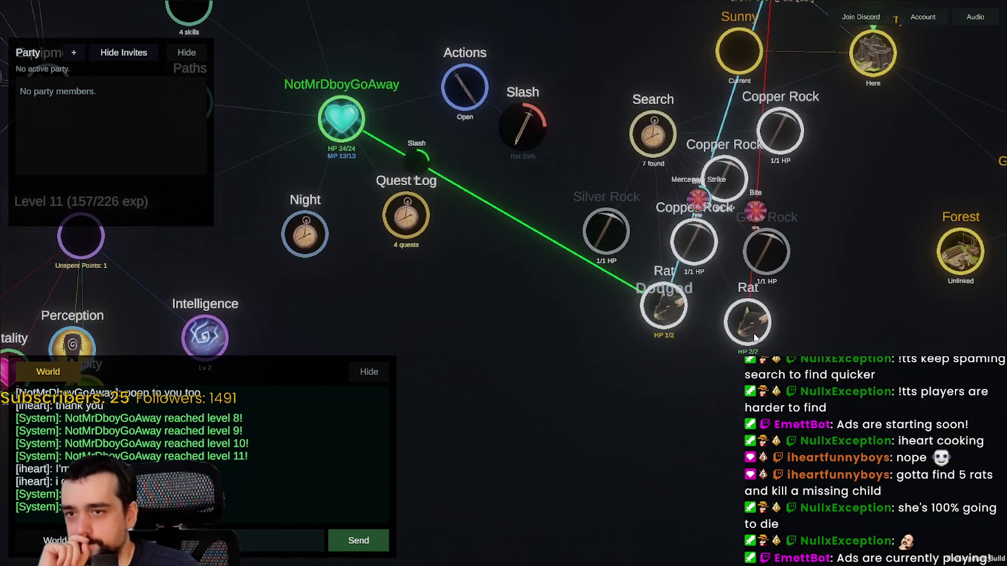
drag(731, 360, 614, 390)
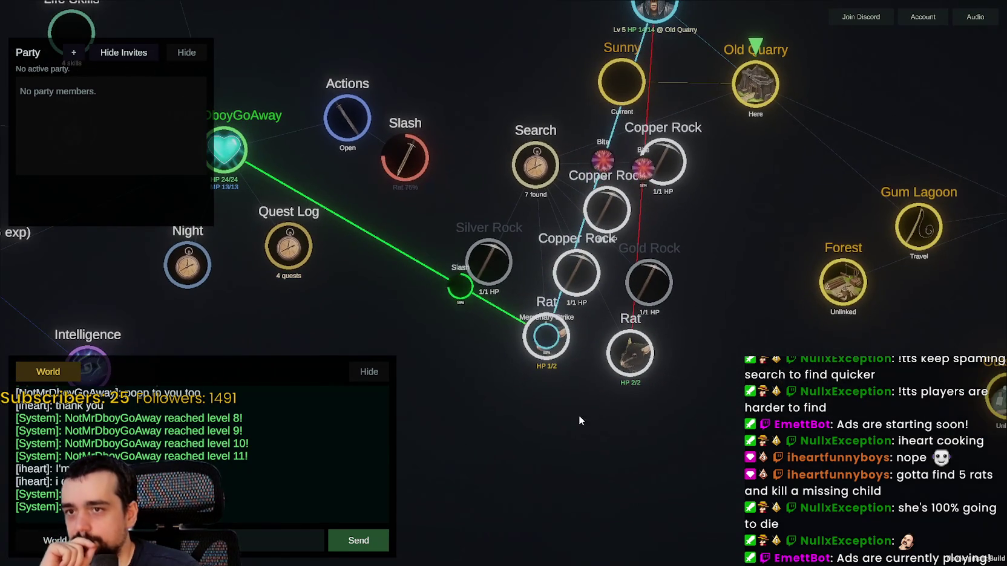
click(623, 357)
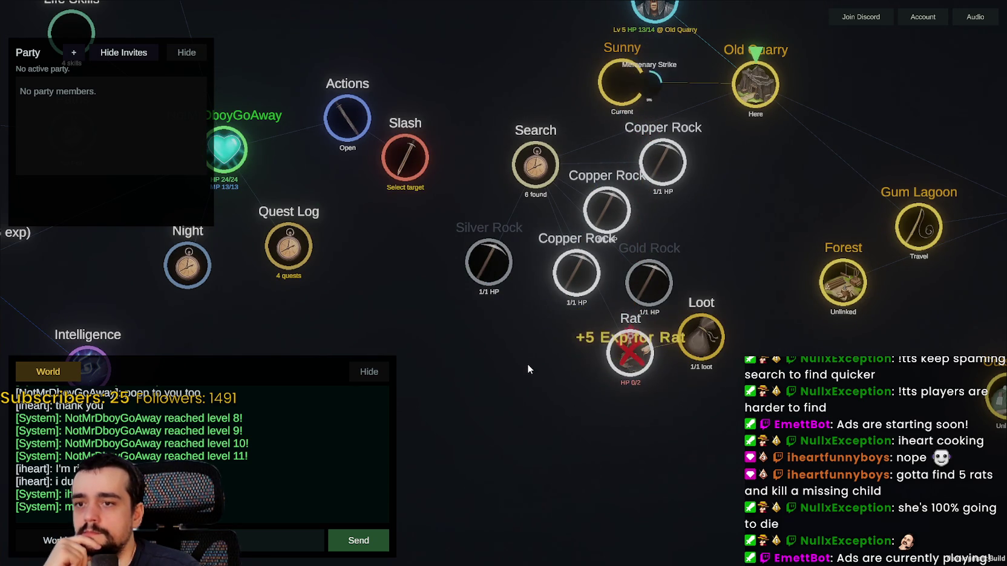
drag(749, 208, 749, 240)
Step: Search the quarry, Slash the Rat it finds, and drag it beside the mercenary
scroll(749, 244, down, 3)
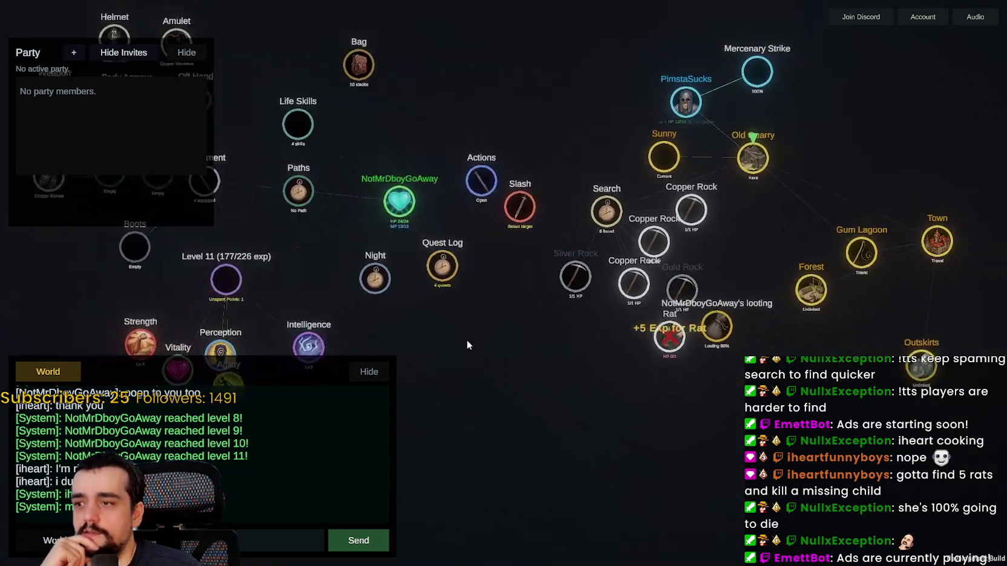
drag(467, 340, 761, 298)
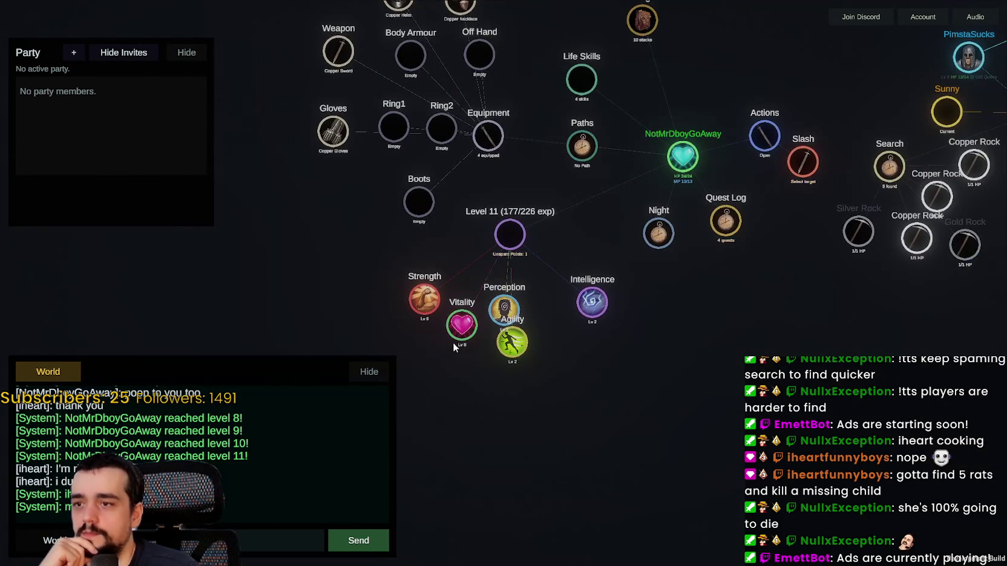
scroll(452, 342, up, 3)
scroll(486, 336, down, 2)
drag(682, 349, 621, 427)
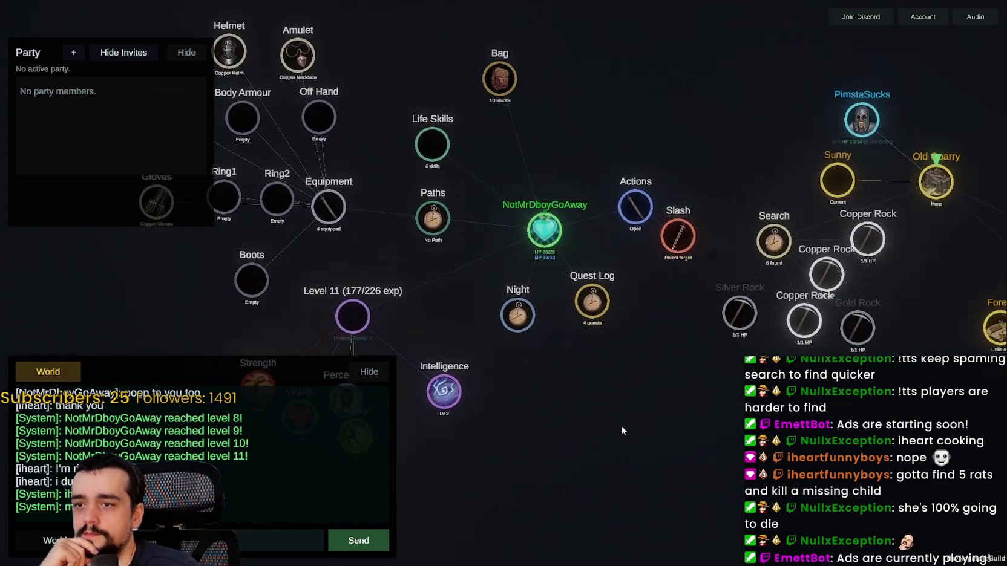
scroll(640, 236, up, 3)
drag(640, 236, 514, 265)
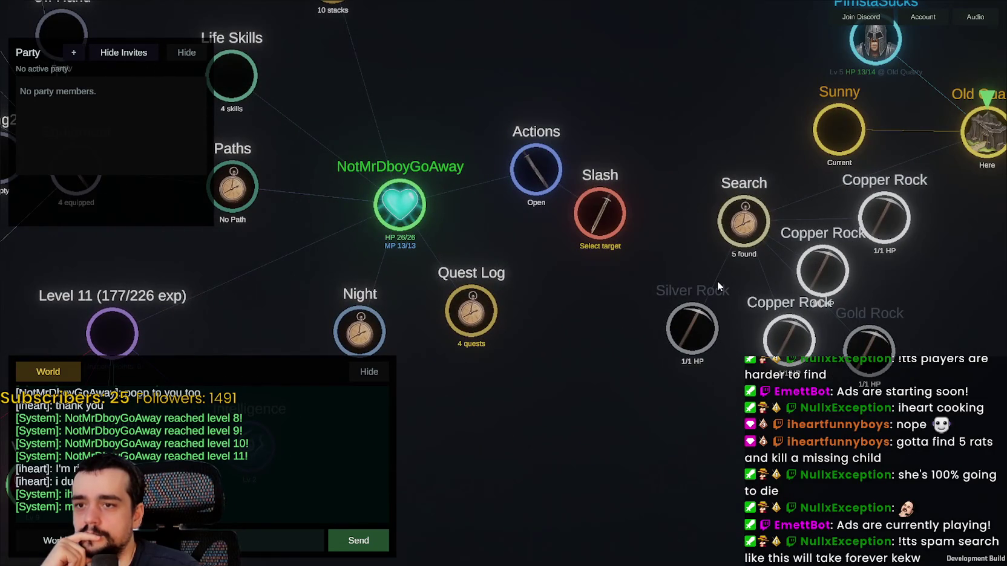
click(747, 223)
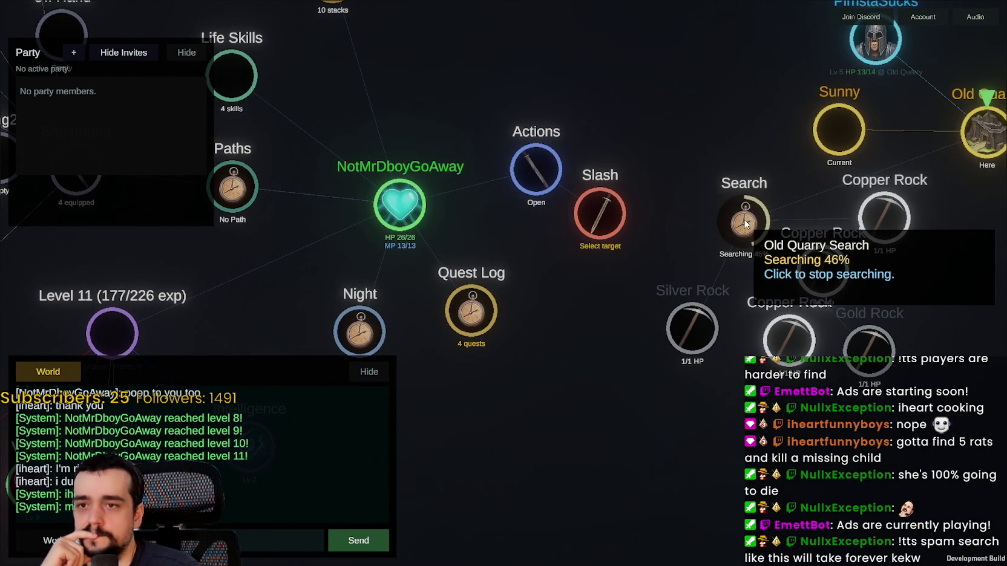
scroll(617, 417, down, 2)
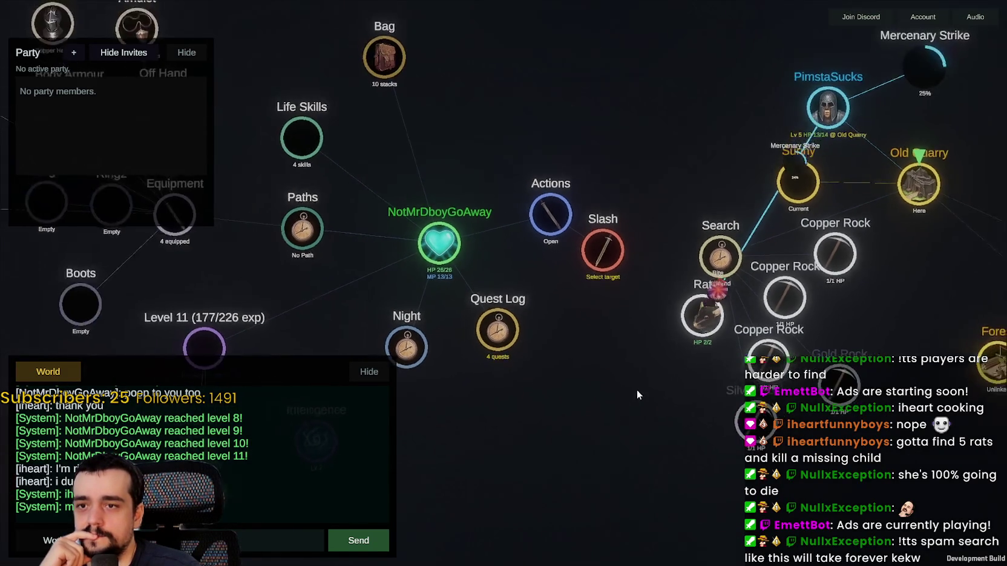
click(574, 339)
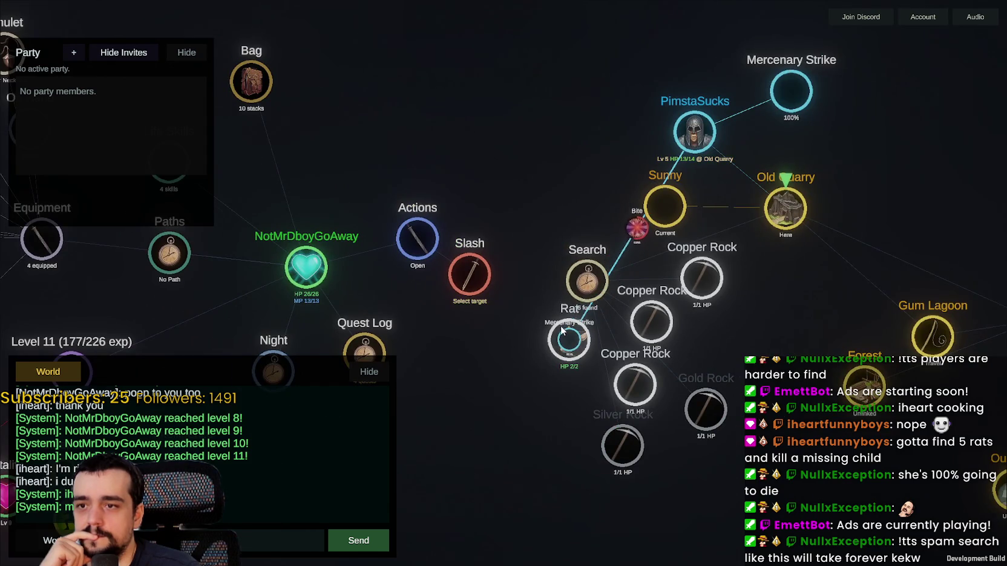
scroll(581, 336, up, 2)
scroll(580, 336, down, 2)
scroll(579, 337, up, 3)
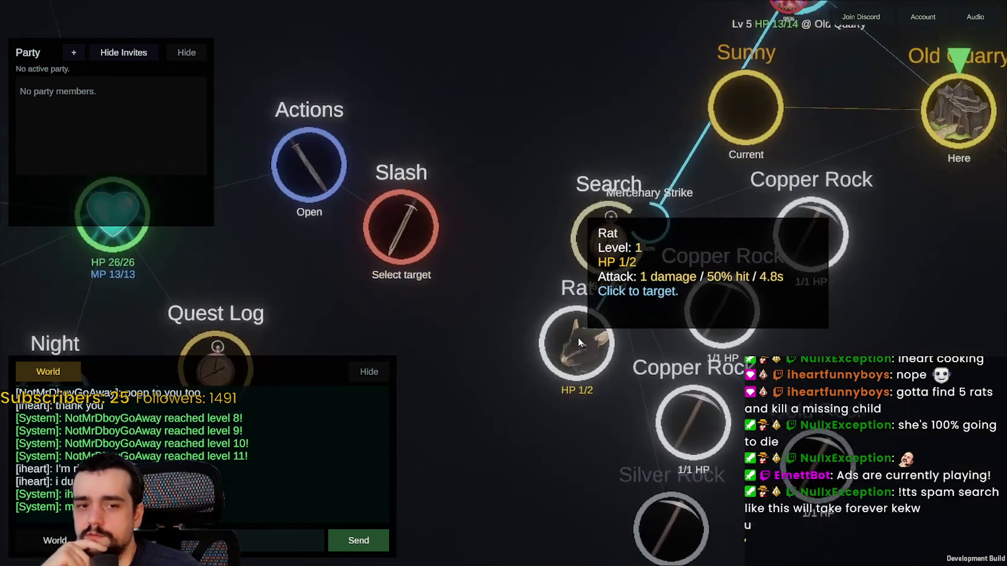
scroll(579, 336, down, 1)
scroll(594, 288, down, 2)
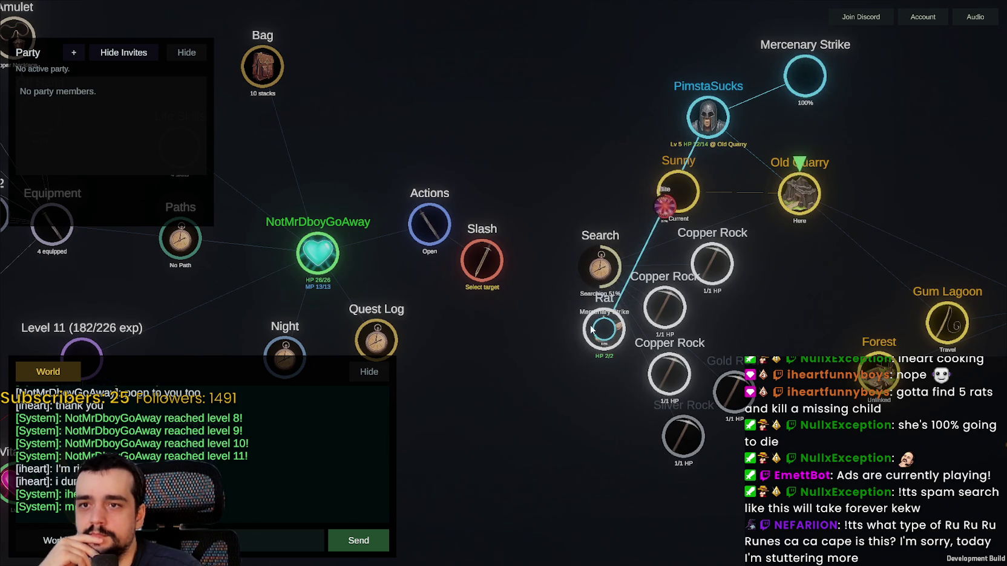
mouse_move(589, 330)
mouse_down()
mouse_move(542, 370)
mouse_move(574, 102)
mouse_up()
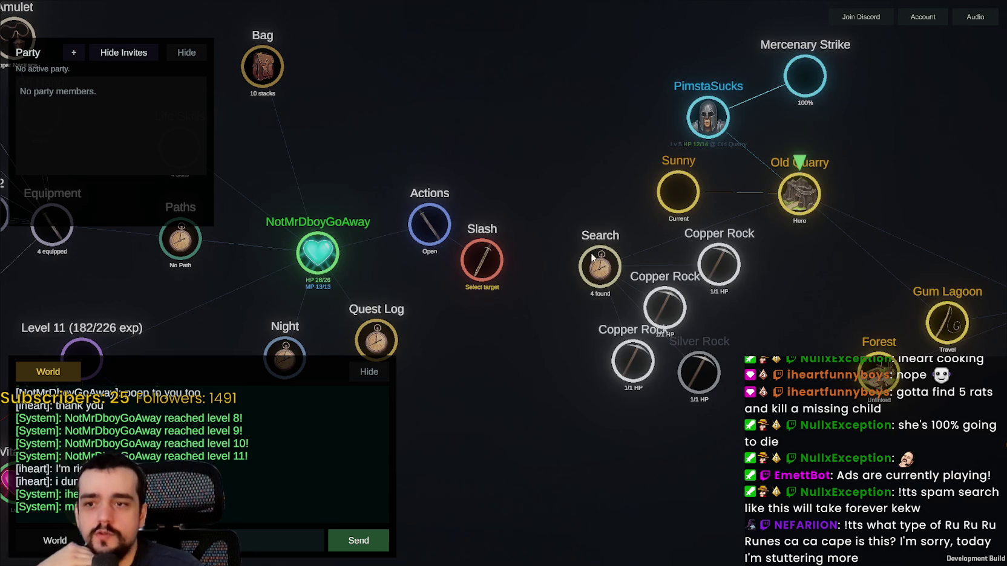
Step: Search Old Quarry four more times, ending with a Rat and a Gold Rock
click(595, 271)
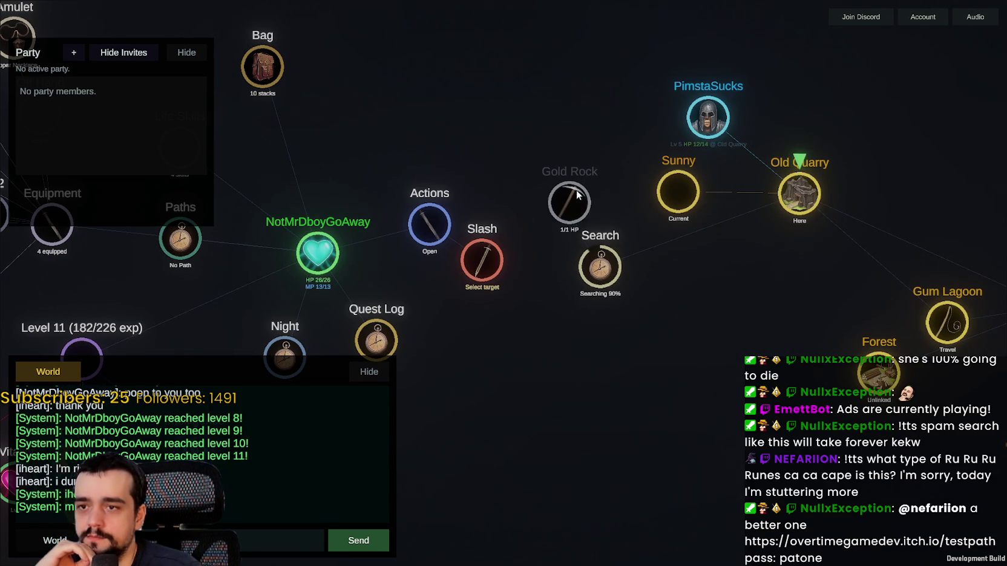
click(596, 274)
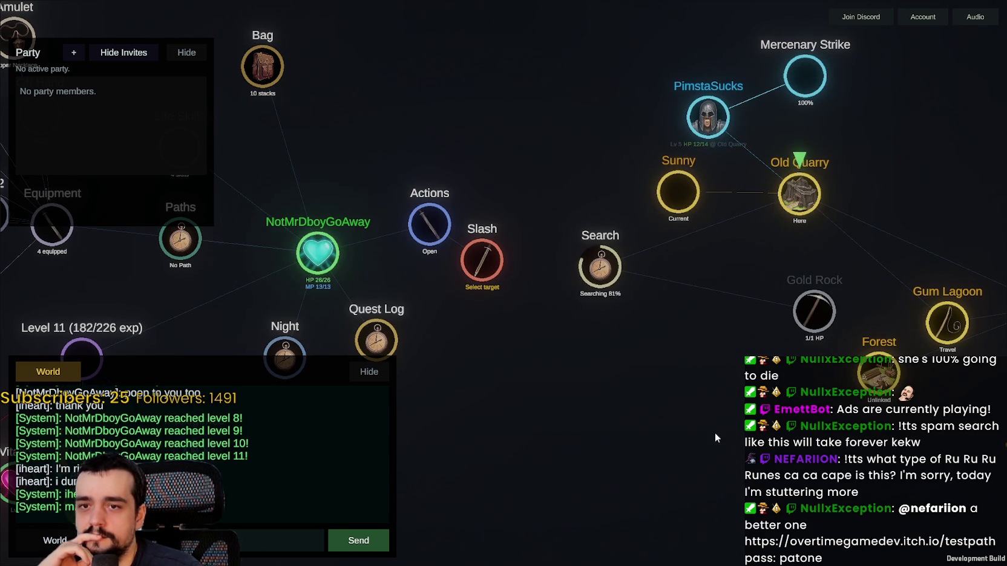
click(597, 270)
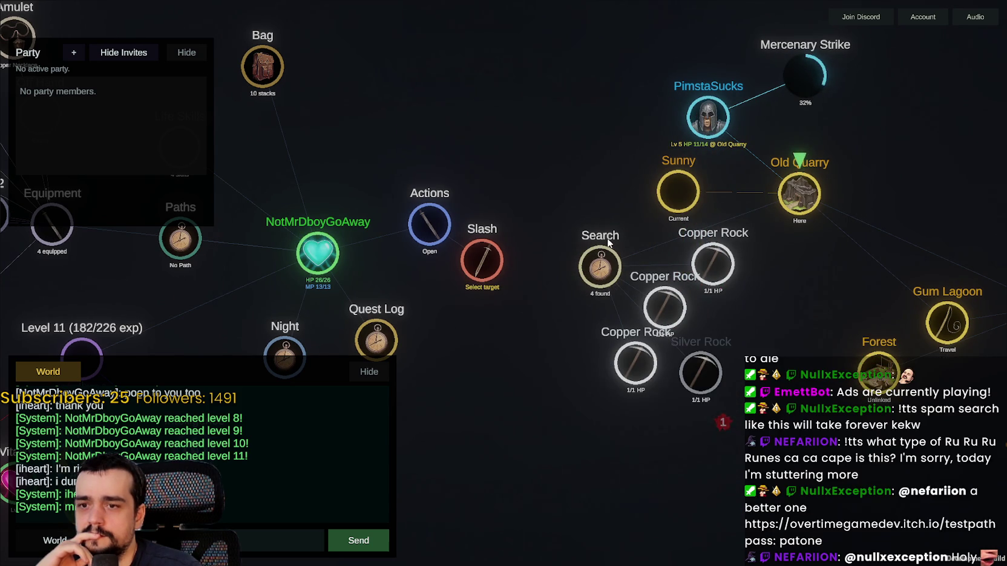
click(599, 257)
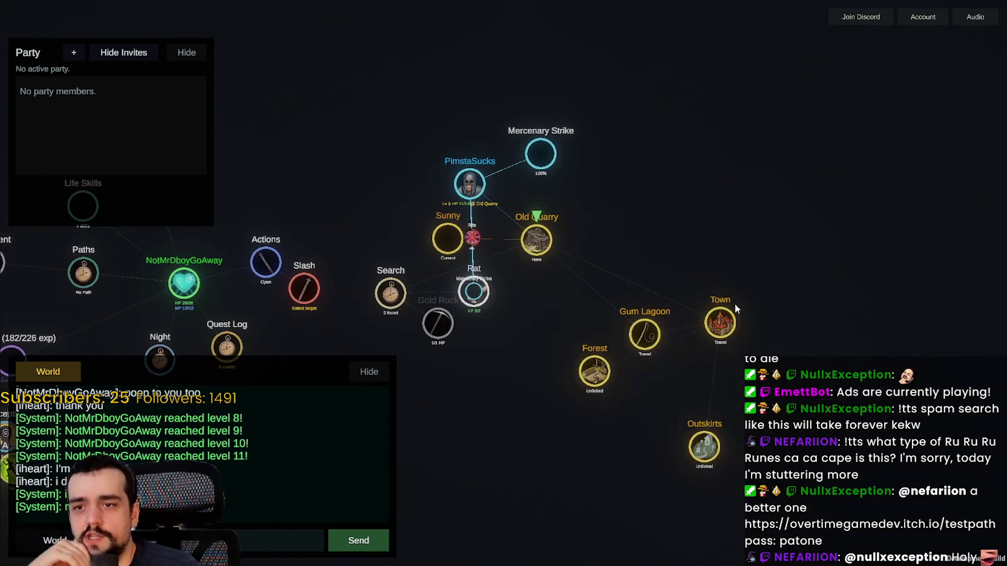
Step: Travel from Old Quarry to Town and post 'AI BOTS' in World chat
click(732, 307)
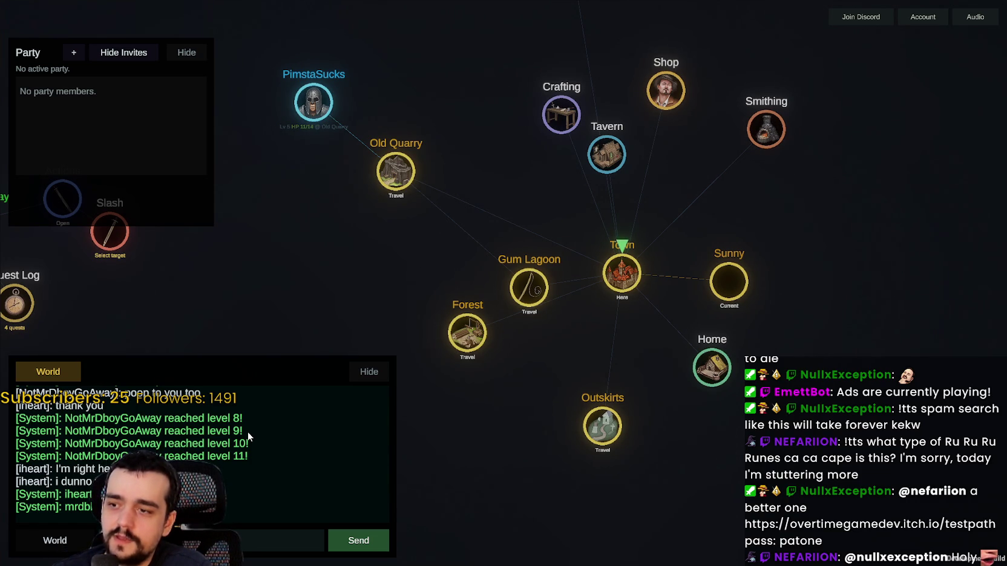
text(AI BOTS)
key(Return)
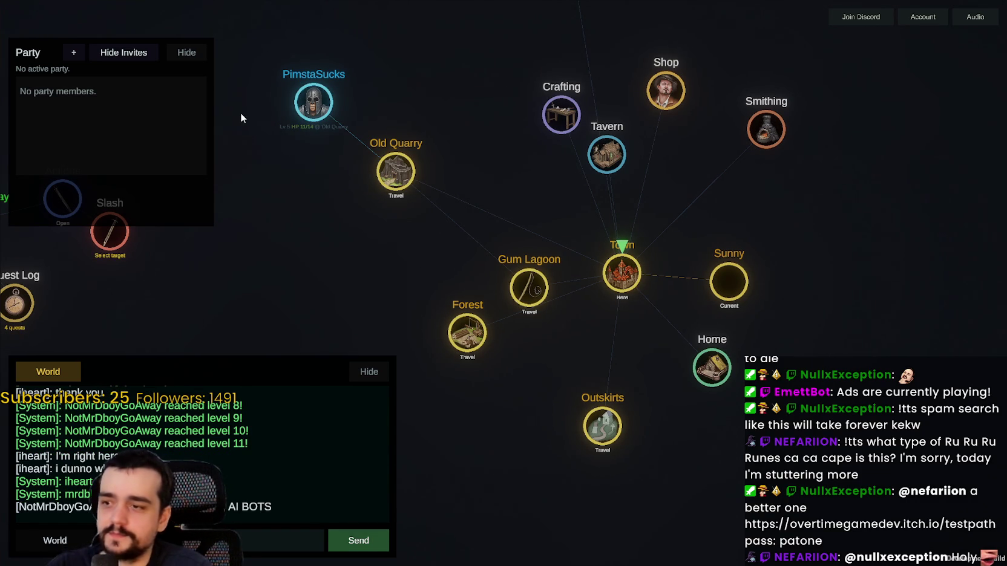
Step: Open the Smithing recipes and smelt a first Copper Ingot
mouse_move(765, 150)
mouse_down()
mouse_move(735, 206)
mouse_move(746, 136)
mouse_up()
click(746, 136)
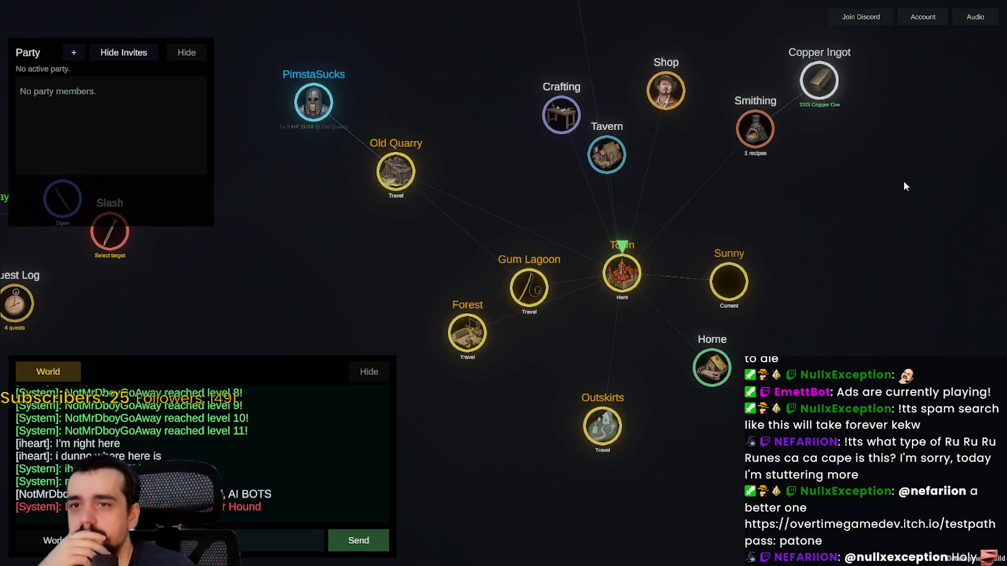
drag(903, 181, 763, 311)
click(725, 254)
scroll(723, 248, up, 3)
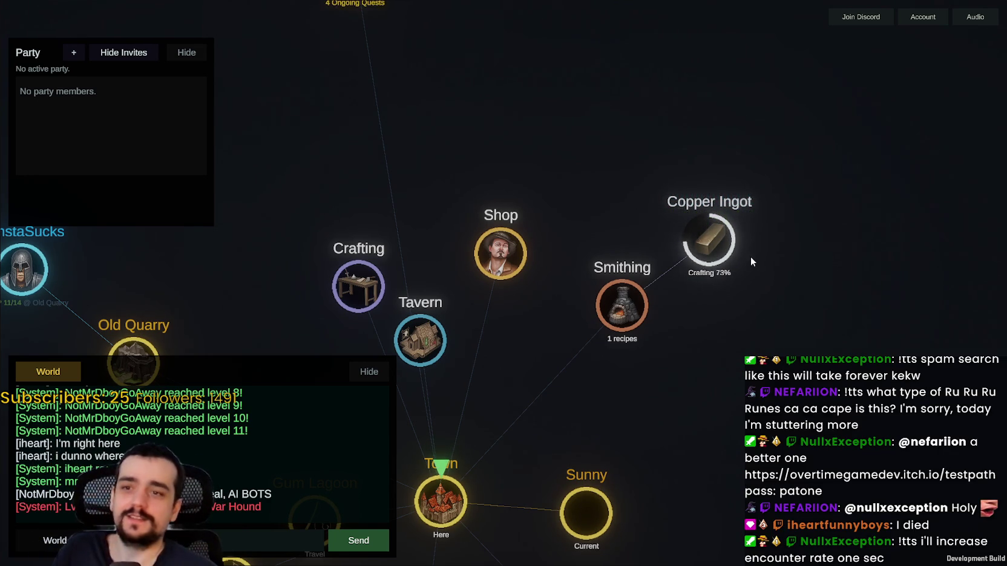
scroll(763, 256, down, 3)
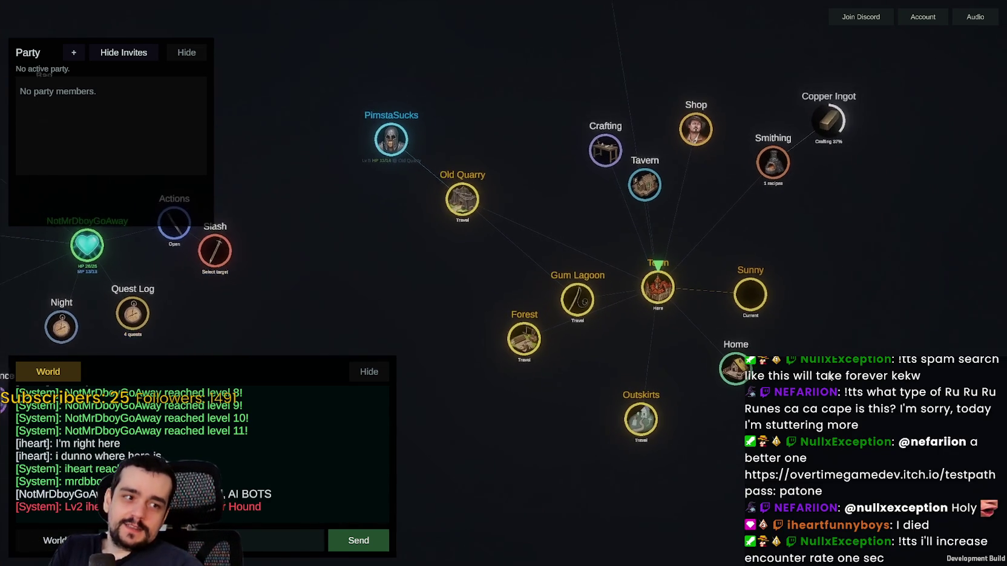
scroll(686, 349, up, 4)
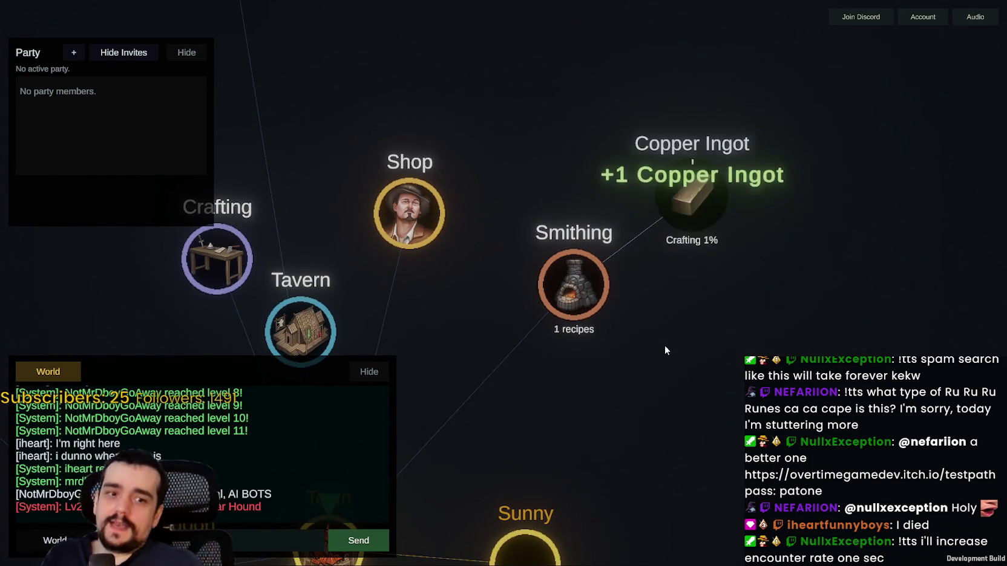
scroll(664, 344, down, 3)
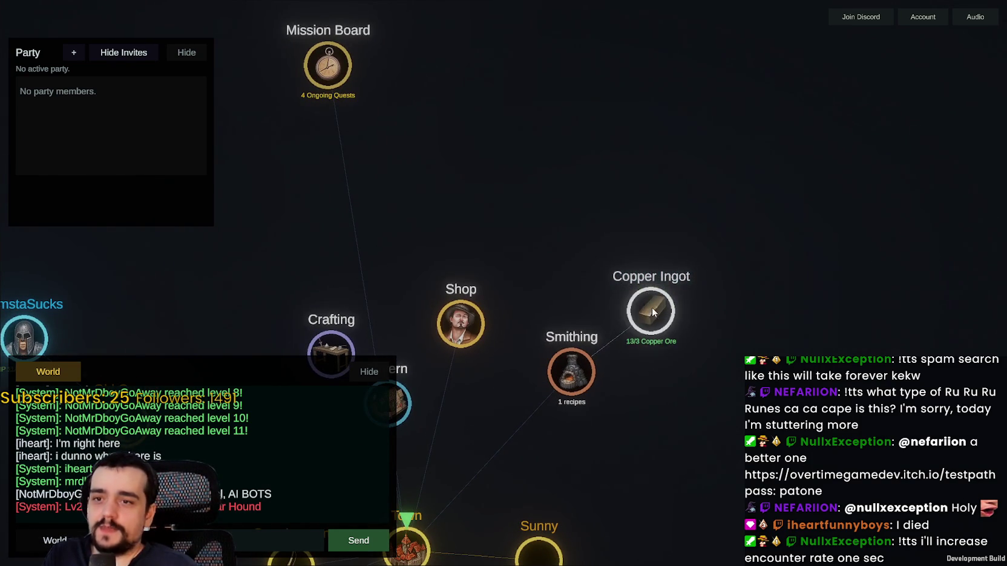
Step: Smelt another Copper Ingot, earning +8 Smithing Exp per craft
click(652, 311)
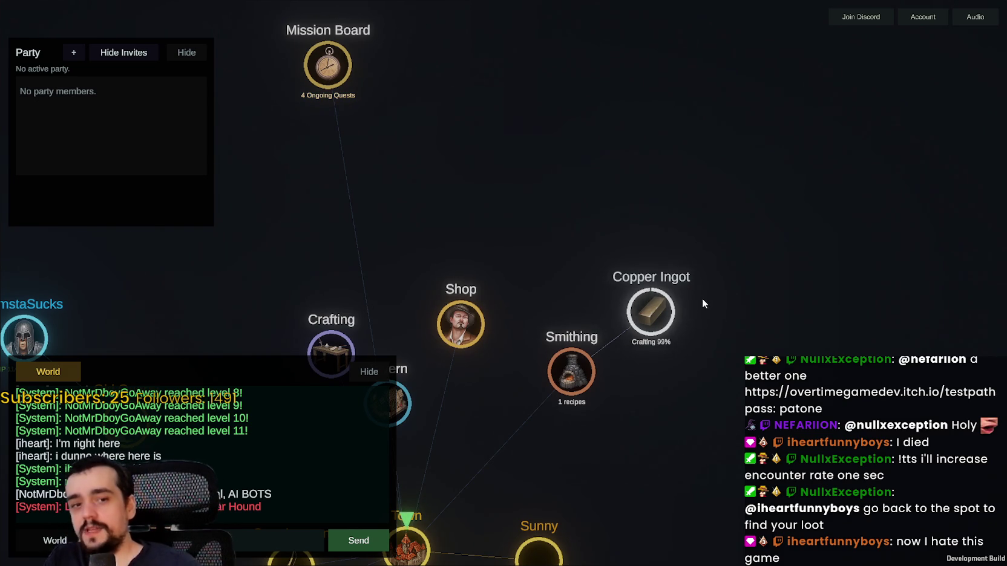
scroll(714, 297, down, 2)
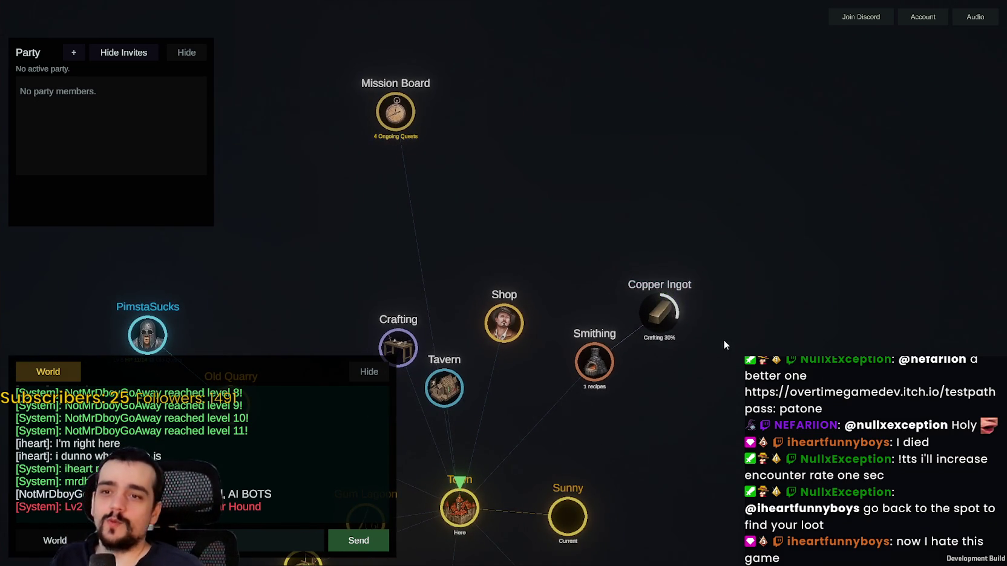
scroll(642, 353, down, 2)
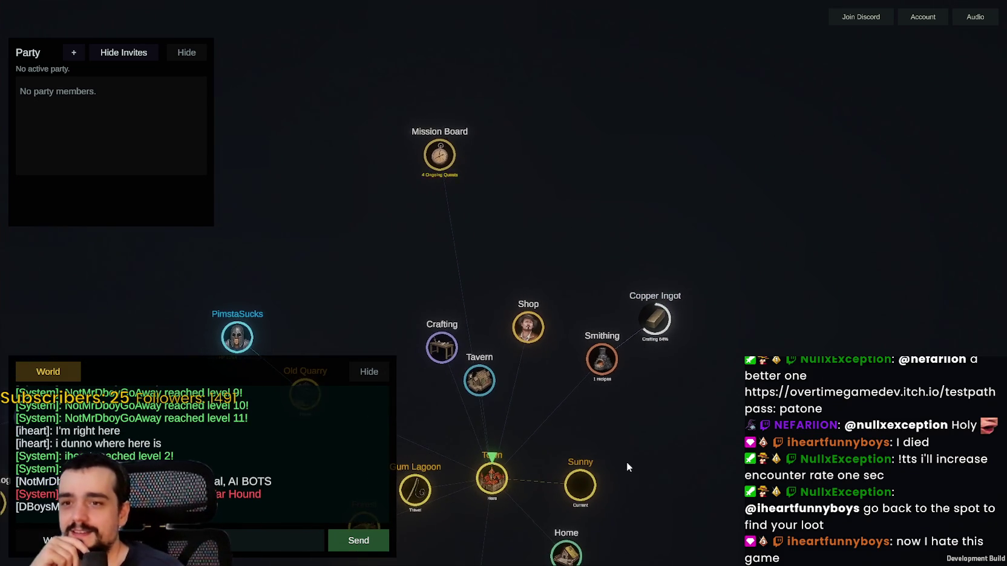
scroll(666, 412, up, 2)
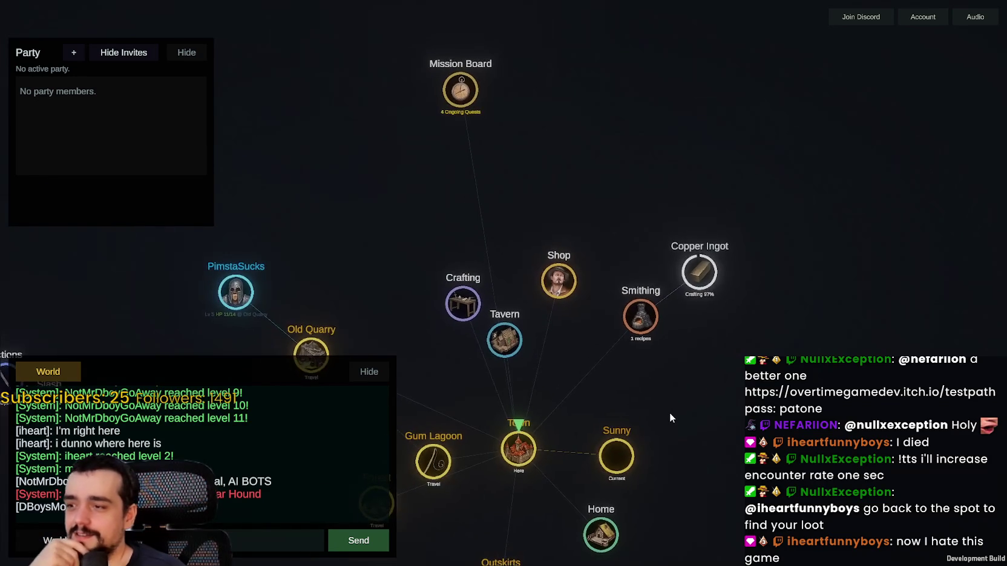
scroll(669, 413, up, 2)
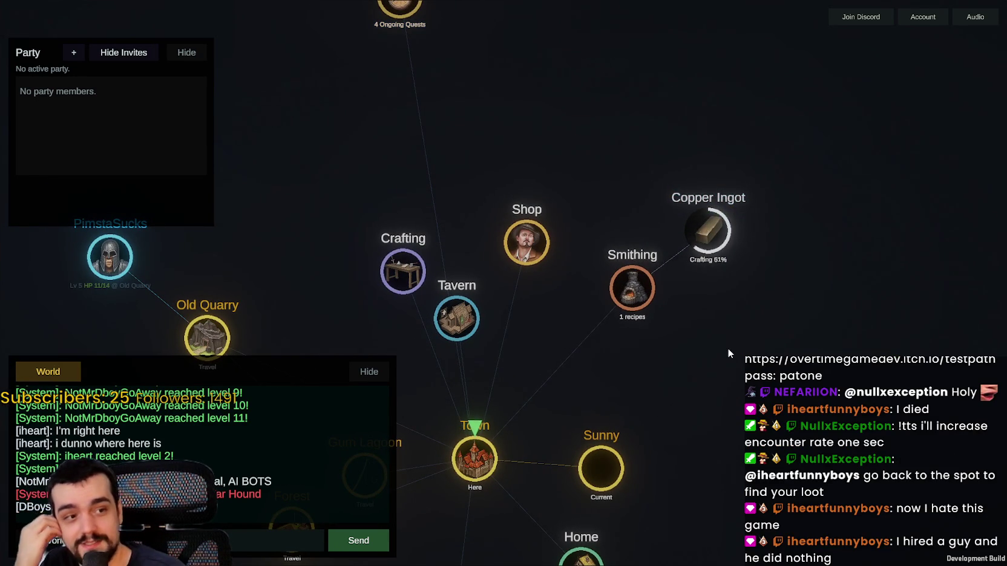
scroll(728, 350, down, 1)
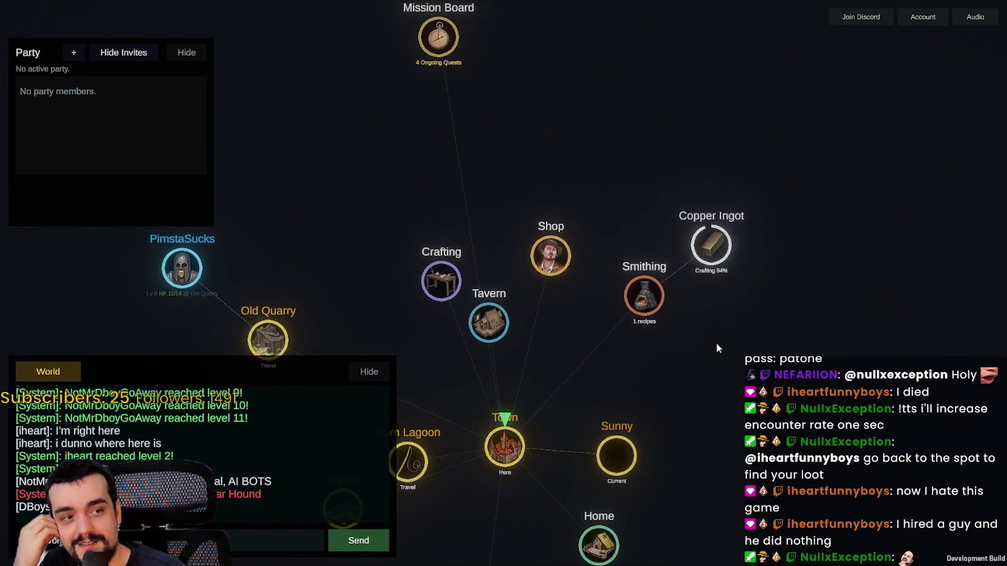
scroll(716, 340, up, 2)
scroll(715, 336, down, 2)
scroll(691, 265, up, 2)
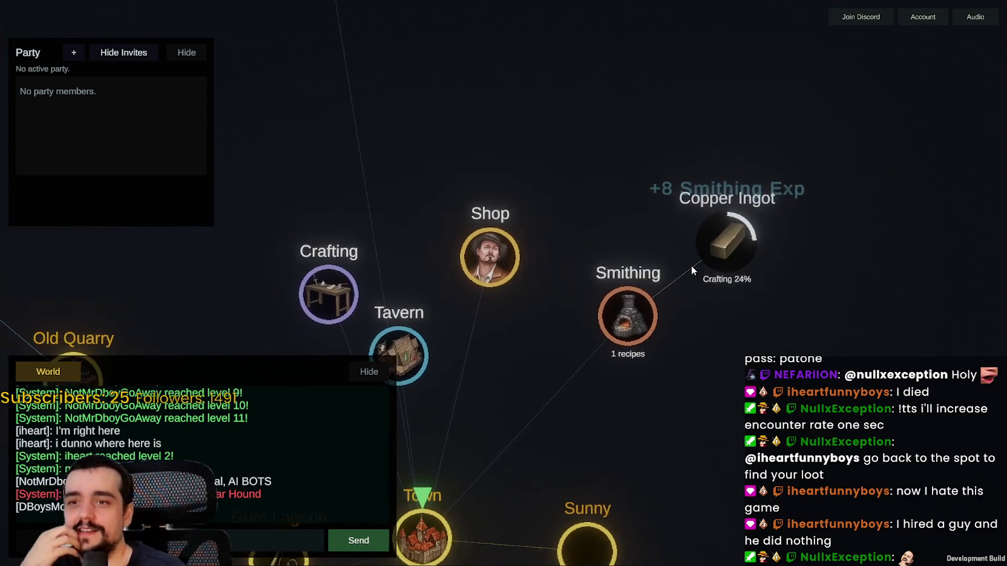
scroll(785, 330, down, 1)
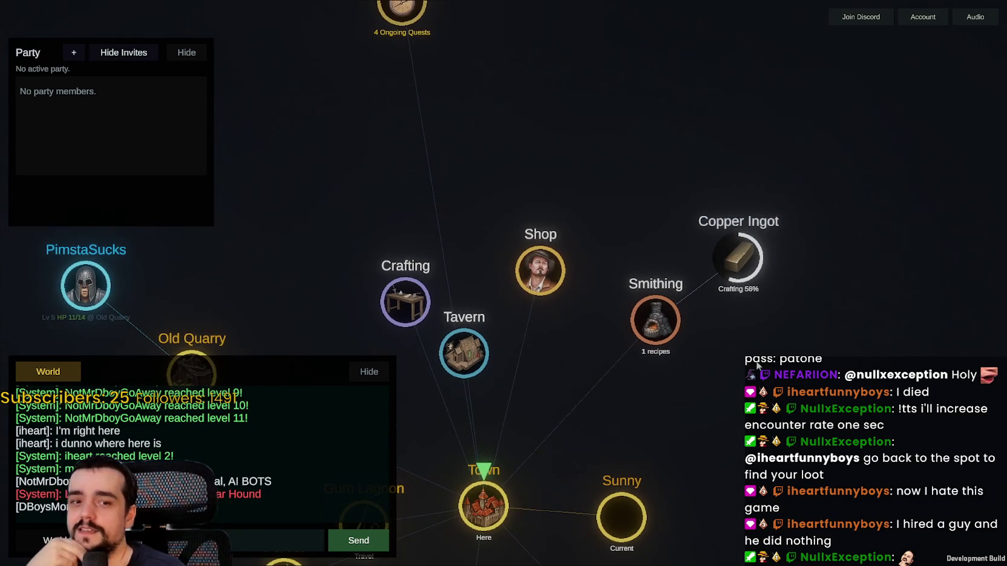
scroll(727, 349, down, 2)
scroll(753, 314, up, 3)
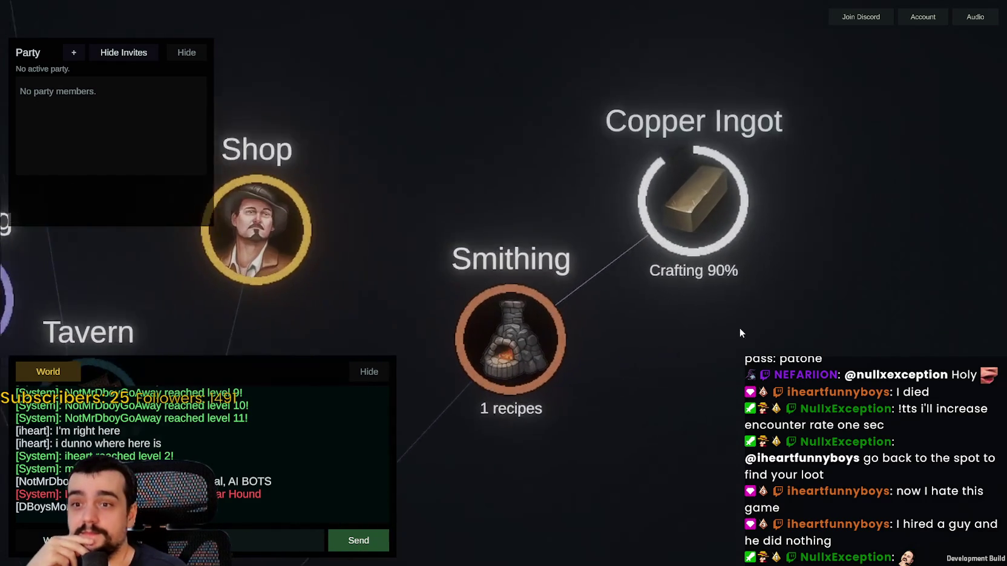
scroll(738, 330, down, 3)
scroll(658, 390, down, 2)
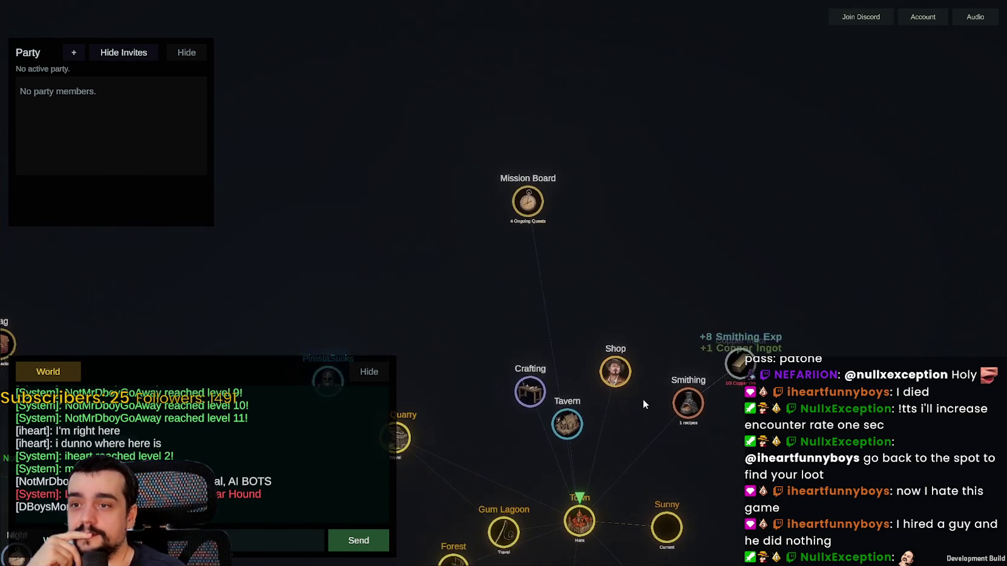
Step: Craft a Copper Chest from the copper crafting recipes
click(532, 396)
drag(537, 331, 710, 283)
scroll(710, 283, up, 2)
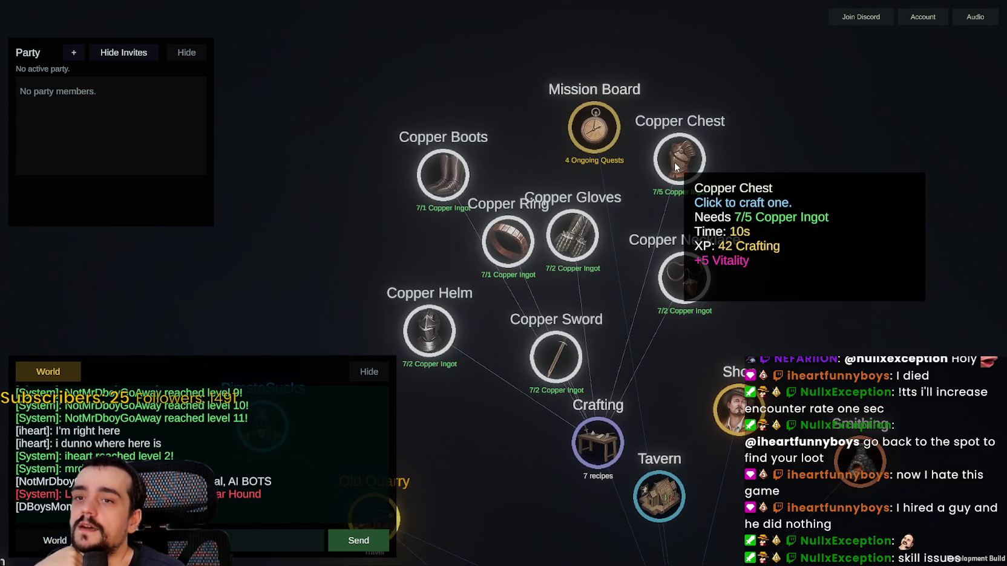
click(675, 164)
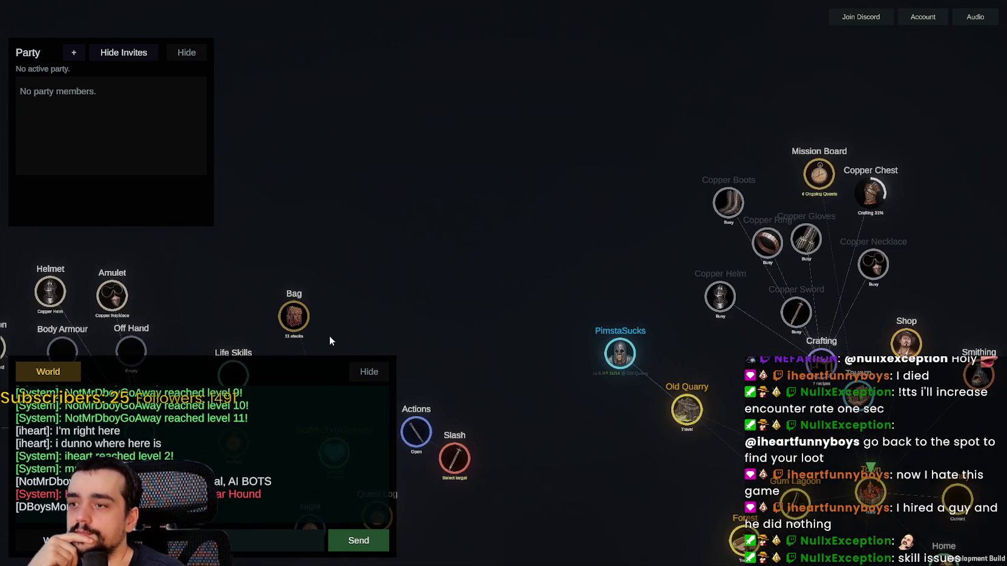
Step: Craft a Copper Ring and equip it from the Bag
click(292, 321)
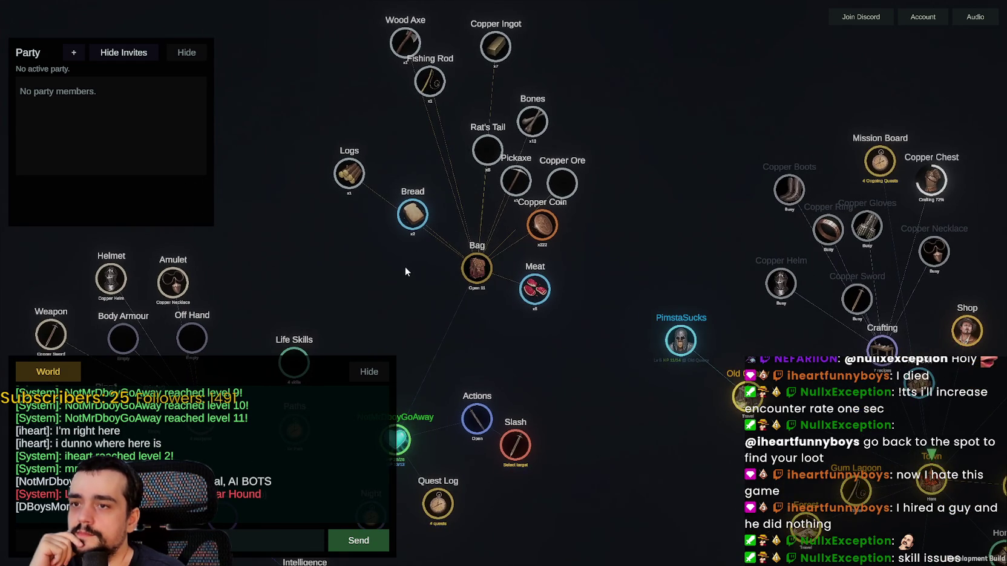
scroll(406, 263, up, 2)
scroll(407, 262, down, 2)
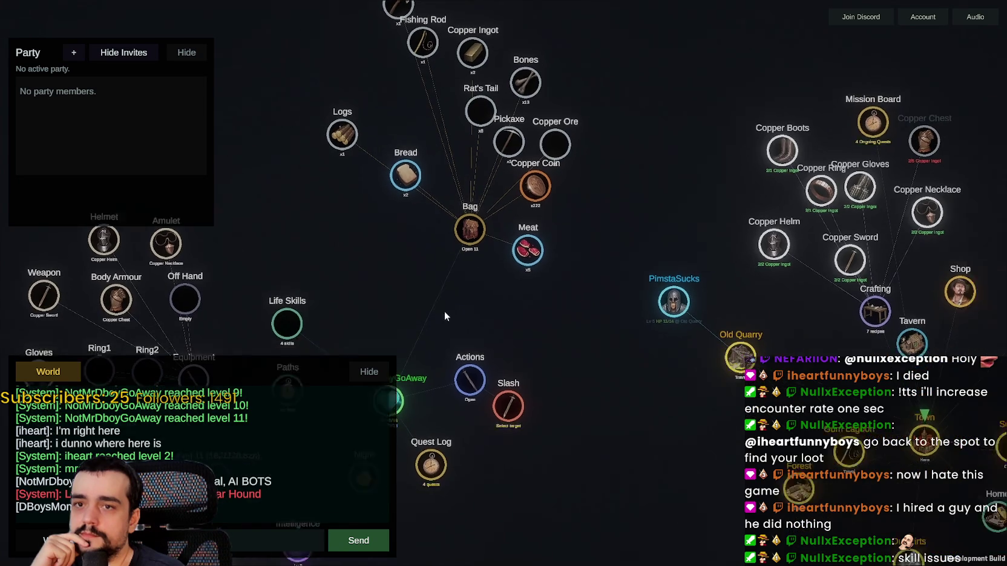
scroll(774, 214, up, 2)
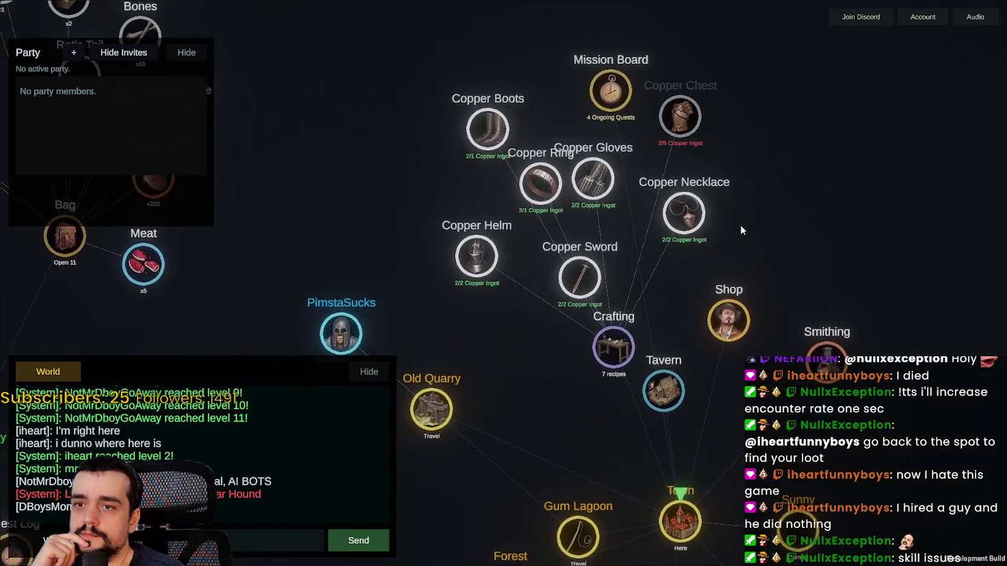
click(543, 190)
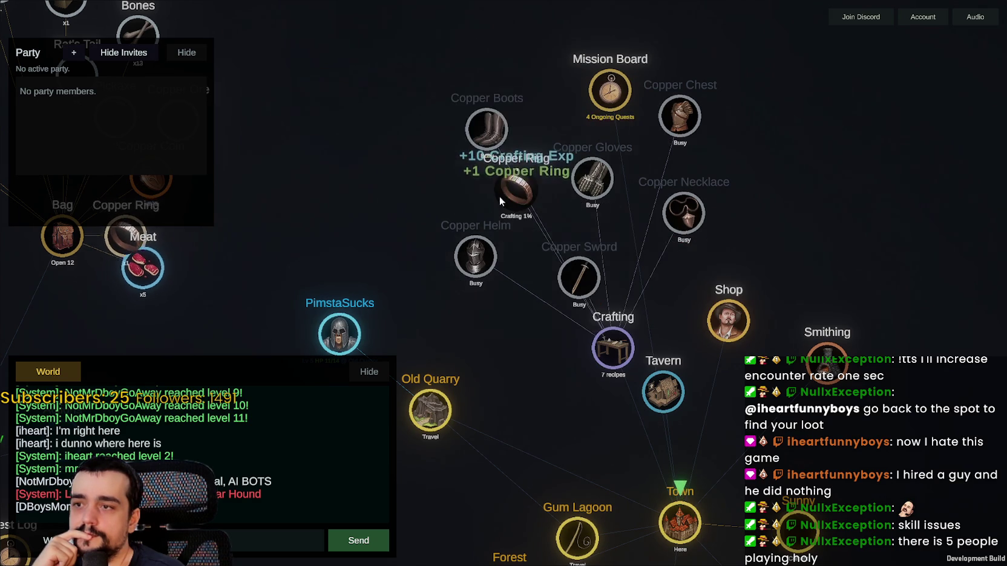
click(474, 279)
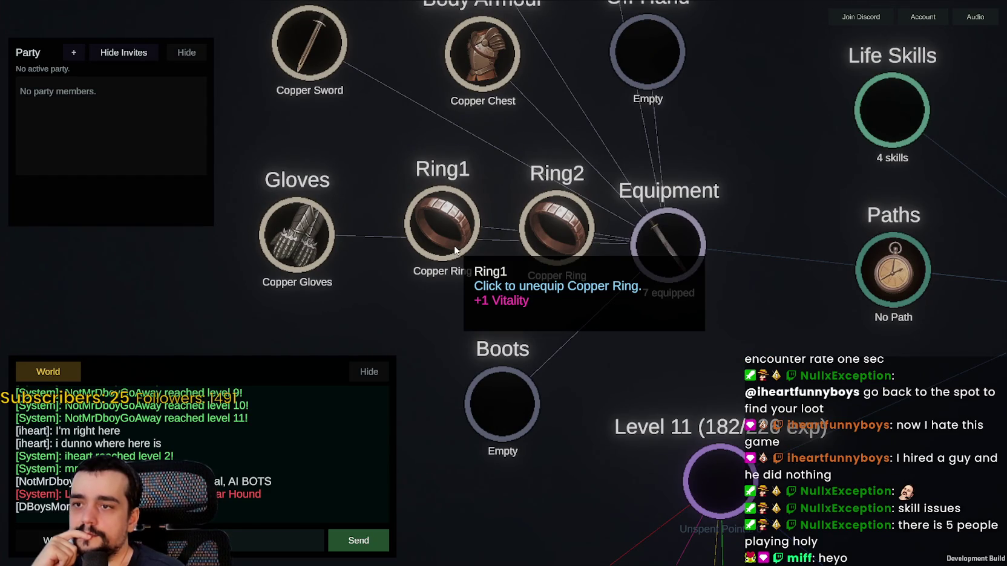
scroll(458, 244, down, 5)
mouse_move(650, 311)
mouse_down()
mouse_move(568, 295)
mouse_move(623, 222)
mouse_move(420, 351)
mouse_up()
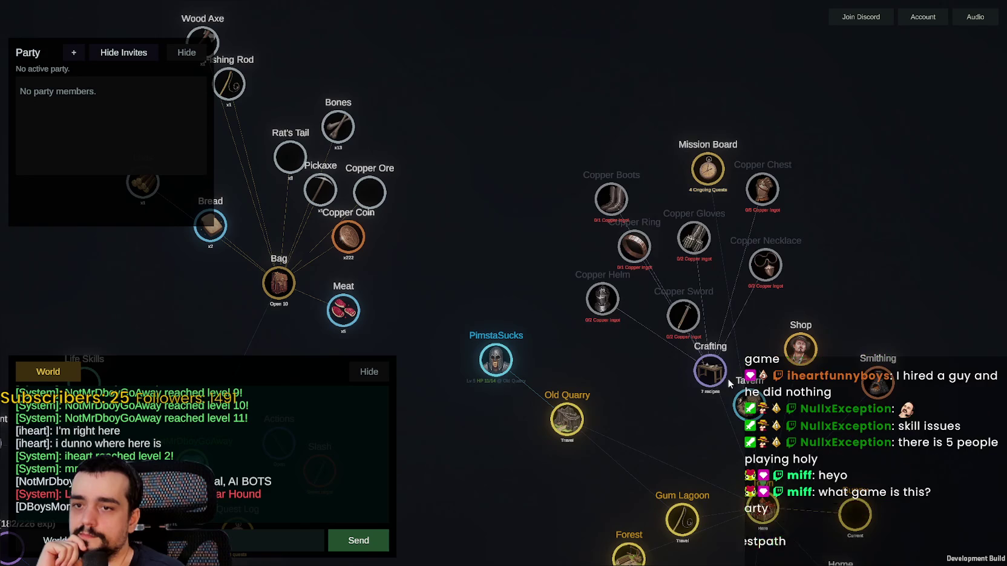
Step: Switch the Shop to selling and sell the Bones and Rat's Tail stacks for Copper Coin
click(703, 358)
drag(703, 359, 605, 200)
click(804, 356)
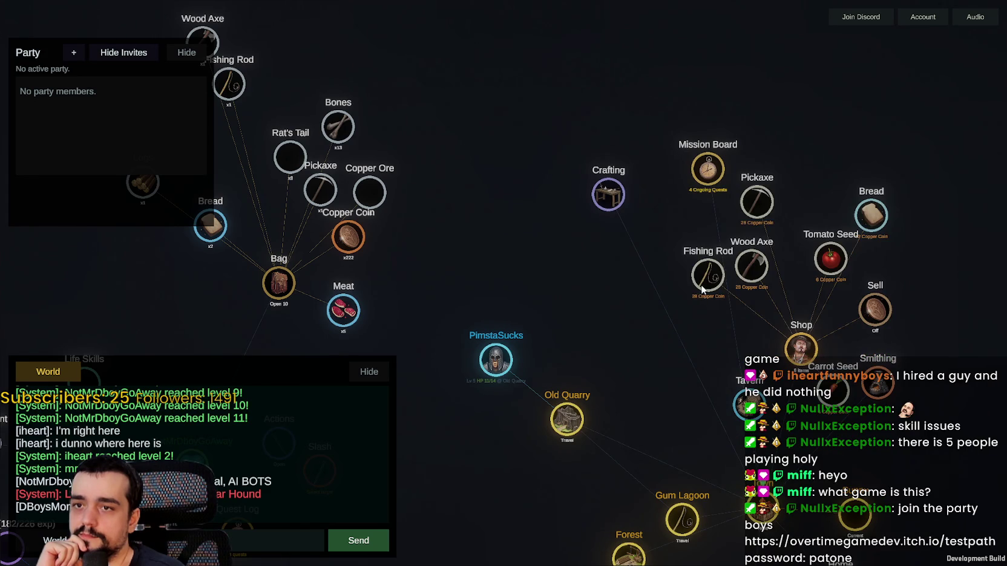
click(816, 305)
scroll(498, 206, up, 5)
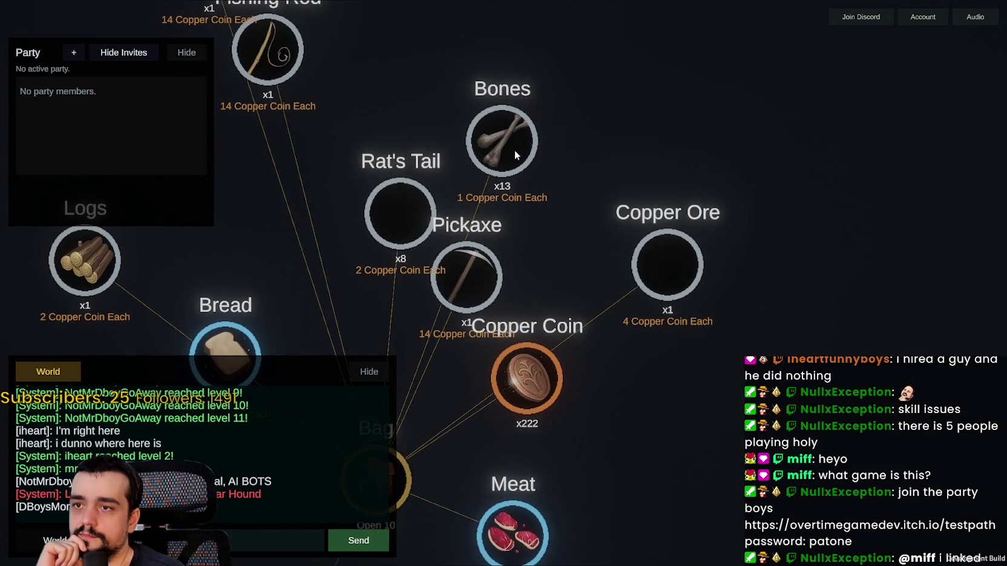
click(515, 153)
click(514, 152)
click(515, 152)
click(515, 153)
click(515, 153)
click(514, 152)
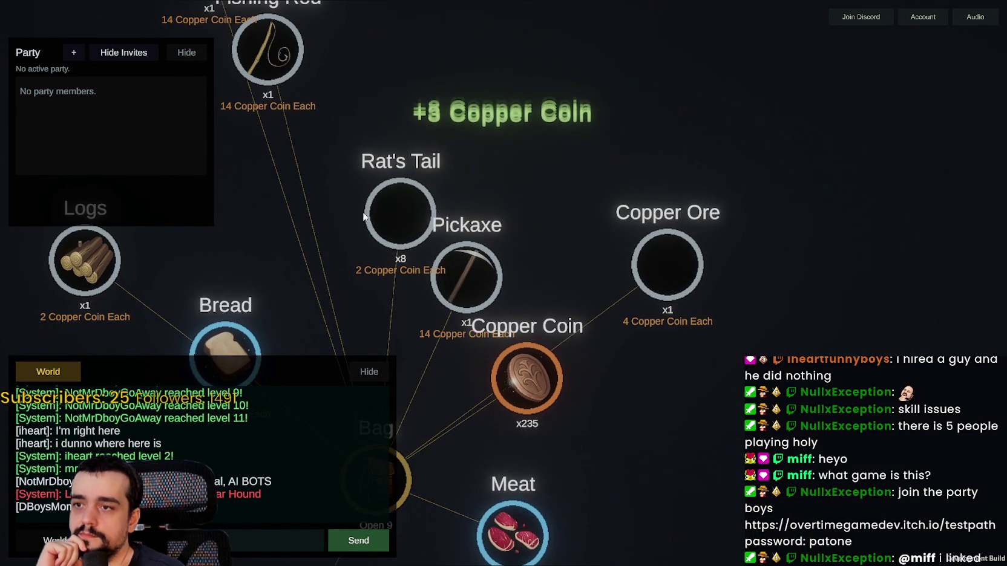
click(388, 215)
click(389, 214)
click(388, 214)
click(389, 215)
click(389, 214)
click(389, 215)
click(389, 215)
click(389, 215)
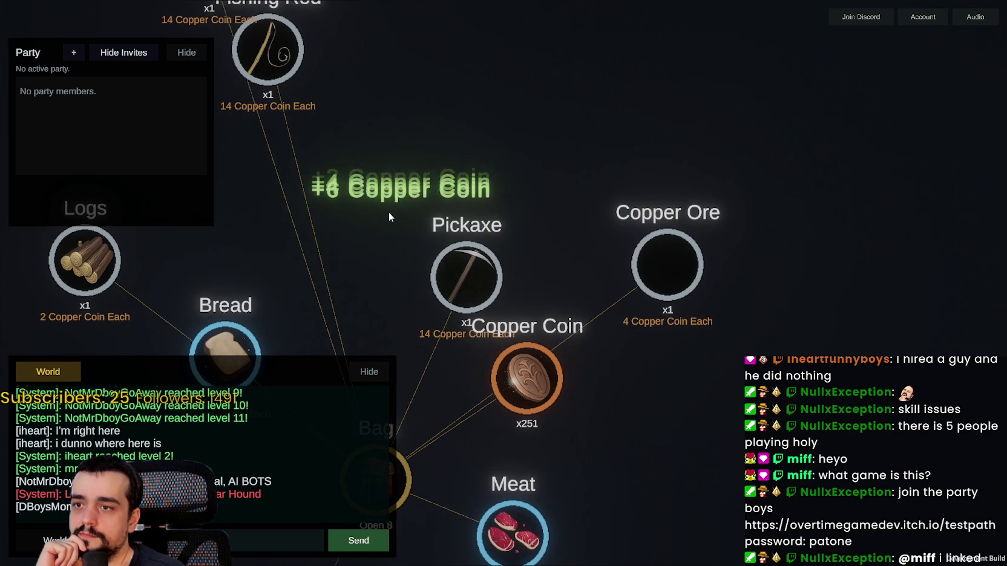
Step: Bring the character's nodes into view and open its Bag
scroll(401, 209, down, 5)
drag(666, 301, 476, 209)
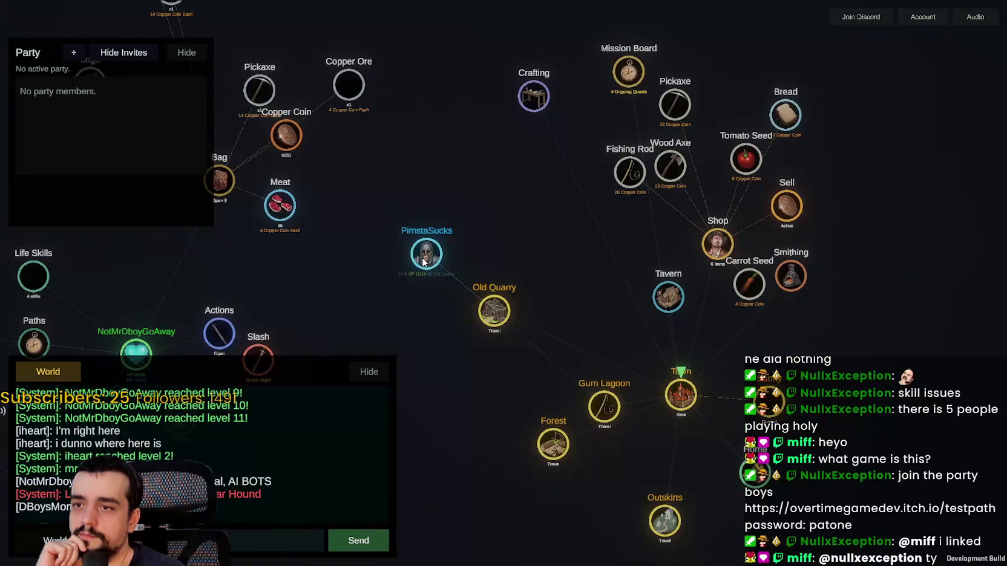
scroll(492, 176, up, 3)
click(484, 243)
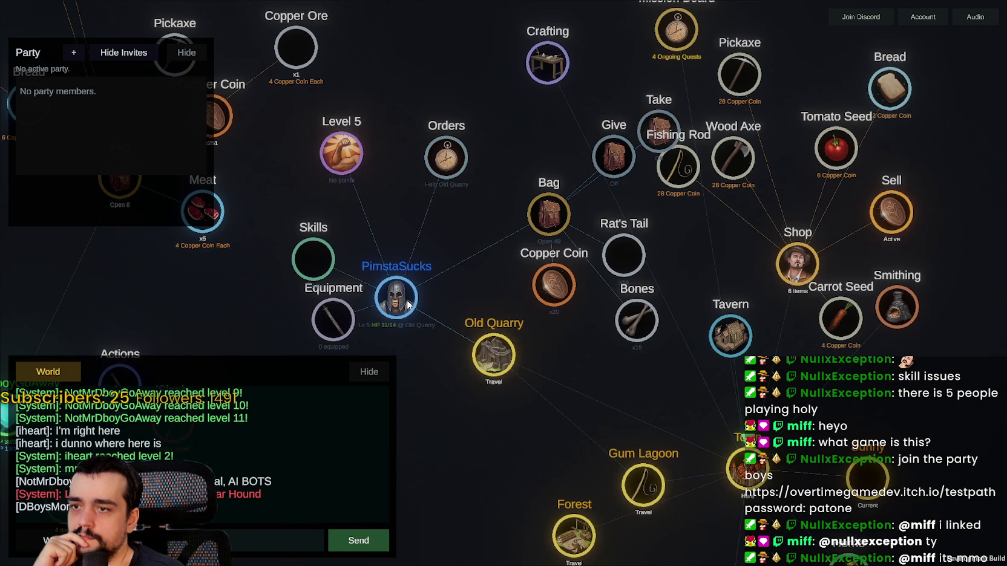
Step: Turn the character's Follow Me order On and move its node beside Town
click(457, 169)
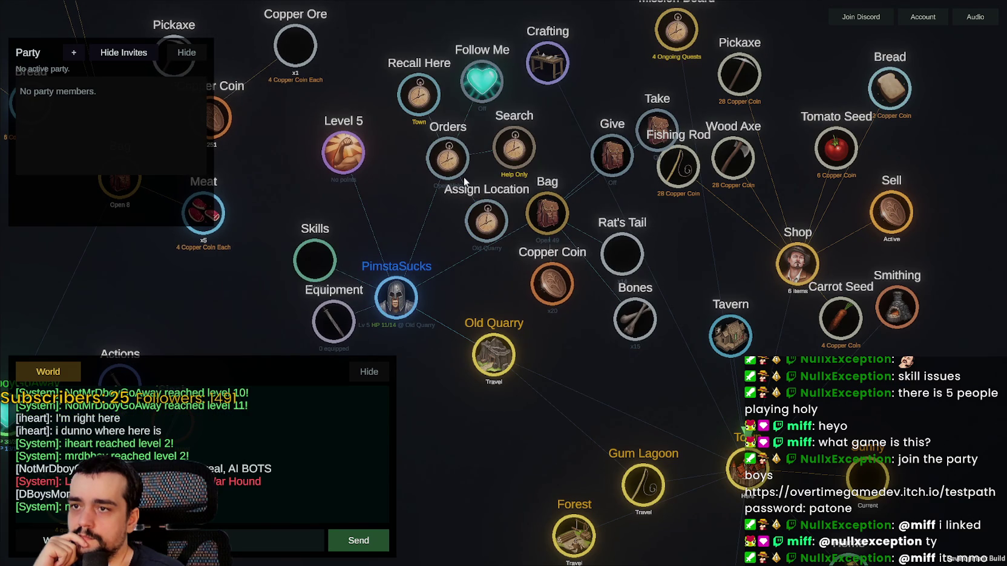
click(484, 77)
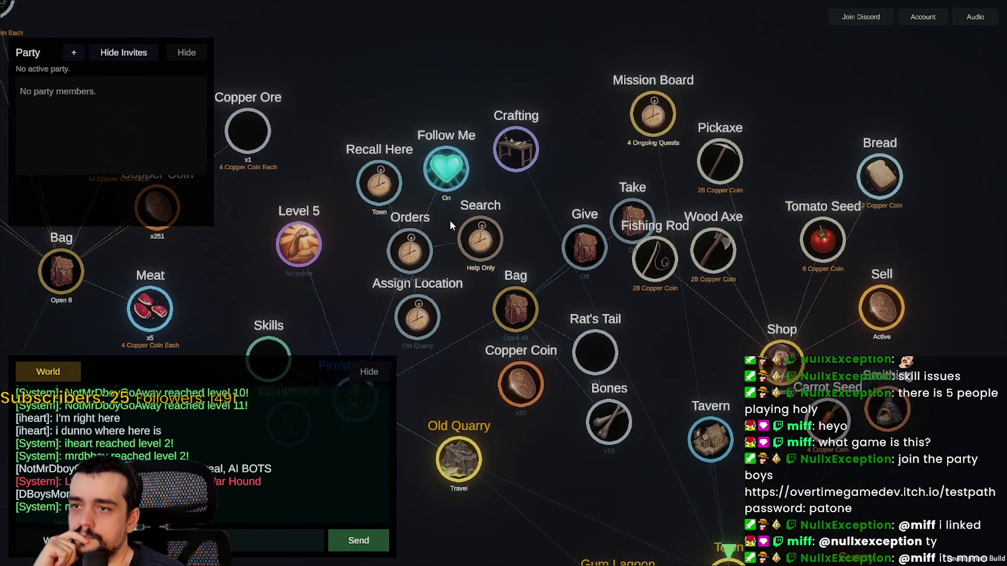
scroll(450, 220, up, 3)
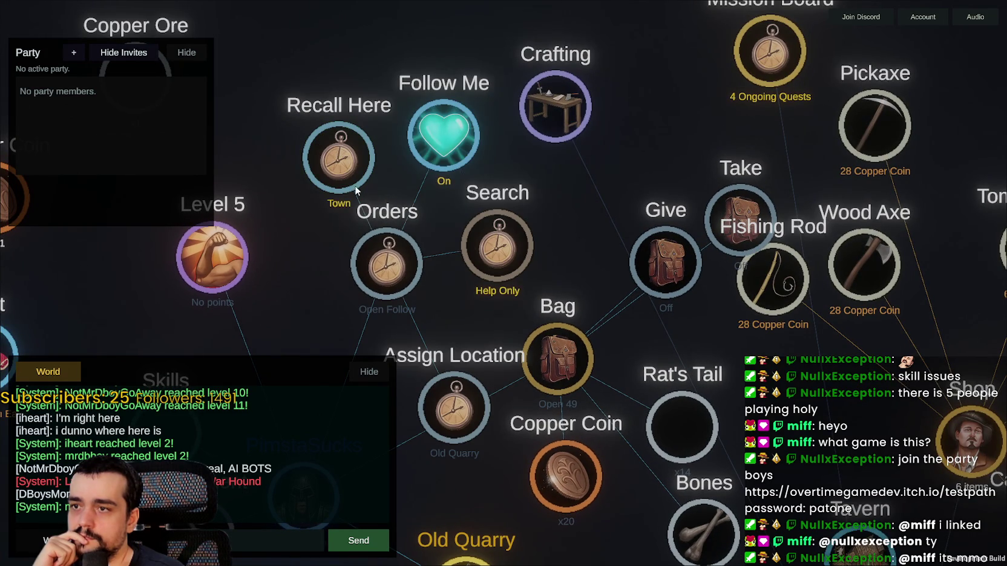
scroll(339, 218, down, 4)
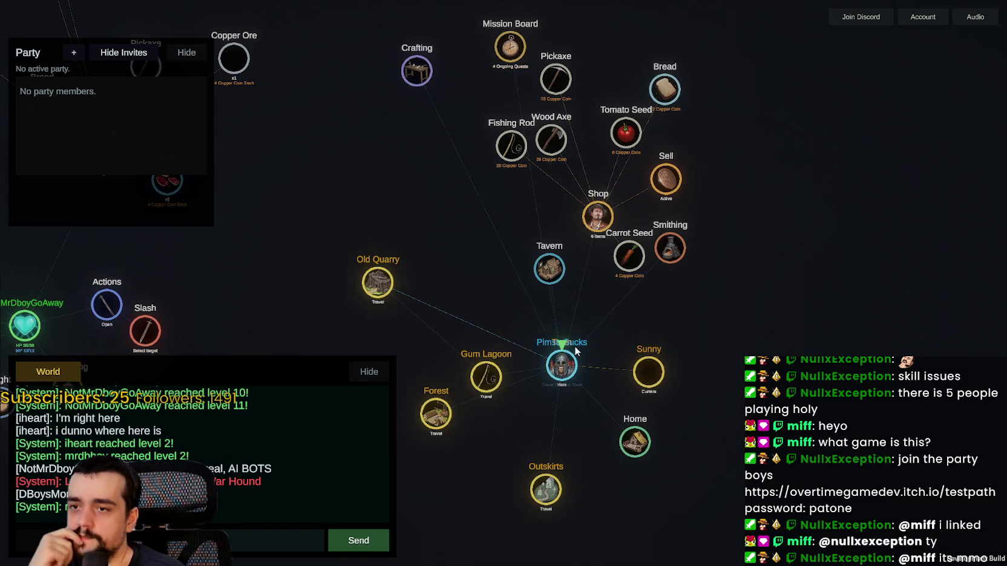
mouse_move(566, 358)
mouse_down()
mouse_move(620, 364)
mouse_move(726, 318)
mouse_up()
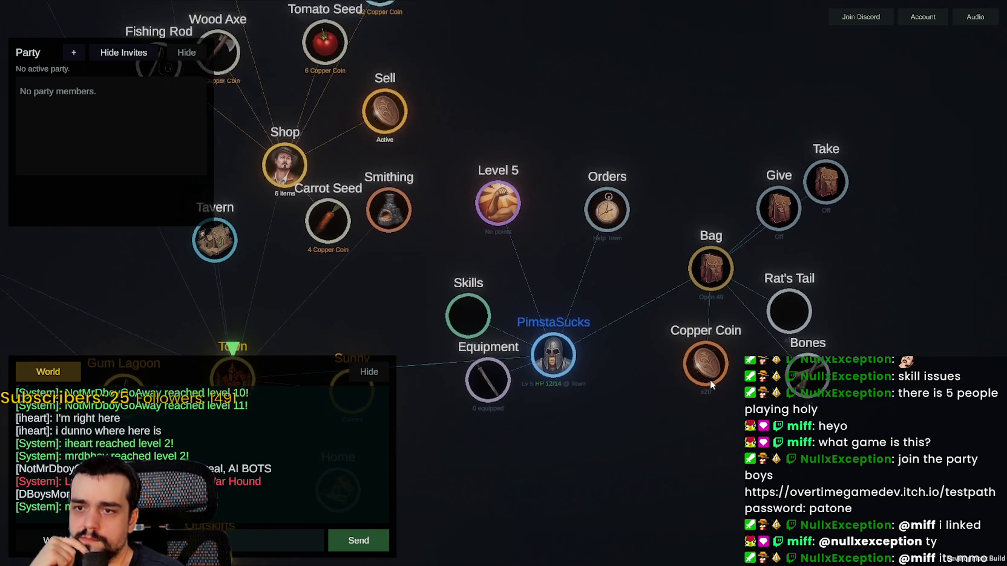
Step: Switch the bag to Take and remove all Bones and Rat's Tail
click(721, 260)
click(724, 257)
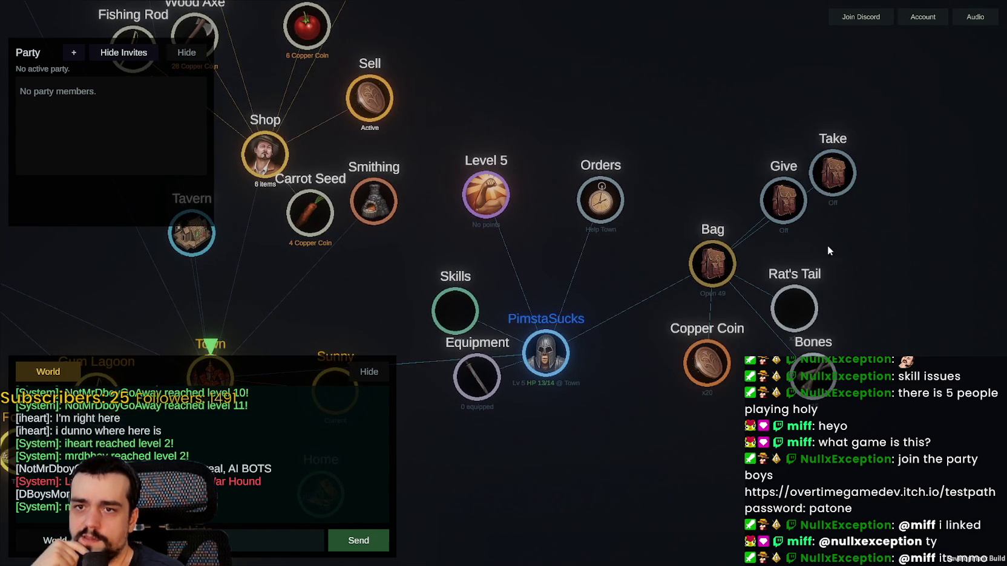
click(752, 248)
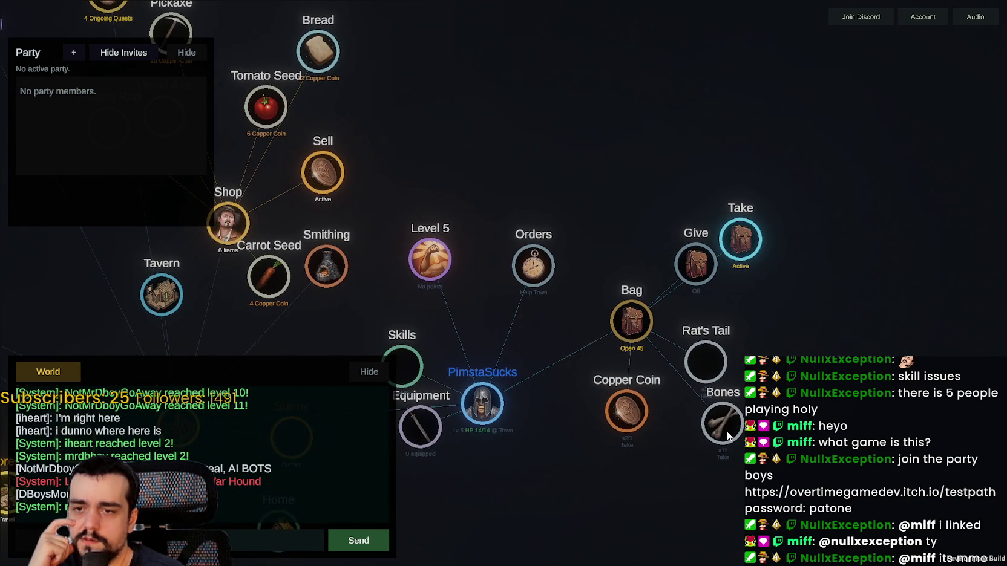
click(728, 436)
click(727, 423)
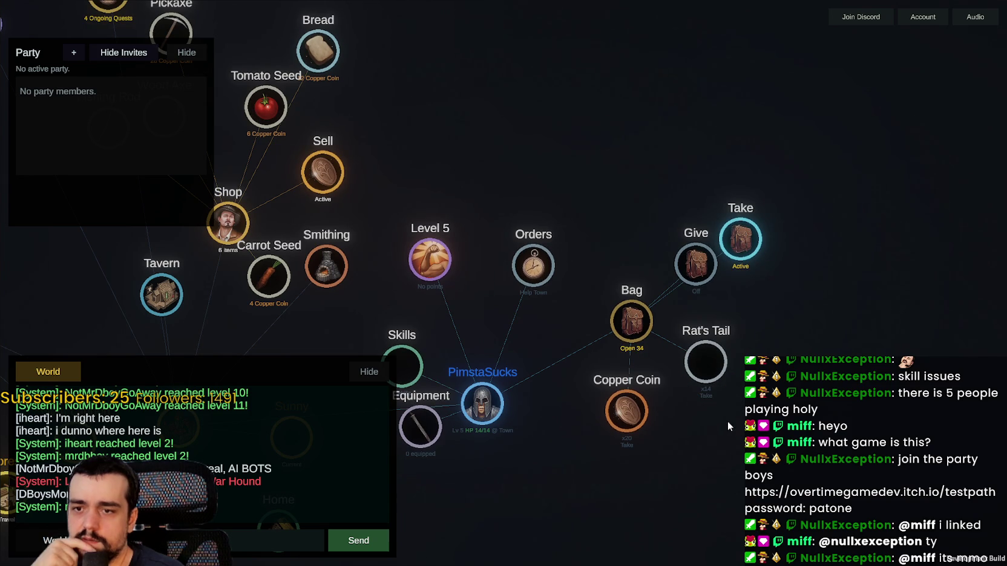
click(709, 373)
click(709, 373)
click(709, 373)
click(709, 373)
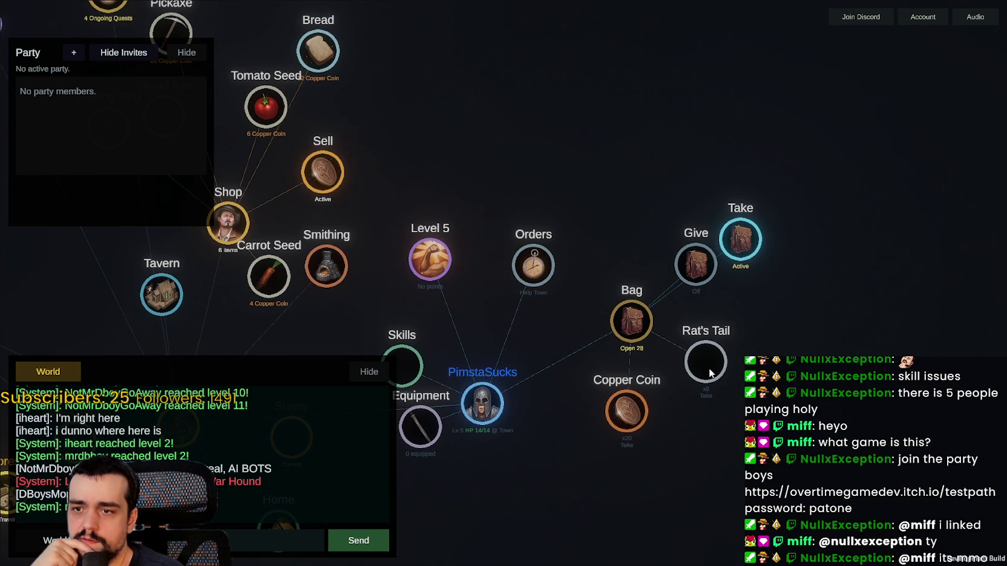
click(710, 373)
click(709, 373)
click(710, 373)
click(711, 373)
click(711, 373)
click(711, 374)
click(710, 373)
click(711, 373)
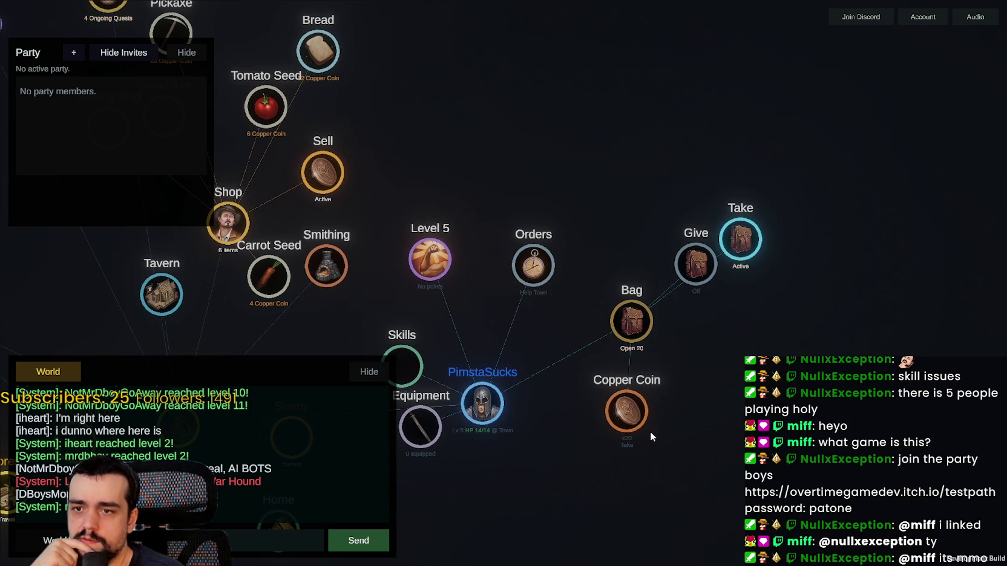
Step: Take the remaining copper coins out and close the emptied bag
scroll(649, 431, up, 5)
click(620, 409)
click(620, 409)
click(620, 409)
click(620, 407)
click(620, 408)
click(620, 408)
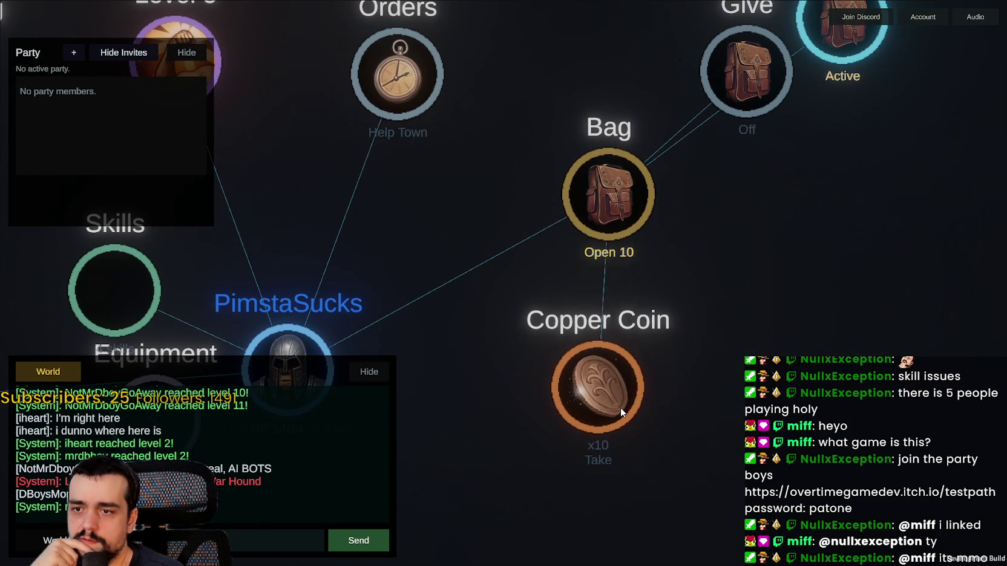
click(619, 407)
click(619, 408)
scroll(641, 387, down, 8)
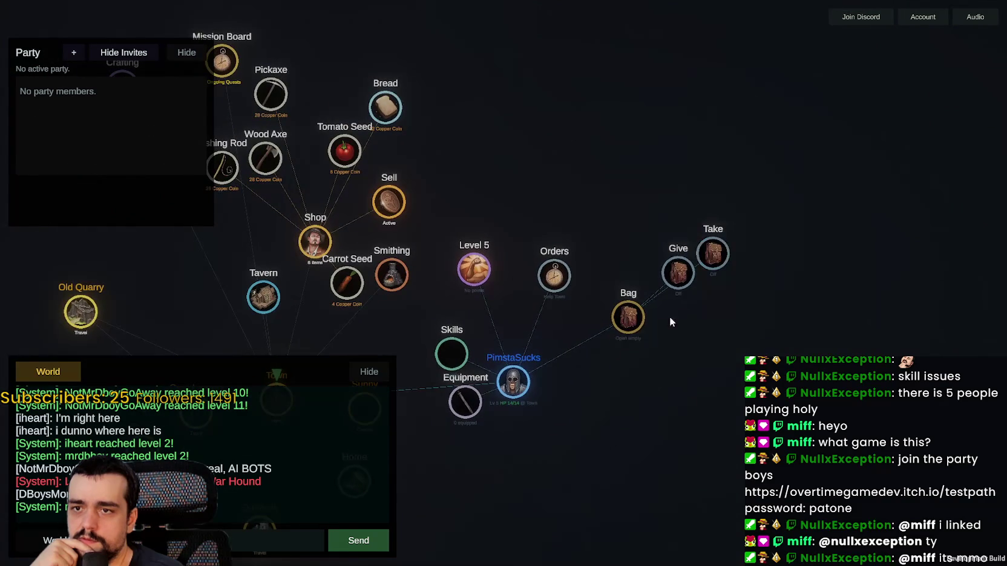
click(629, 318)
drag(512, 372, 645, 258)
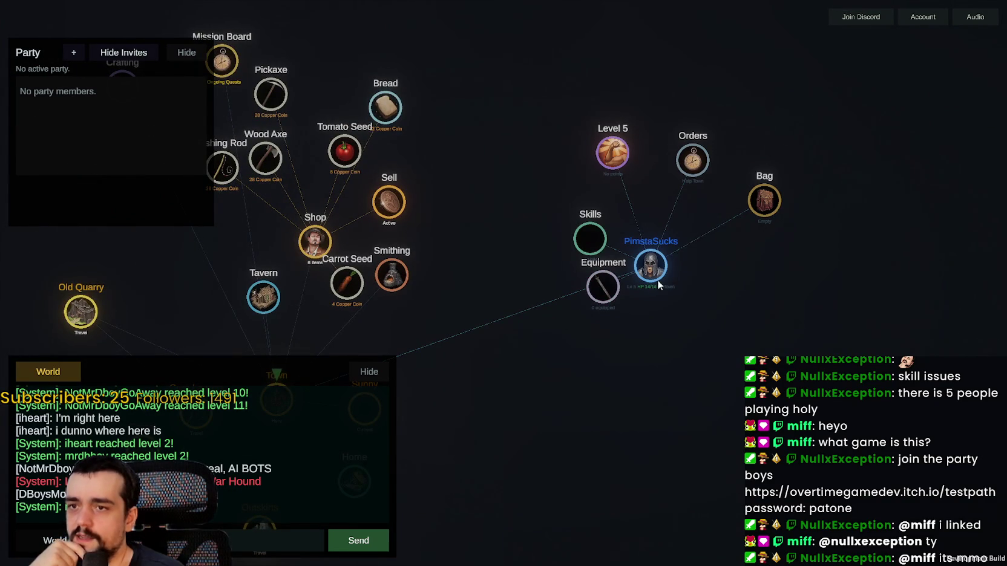
click(645, 266)
click(644, 271)
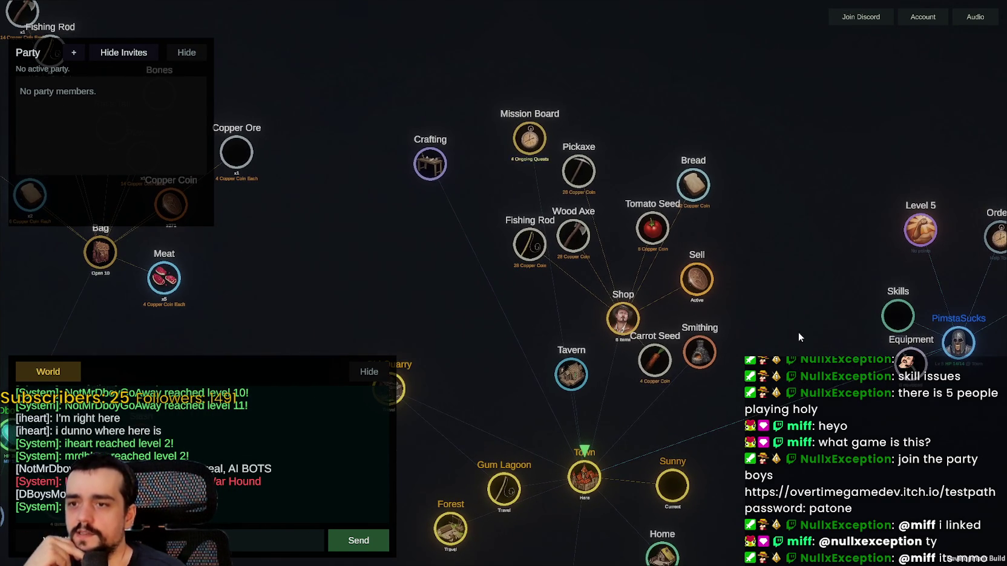
Step: Sell all Bones and the Rat's Tail items from the inventory, reaching 296 Copper Coin
scroll(720, 390, up, 2)
scroll(696, 374, down, 2)
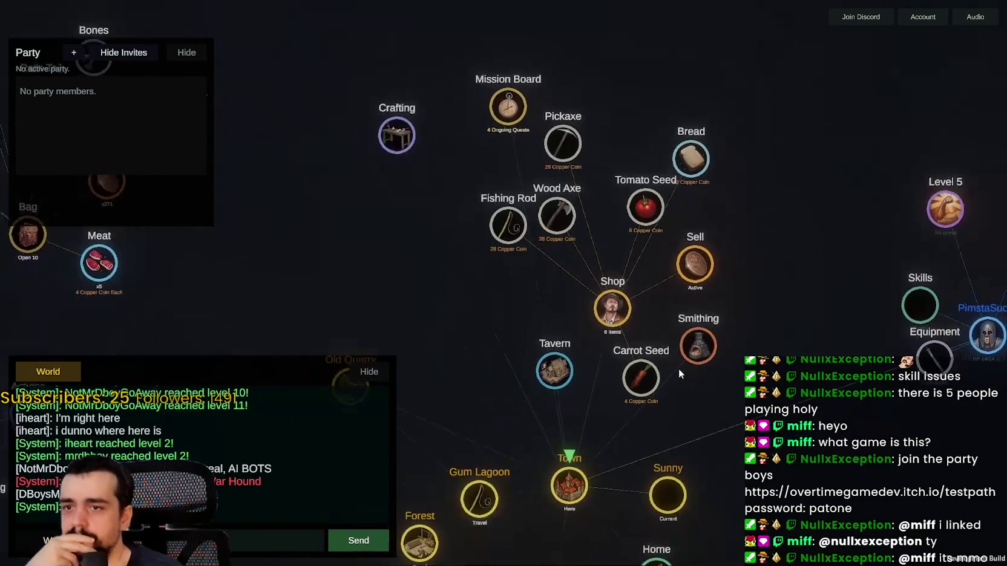
drag(409, 295, 712, 353)
scroll(568, 250, up, 2)
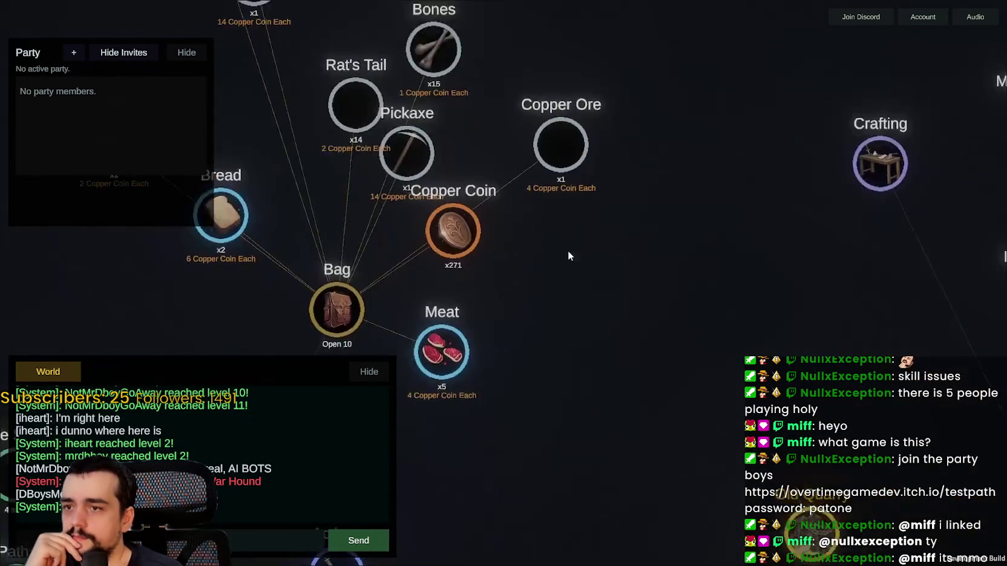
drag(568, 250, 598, 469)
click(443, 241)
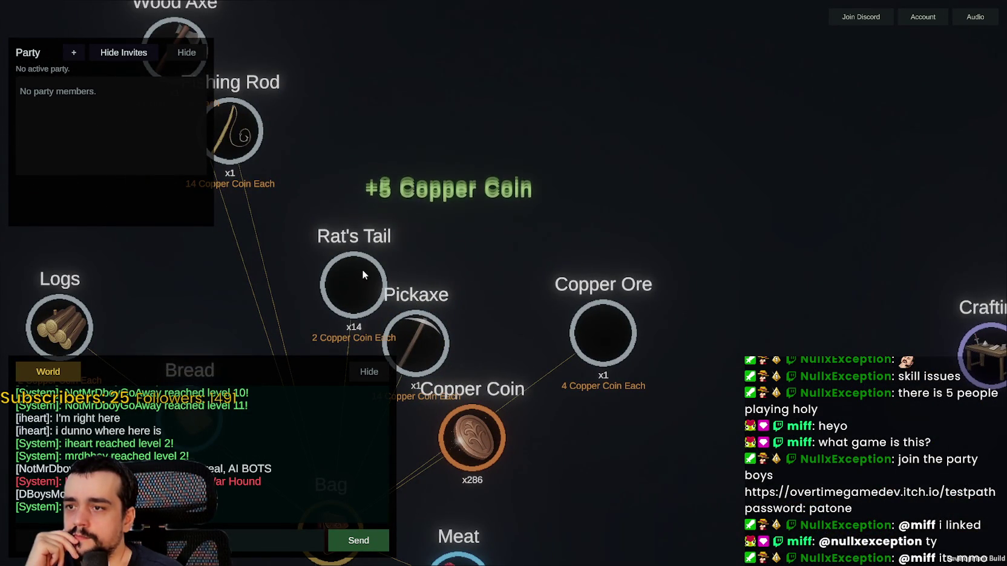
click(397, 217)
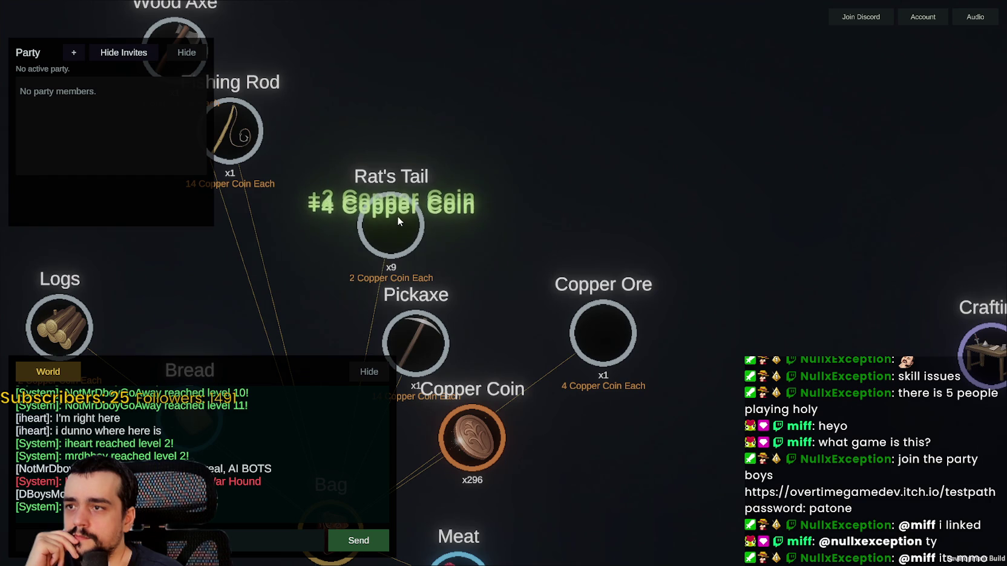
scroll(397, 211, down, 2)
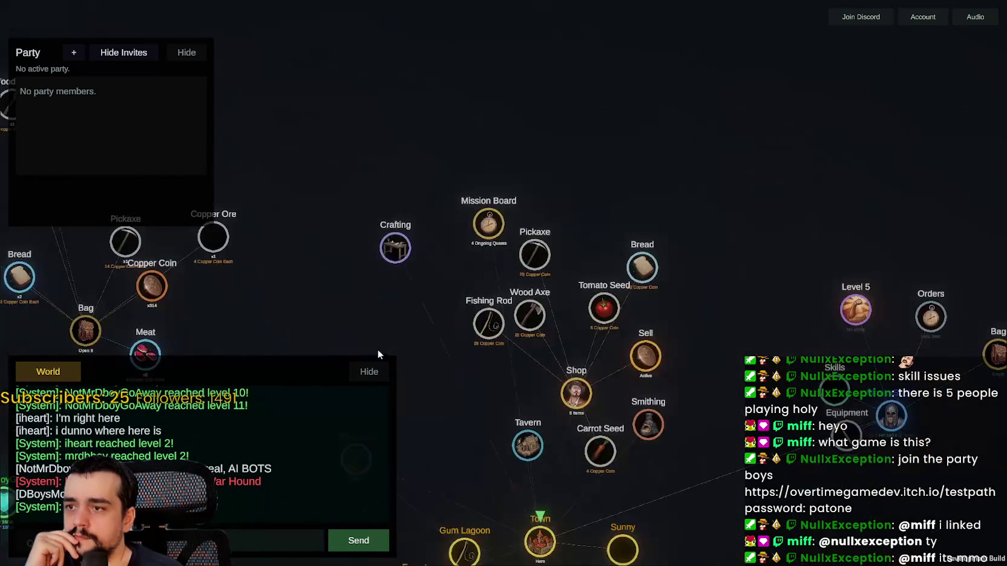
scroll(676, 336, up, 3)
Step: Turn in the completed Kill Wolves quest on the Mission Board and accept it again
scroll(535, 332, down, 2)
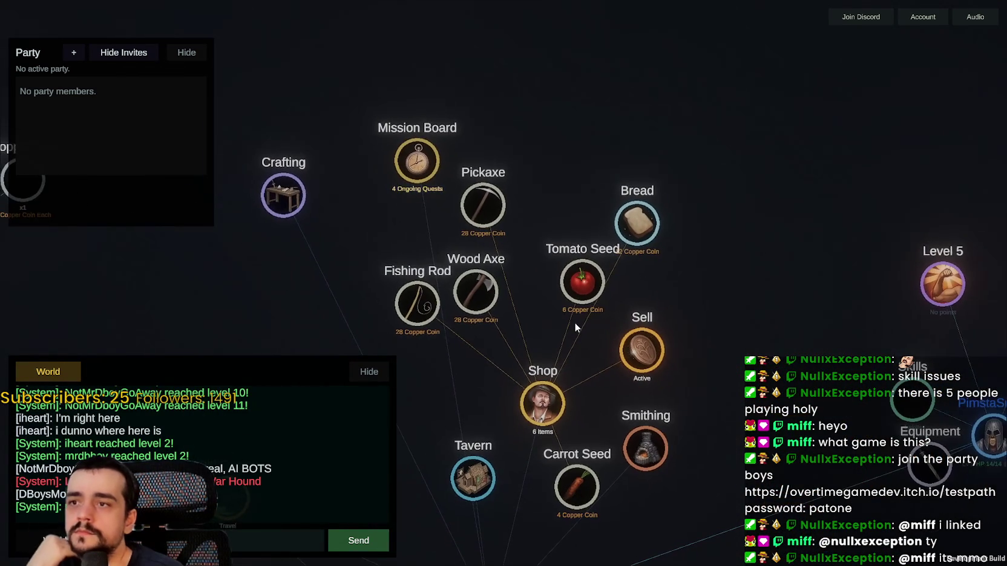
click(417, 160)
click(493, 207)
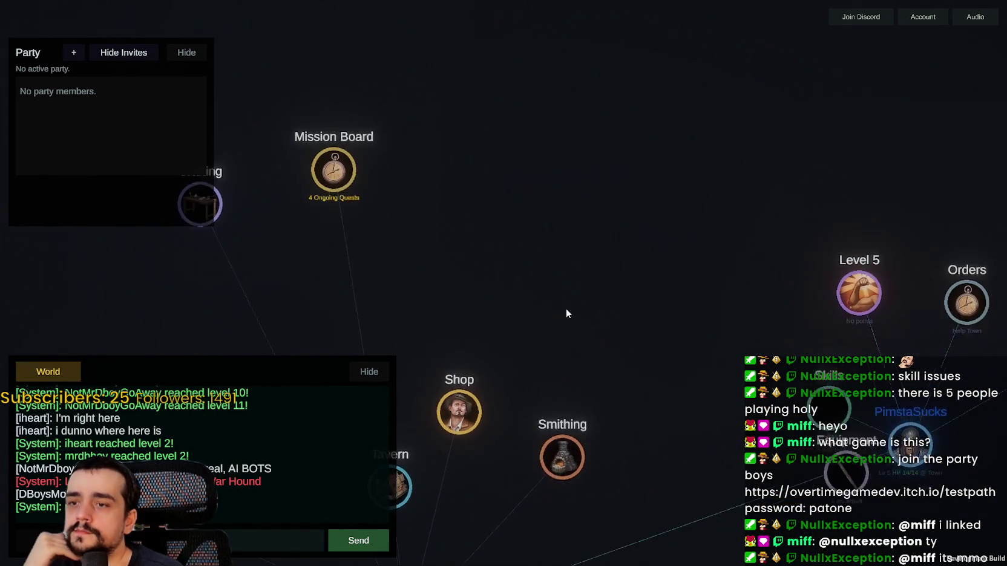
click(330, 208)
click(632, 167)
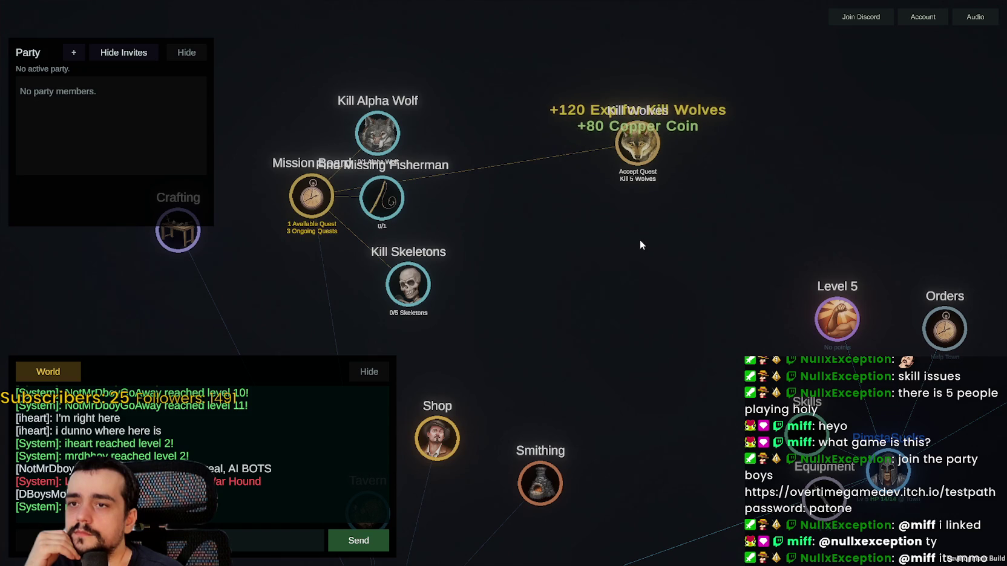
click(648, 166)
Step: Buy two Carrot Seeds, a Tomato Seed and a Bread from the Shop
click(550, 328)
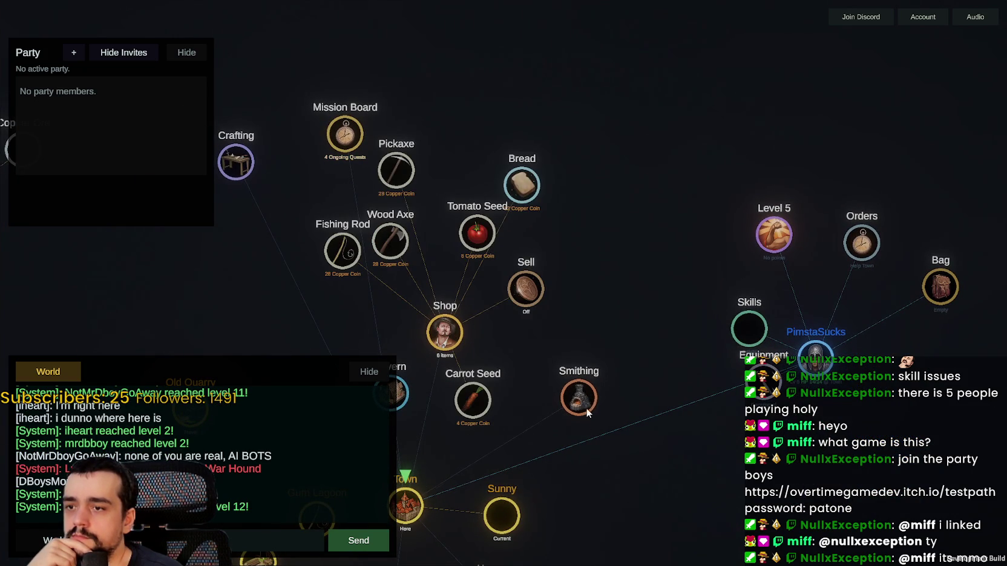
click(473, 399)
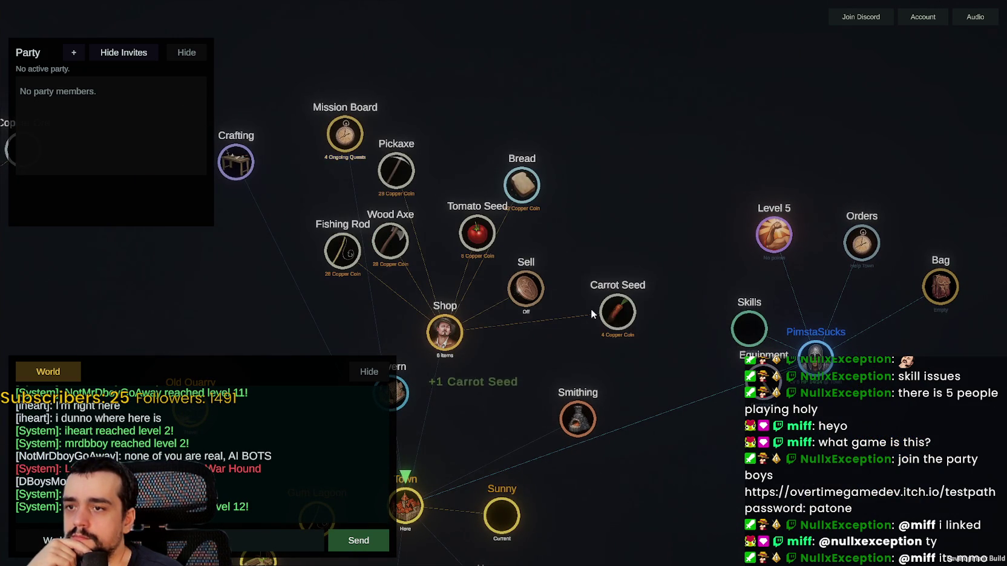
scroll(590, 309, up, 3)
click(408, 192)
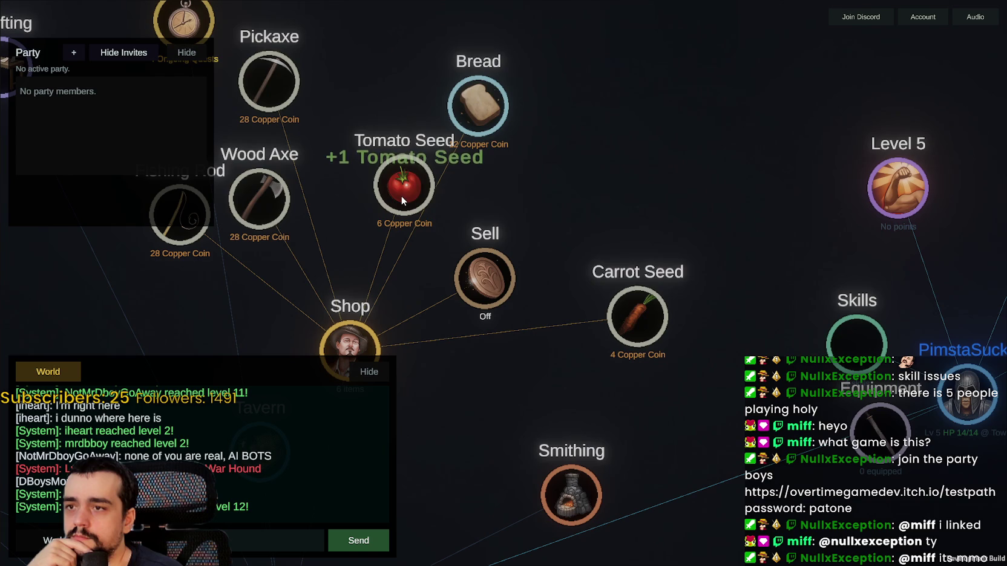
click(401, 195)
click(628, 324)
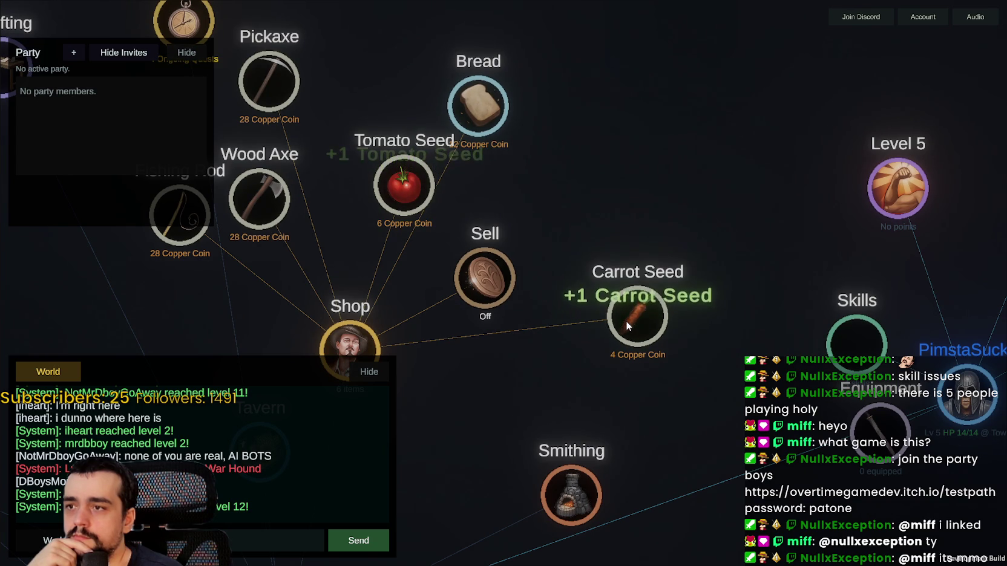
scroll(565, 387, down, 1)
click(529, 143)
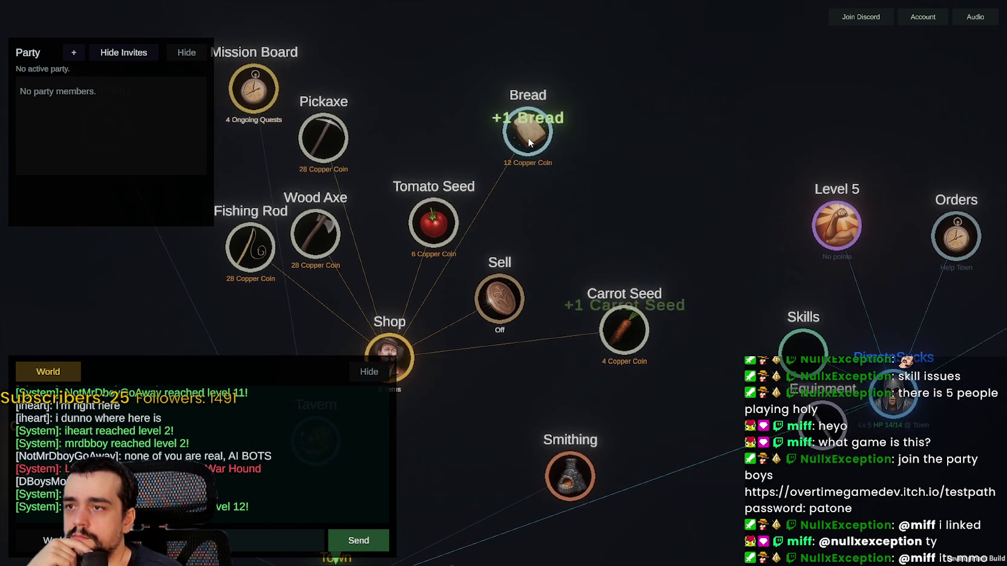
drag(528, 385, 576, 223)
Step: Start the Elixir Brew station, buy the first farm plot and plant a Tomato Seed in it
click(518, 386)
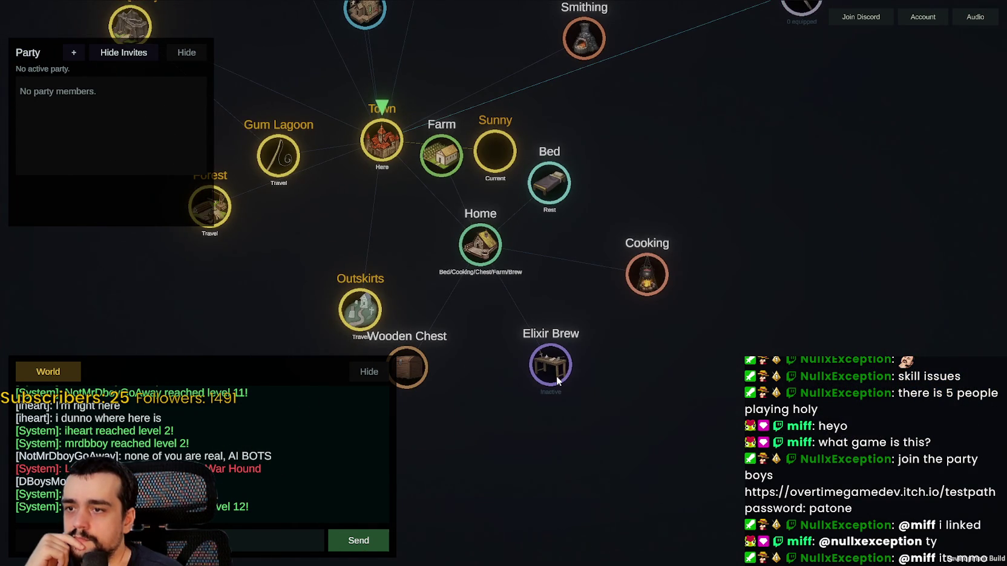
click(552, 366)
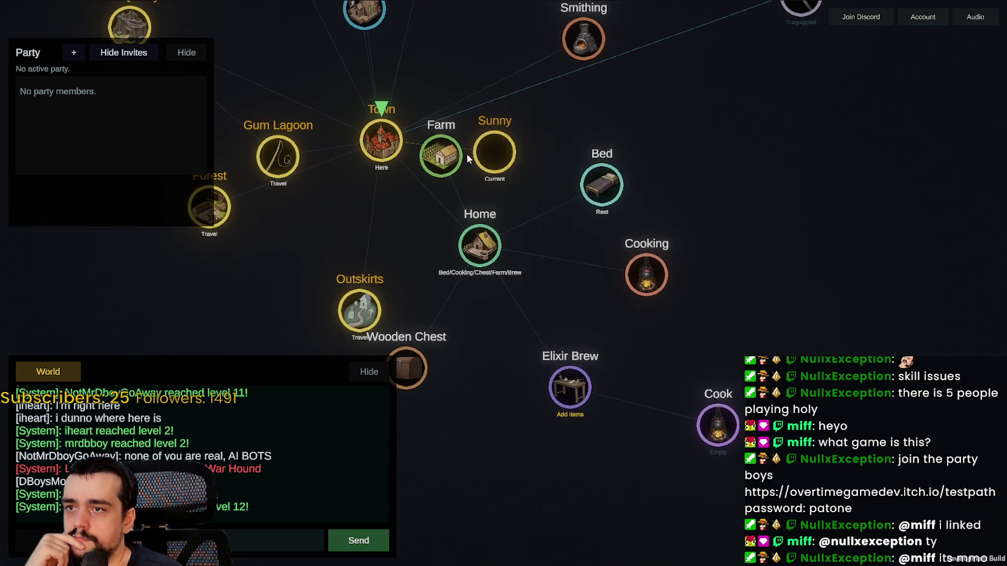
click(441, 155)
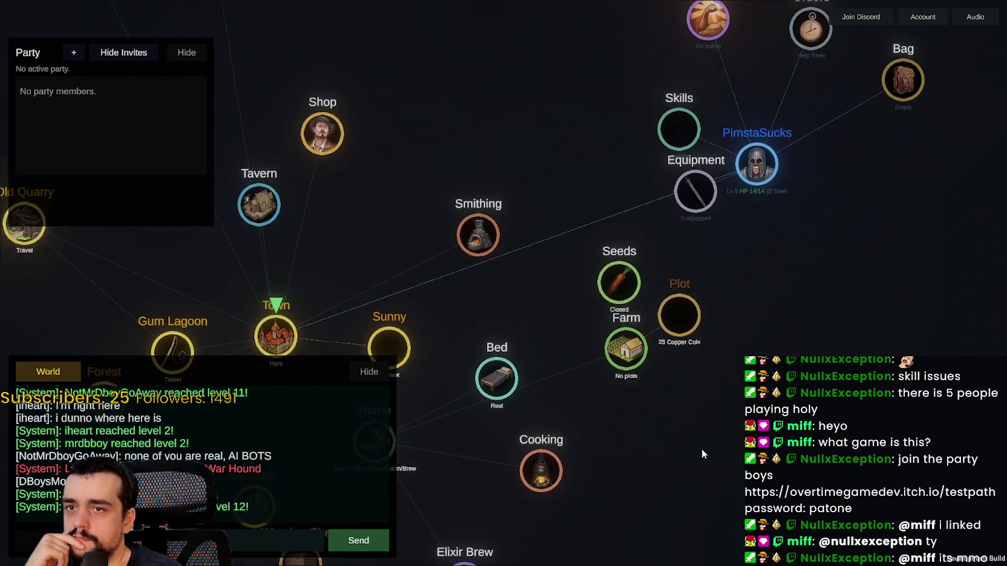
click(659, 302)
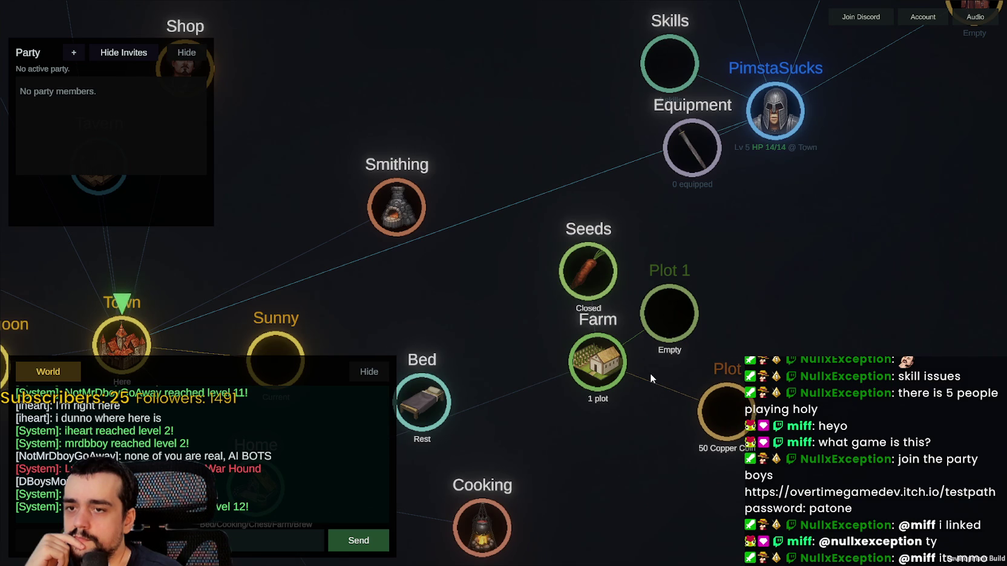
click(635, 265)
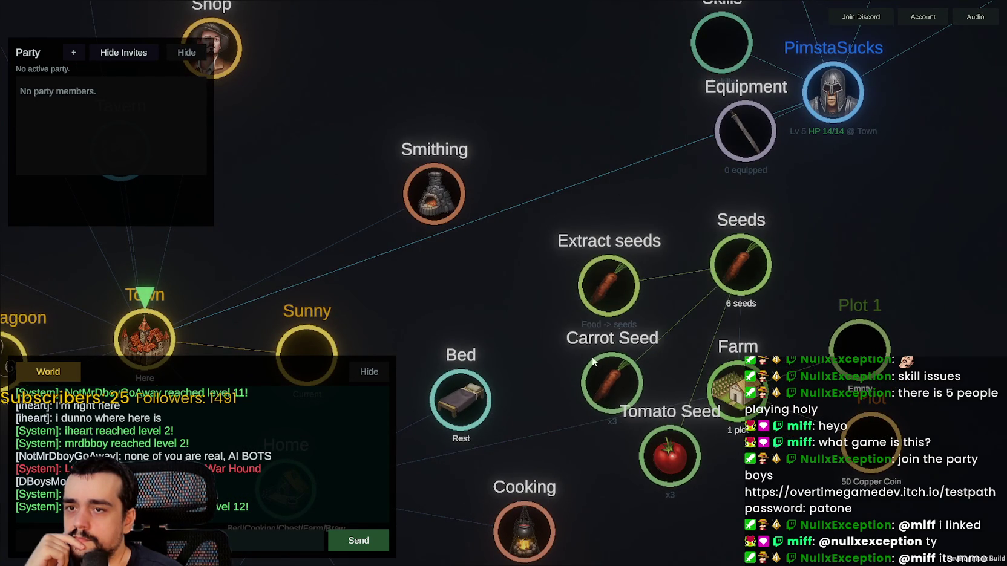
click(611, 418)
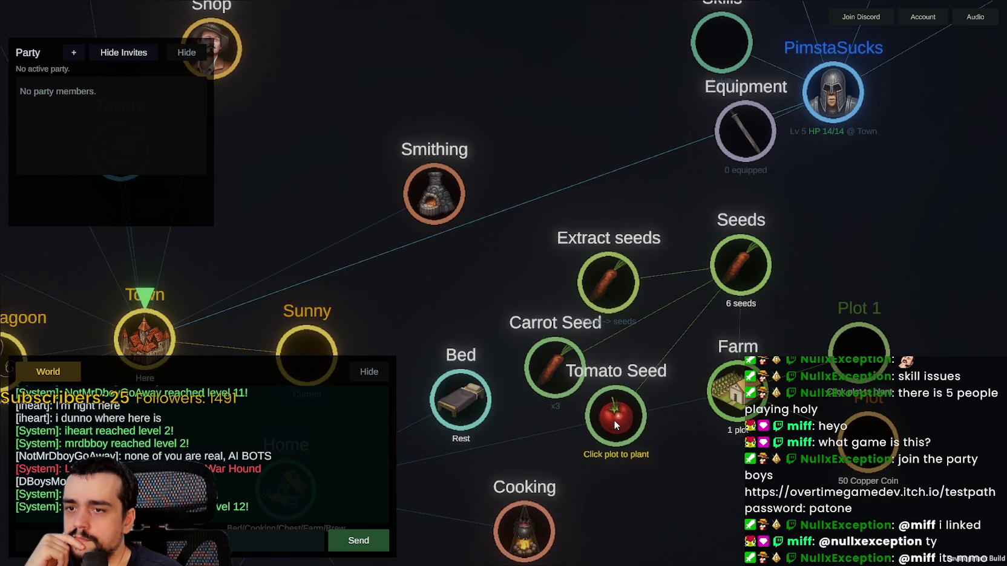
click(856, 361)
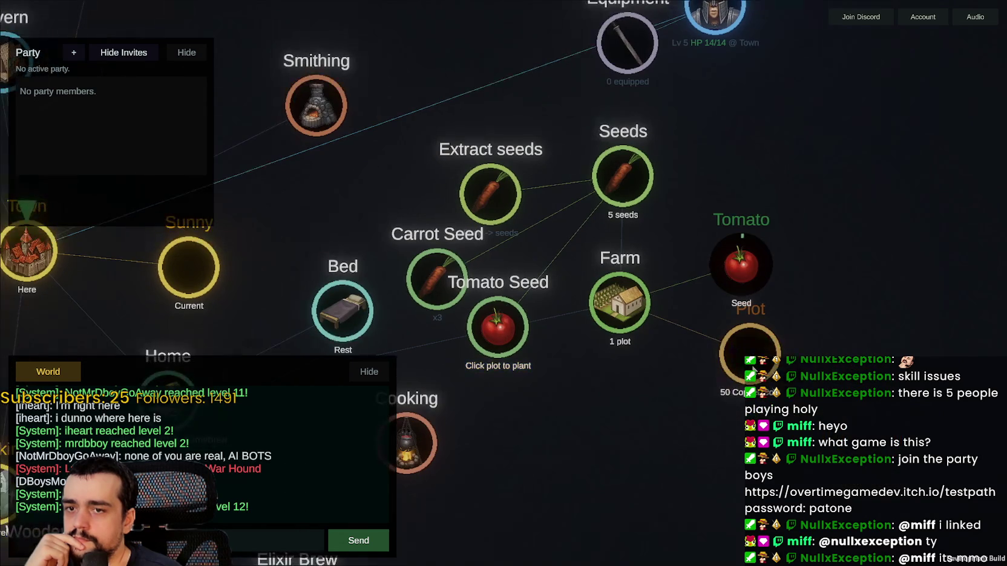
Step: Buy a second plot, plant a Carrot Seed in it, and rearrange the plot nodes
click(749, 357)
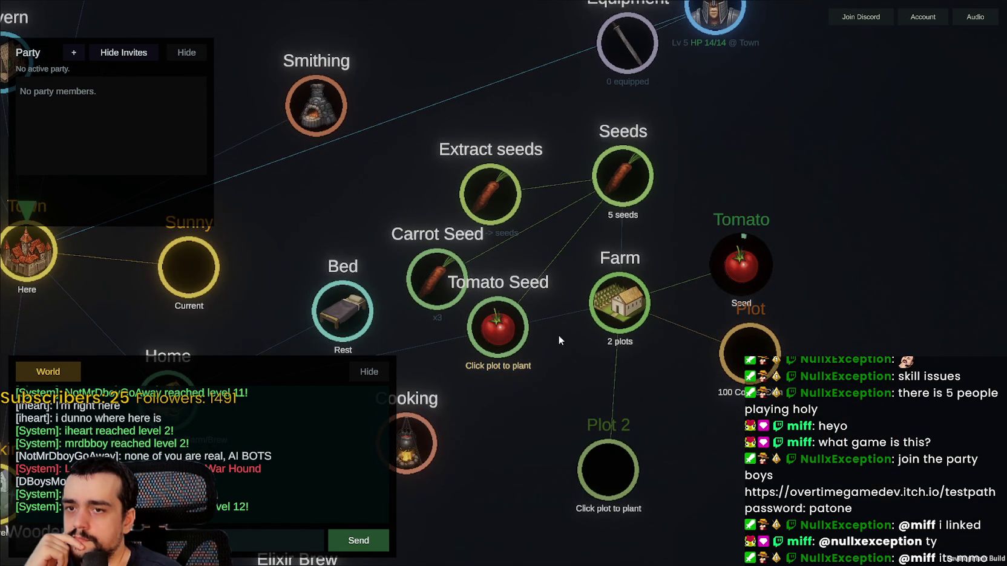
click(434, 266)
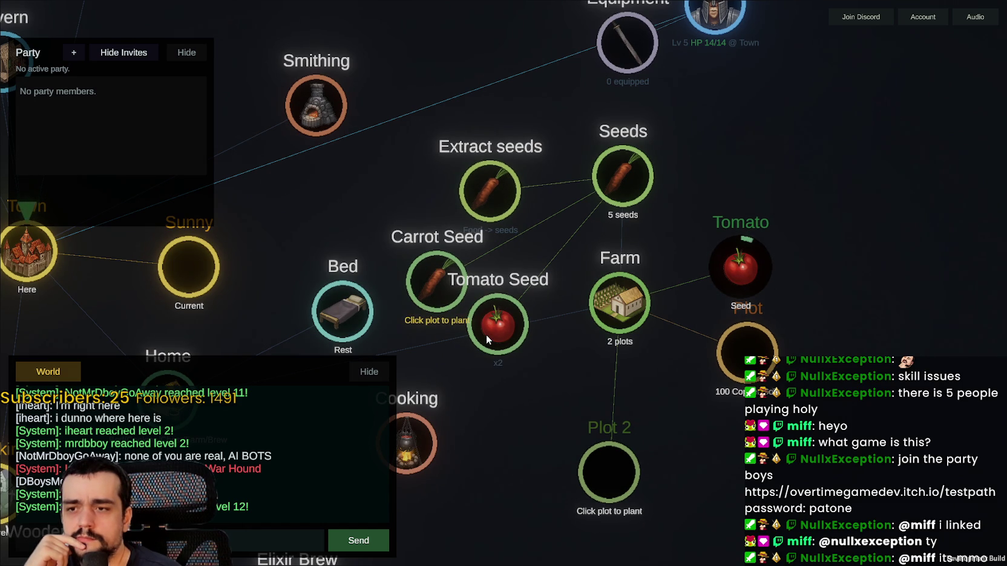
click(611, 462)
drag(760, 362, 837, 124)
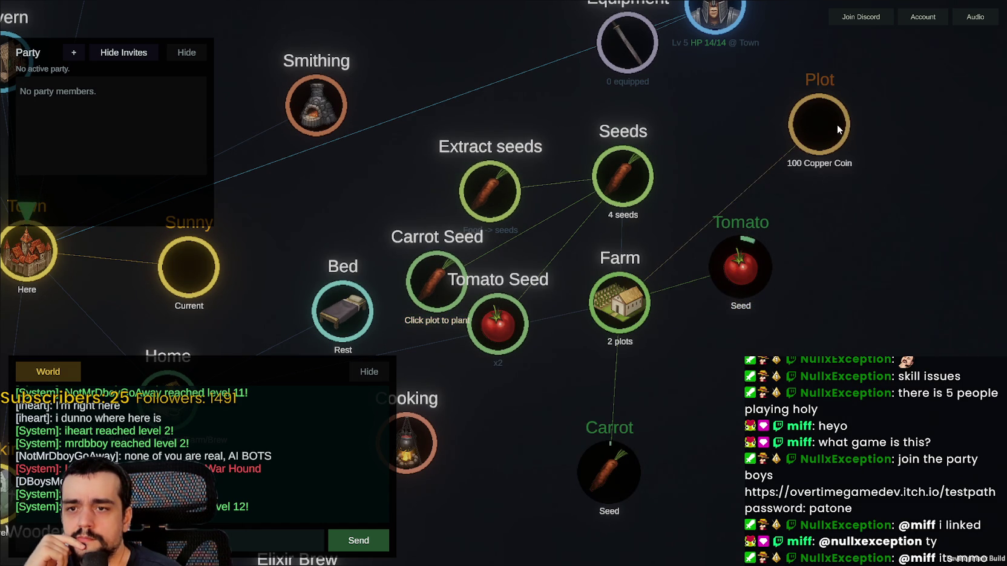
drag(622, 479, 747, 378)
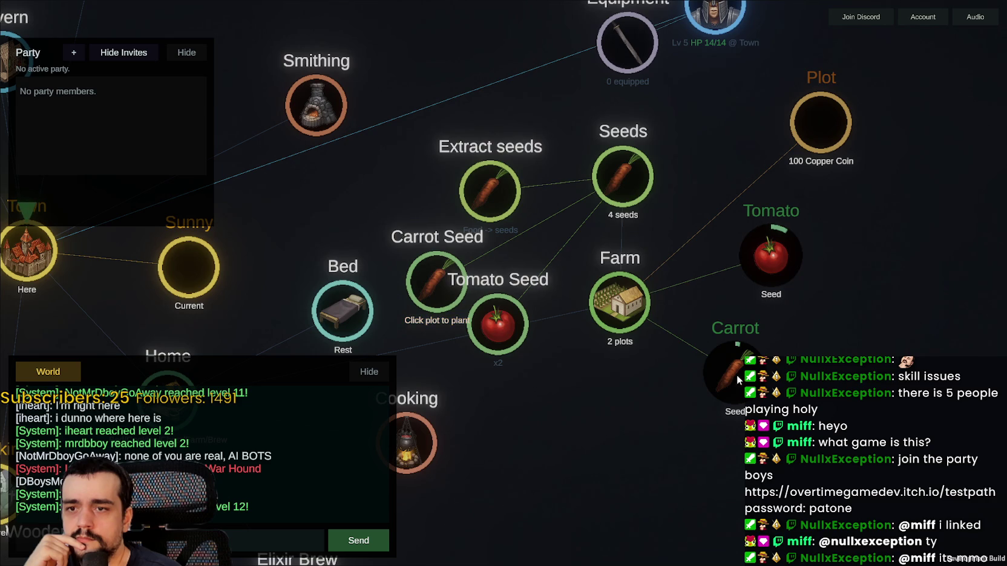
scroll(706, 370, down, 5)
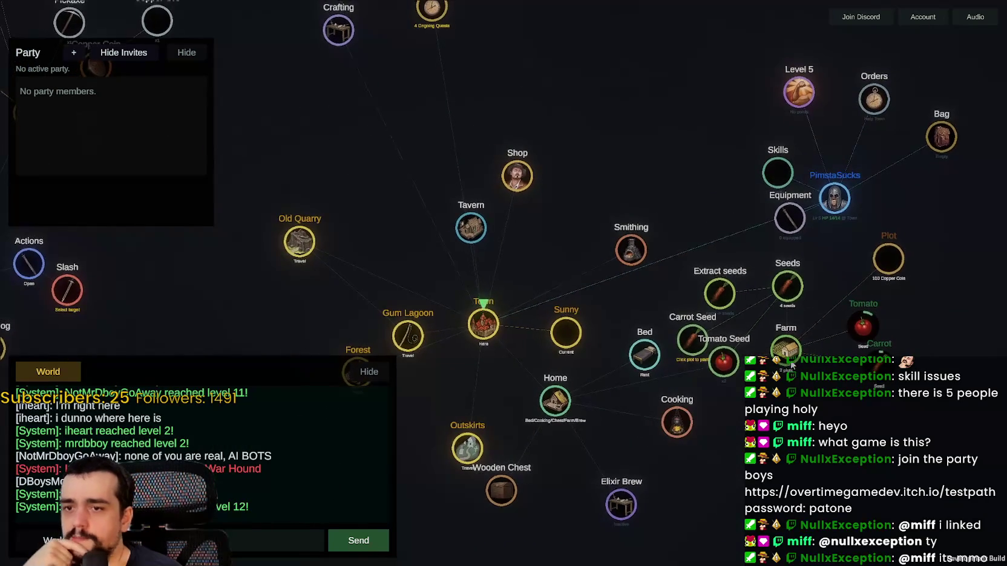
Step: Select the Gum Lagoon node to travel there from Town, then move the Forest node aside
scroll(743, 343, up, 5)
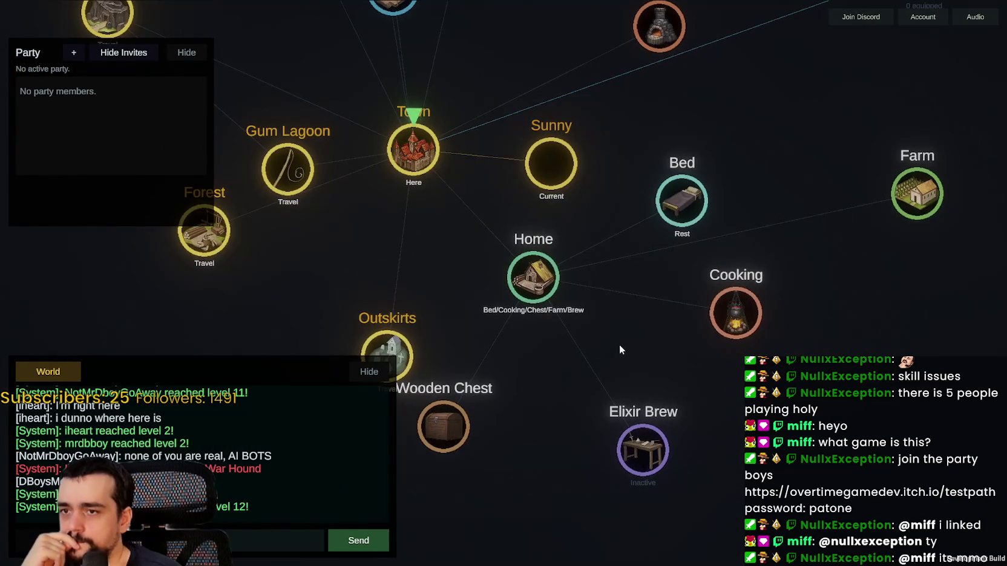
scroll(619, 346, down, 3)
scroll(624, 417, up, 3)
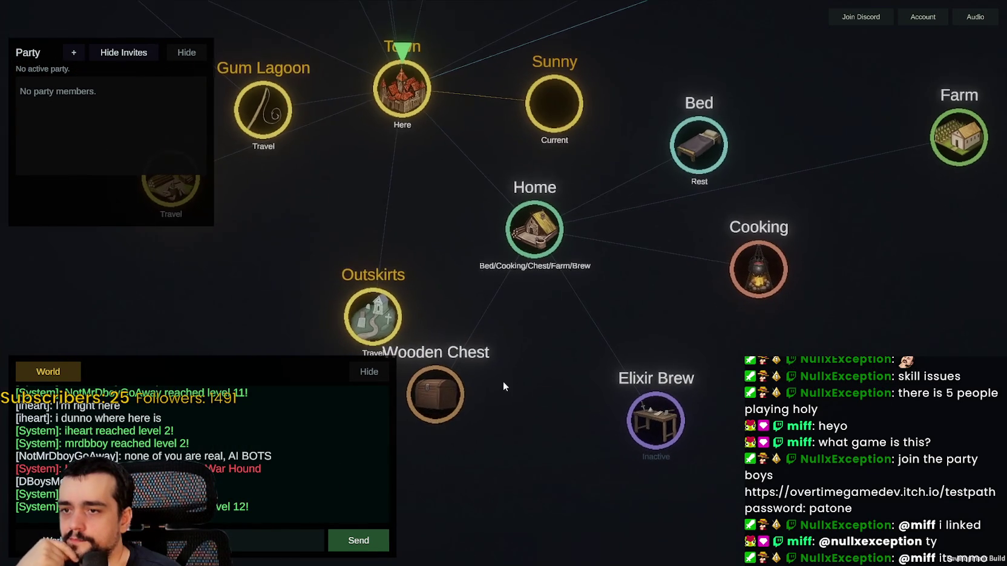
scroll(753, 372, down, 3)
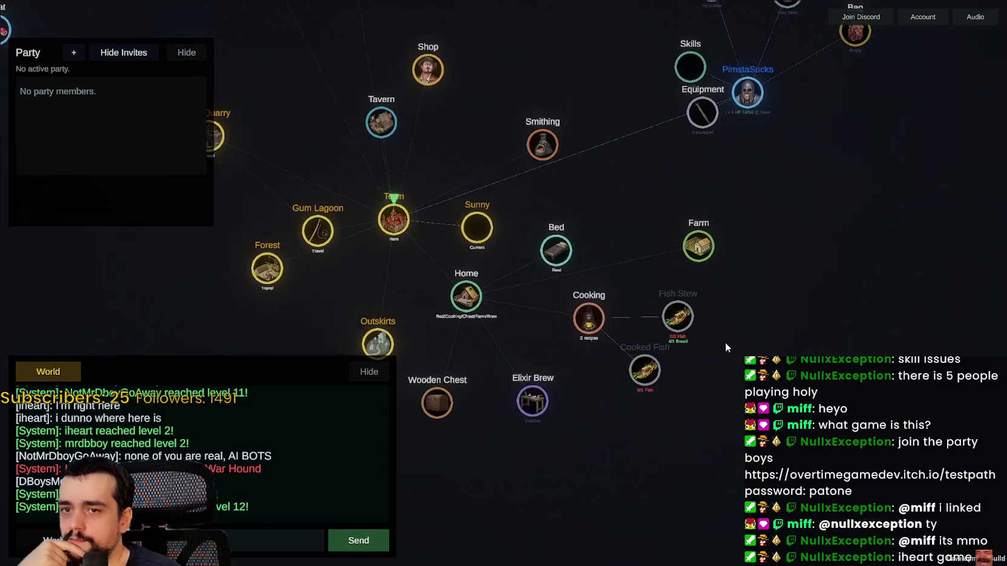
scroll(669, 340, up, 4)
scroll(668, 339, down, 4)
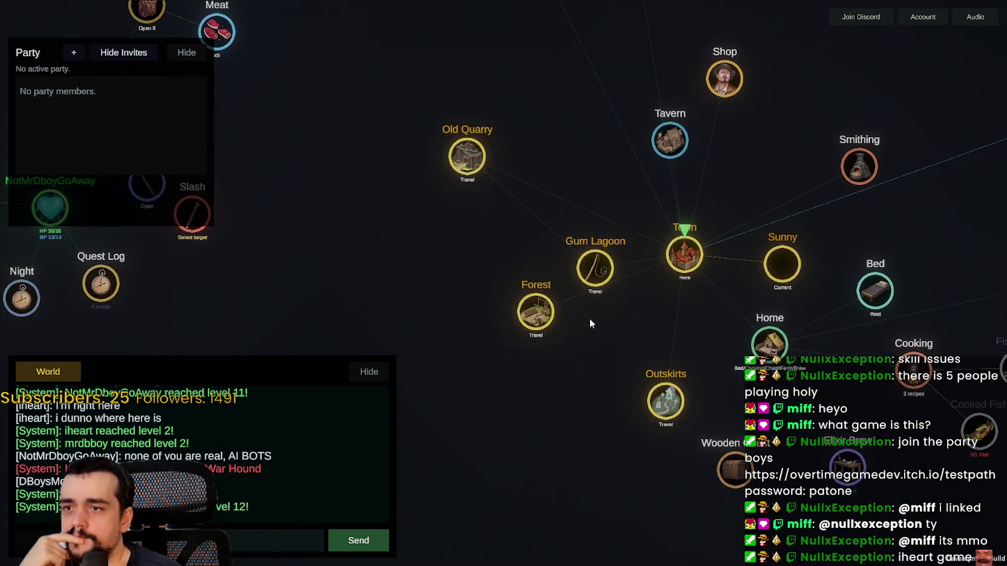
click(594, 270)
drag(418, 342, 518, 473)
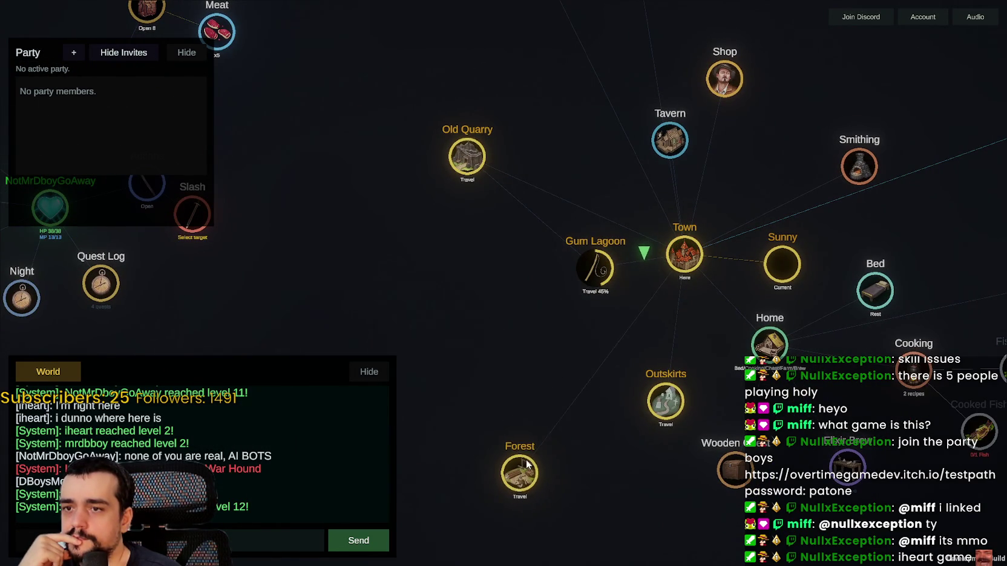
drag(584, 264, 424, 239)
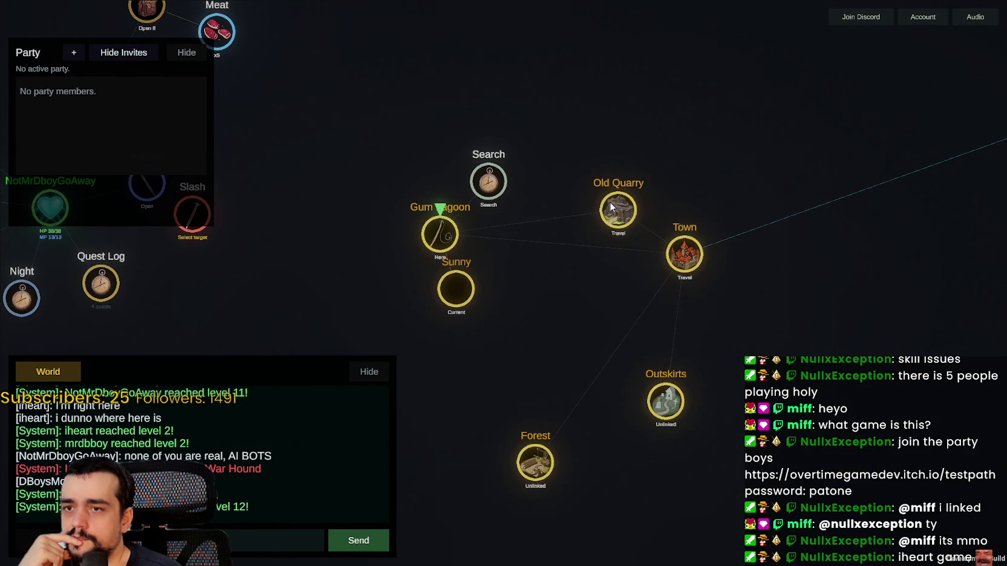
Step: Search Gum Lagoon and start fishing at the discovered Fishing Spot
click(489, 175)
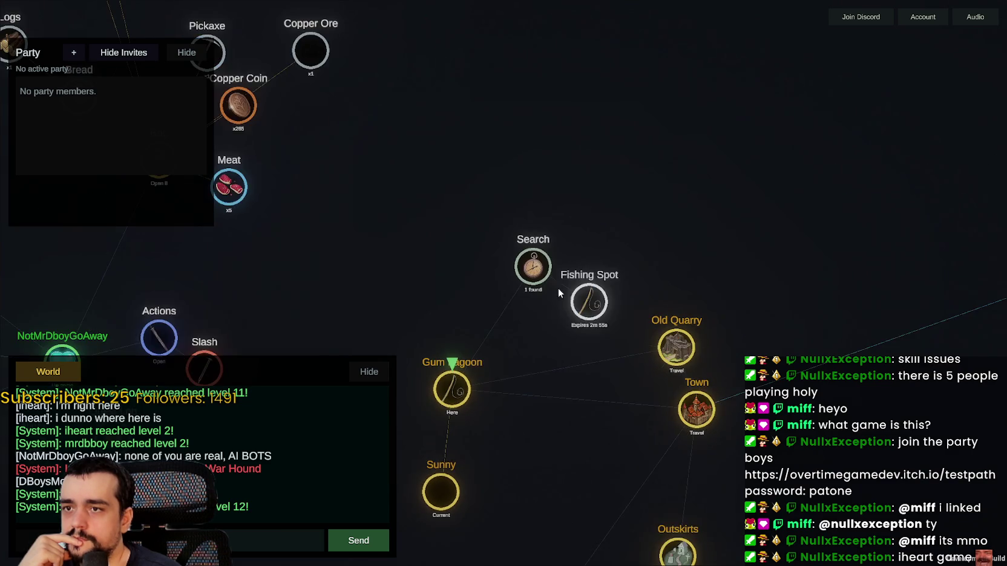
click(602, 305)
scroll(586, 262, down, 3)
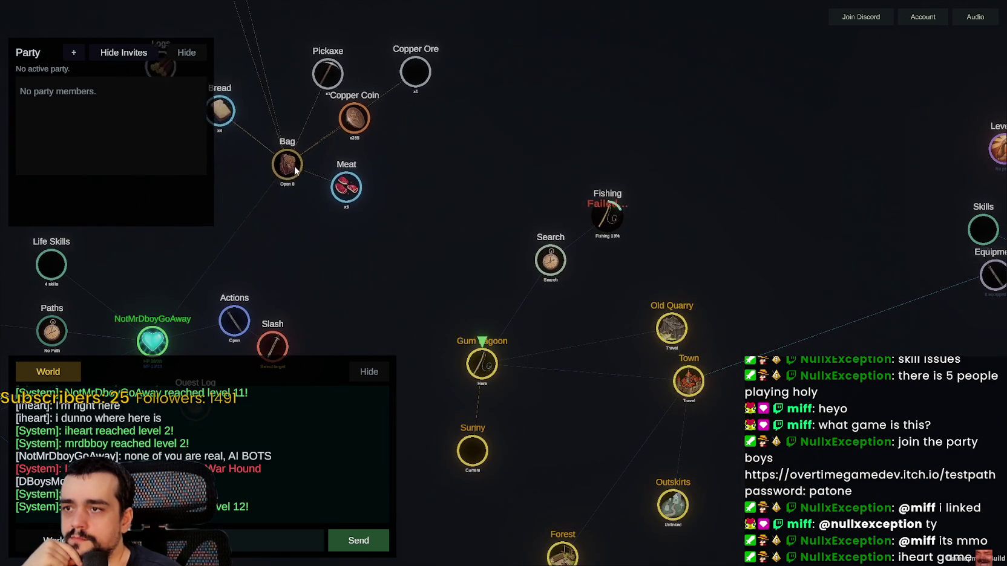
scroll(585, 260, up, 2)
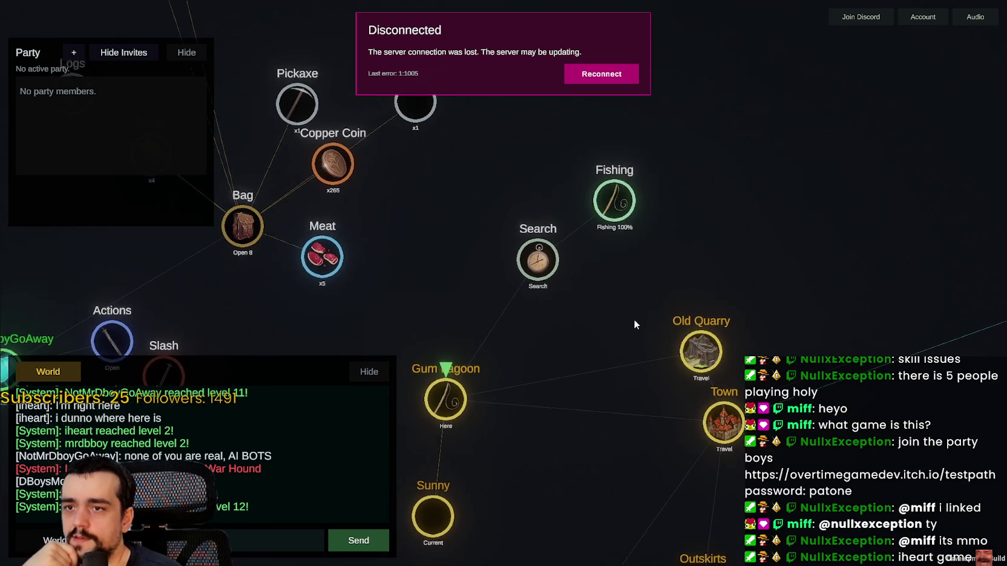
scroll(633, 319, down, 2)
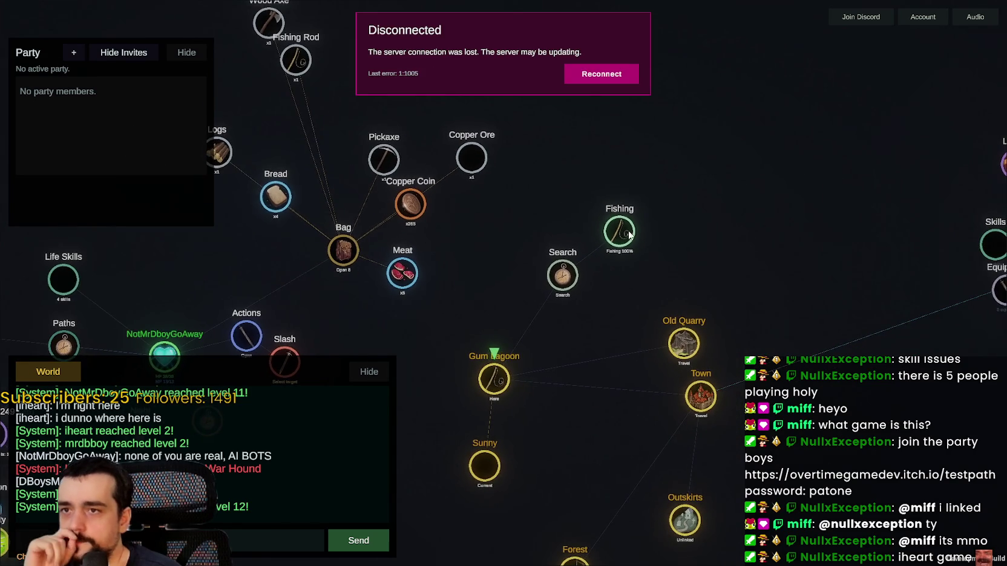
Step: Reconnect to the game server from the Disconnected dialog
click(598, 78)
scroll(635, 264, up, 2)
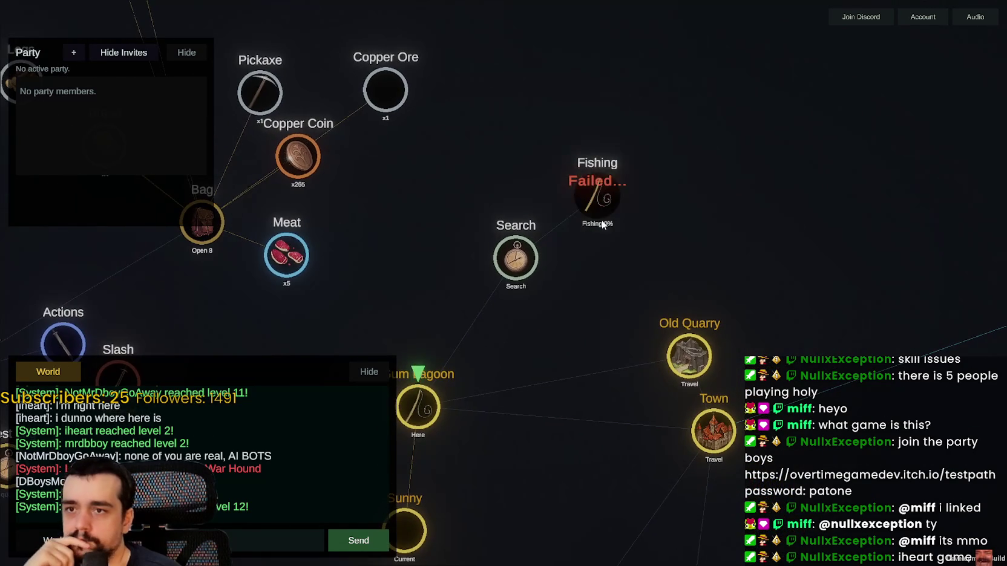
scroll(486, 329, down, 1)
Step: Pan the map back to the character's bag and fishing nodes
mouse_move(486, 330)
mouse_down()
mouse_move(749, 178)
mouse_move(952, 160)
mouse_move(900, 109)
mouse_up()
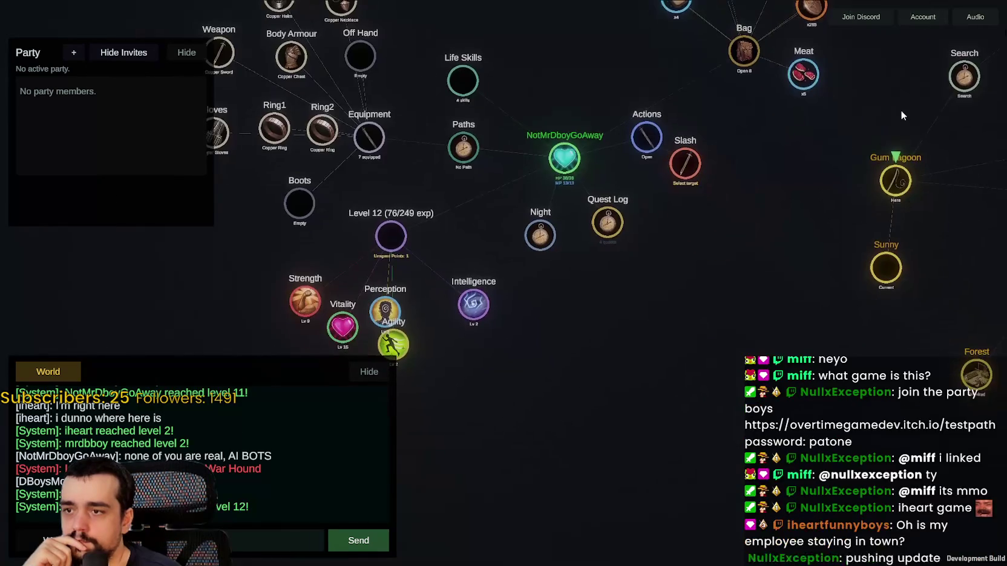
scroll(283, 311, up, 1)
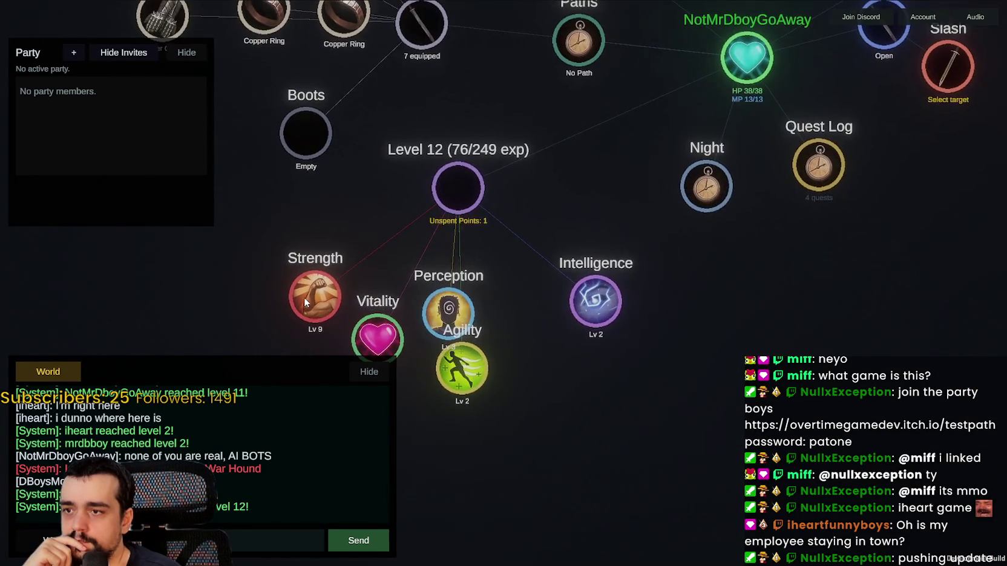
scroll(304, 297, down, 1)
drag(594, 299, 523, 451)
drag(654, 293, 420, 459)
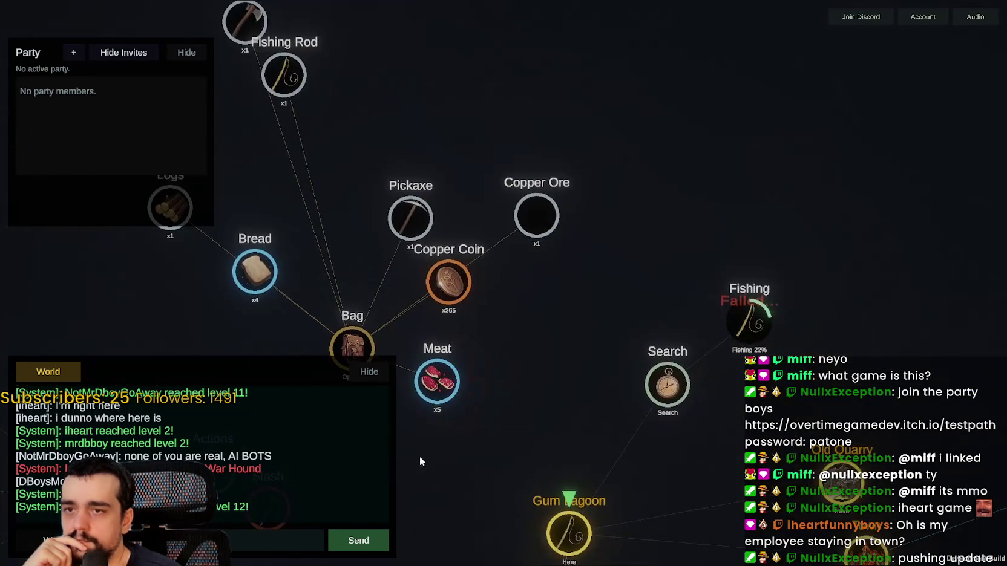
mouse_move(519, 357)
mouse_down()
mouse_move(438, 303)
mouse_move(422, 235)
mouse_up()
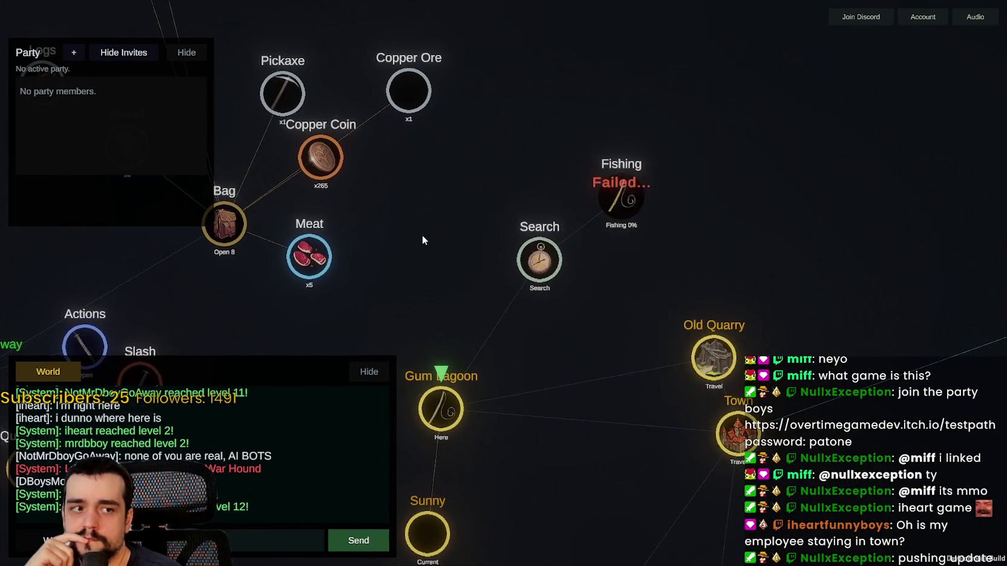
scroll(419, 232, up, 1)
scroll(416, 234, down, 2)
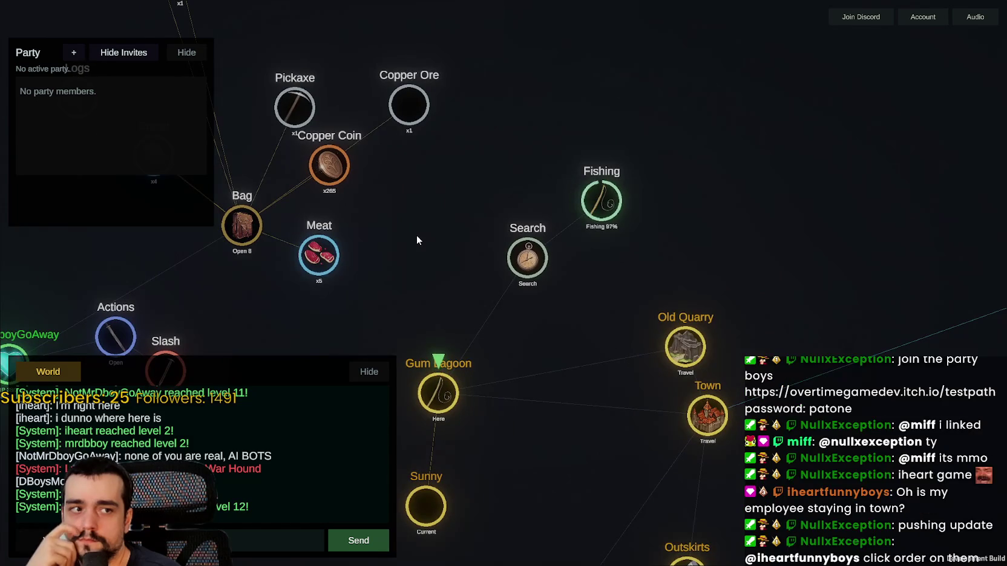
scroll(423, 235, up, 2)
scroll(534, 221, down, 1)
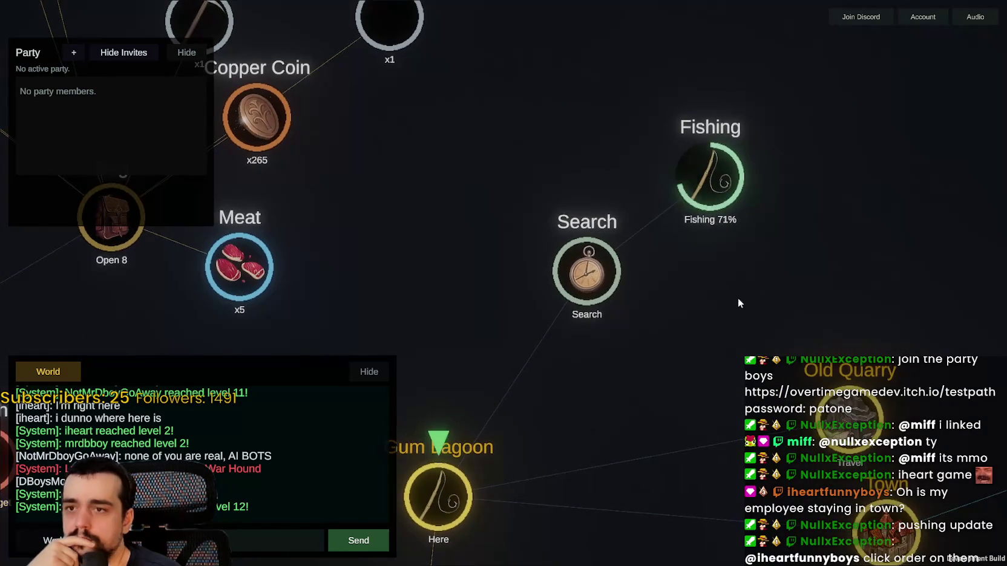
scroll(675, 244, down, 2)
scroll(605, 296, down, 1)
Step: Bring the second character's Skills, Orders and node cluster into view
mouse_move(547, 325)
mouse_down()
mouse_move(555, 299)
mouse_move(330, 117)
mouse_move(298, 322)
mouse_up()
scroll(716, 246, down, 2)
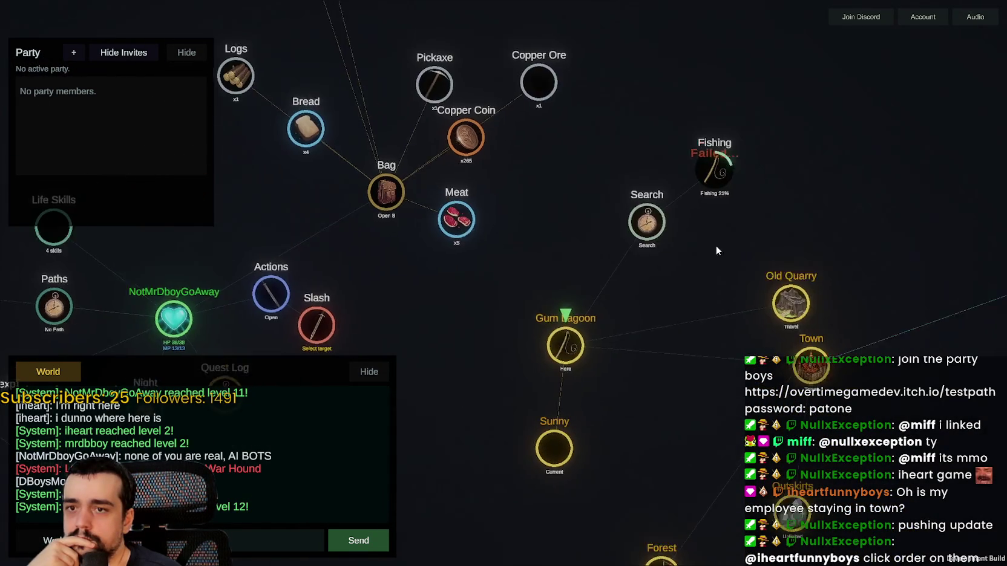
scroll(615, 315, up, 4)
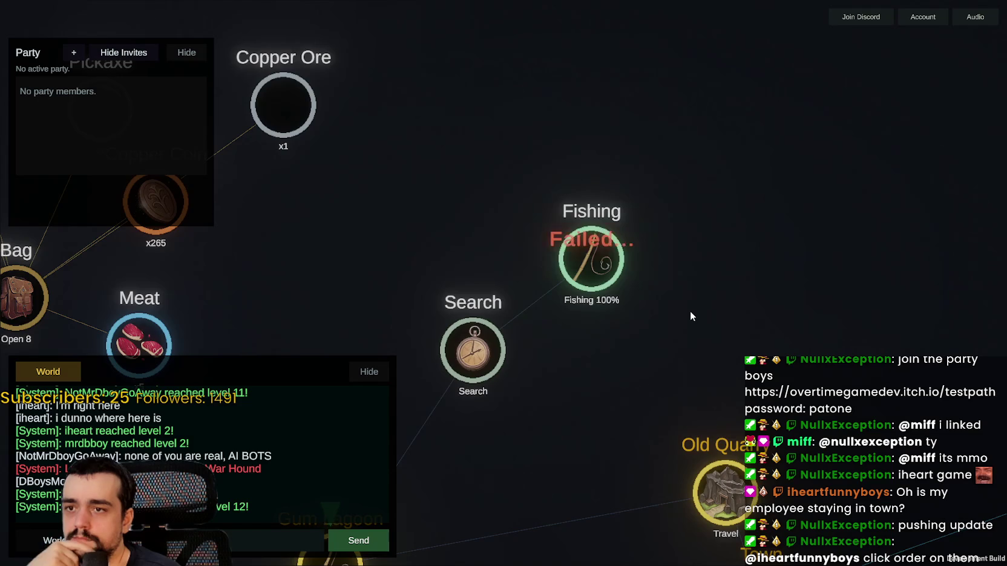
scroll(691, 311, down, 2)
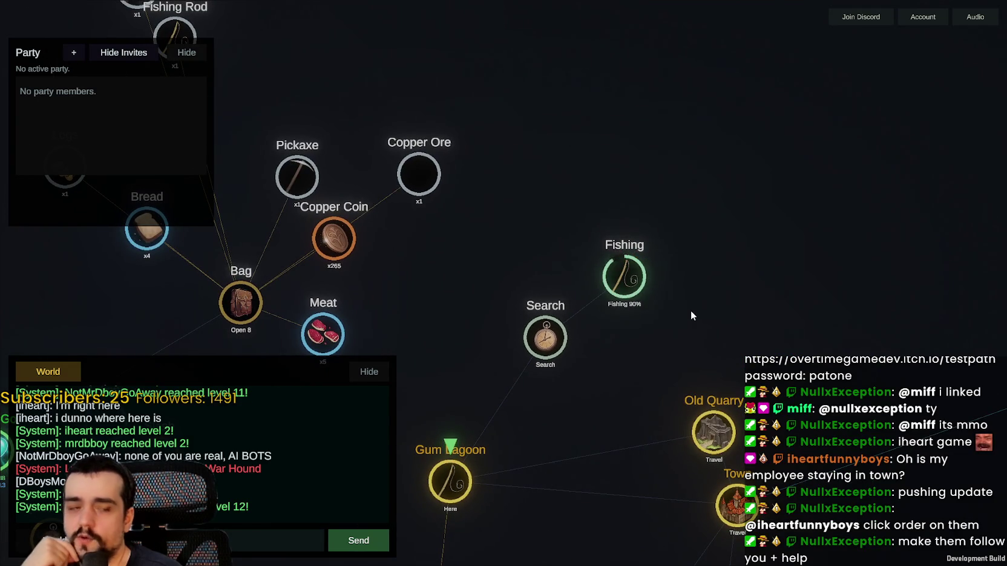
scroll(690, 311, down, 1)
scroll(689, 310, up, 1)
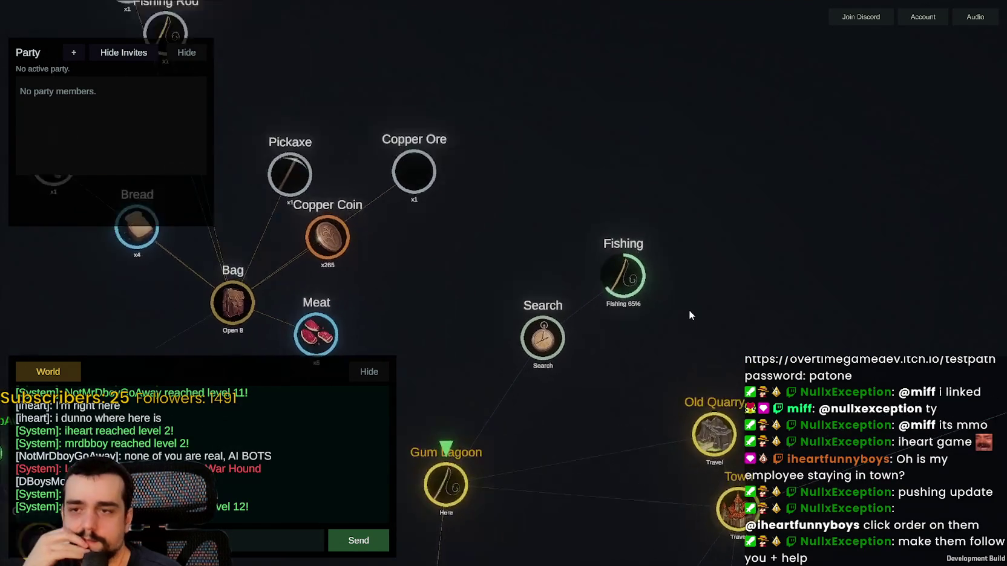
scroll(688, 305, down, 2)
drag(688, 304, 586, 288)
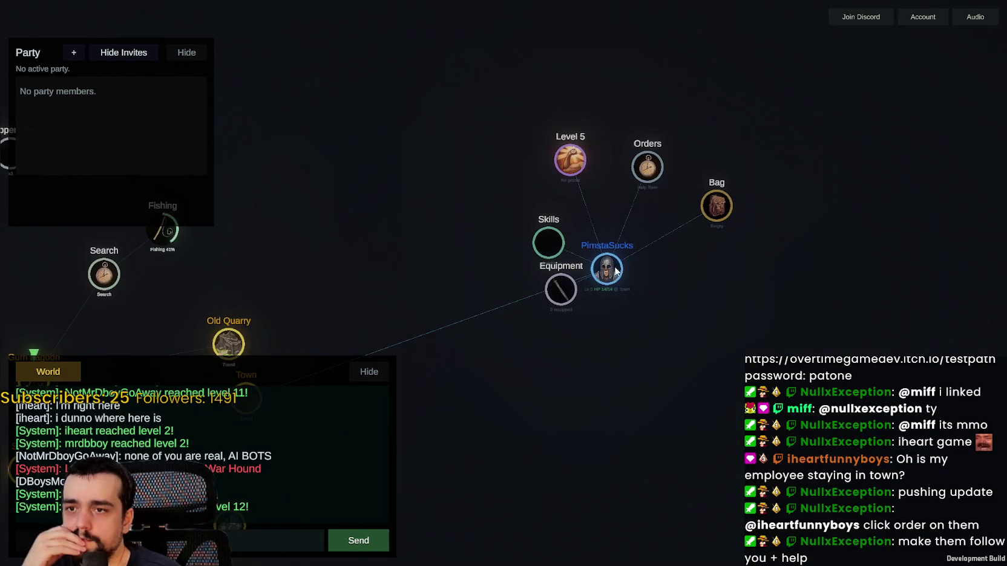
Step: Turn PimstaSucks's Follow Me order On so the mercenary follows you
scroll(650, 163, up, 3)
click(648, 167)
scroll(648, 167, down, 2)
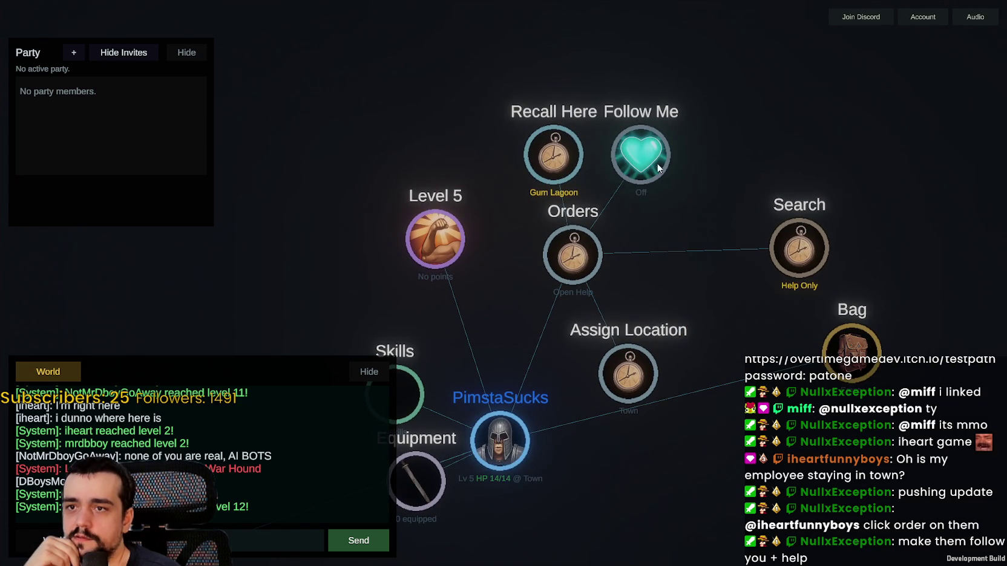
click(657, 163)
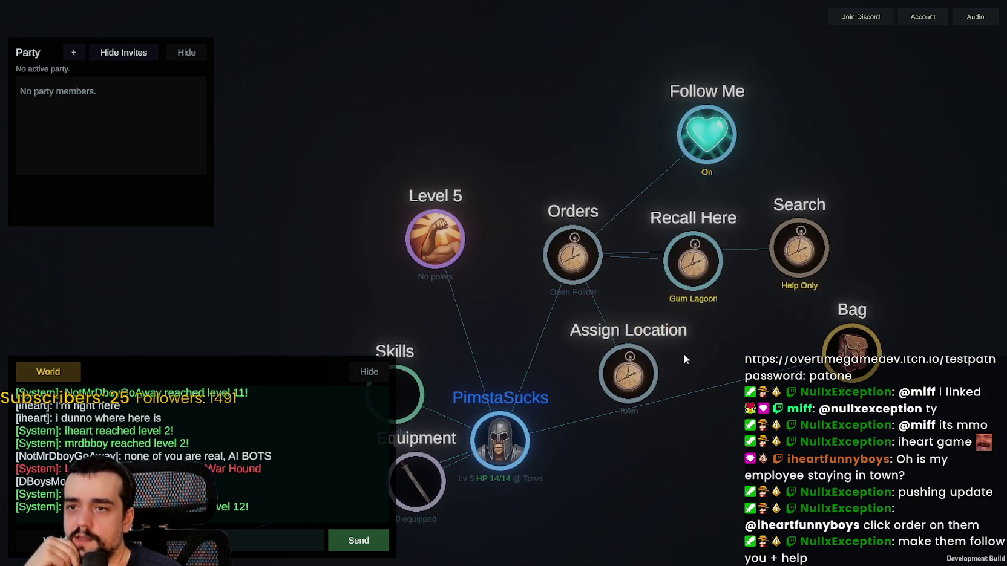
scroll(684, 354, down, 4)
scroll(729, 242, up, 3)
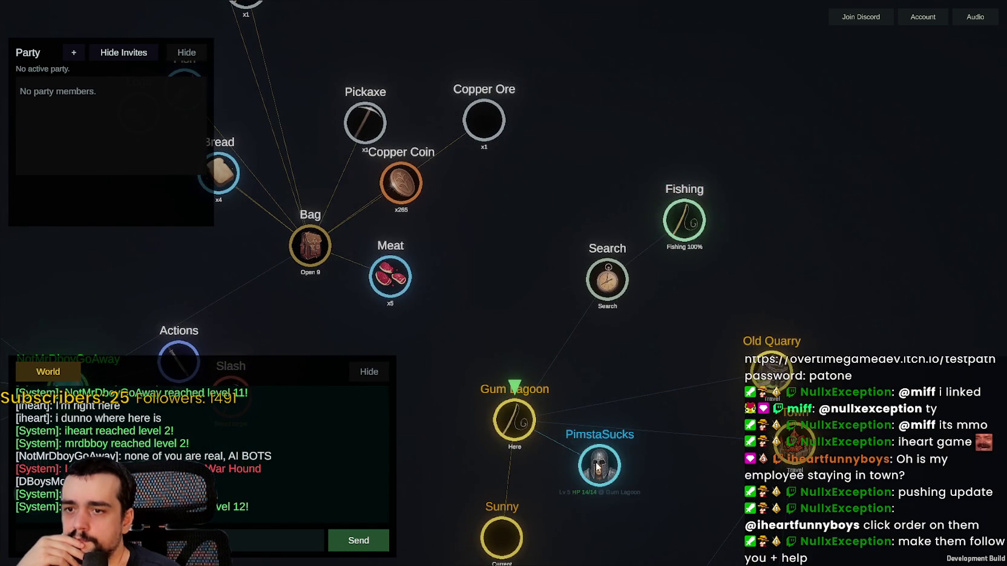
Step: Move the PimstaSucks node up beside Meat in the inventory
drag(599, 465, 509, 238)
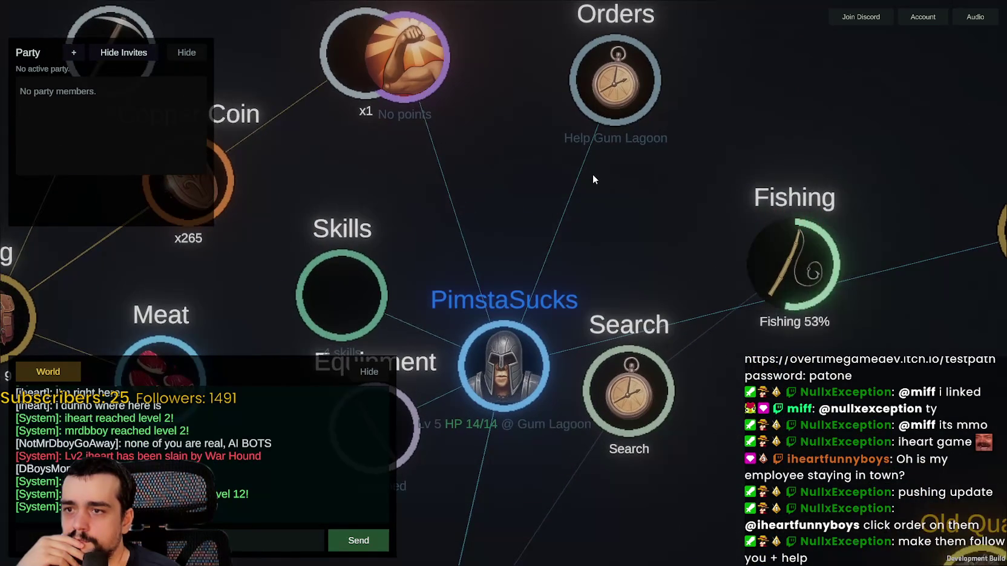
scroll(592, 174, down, 5)
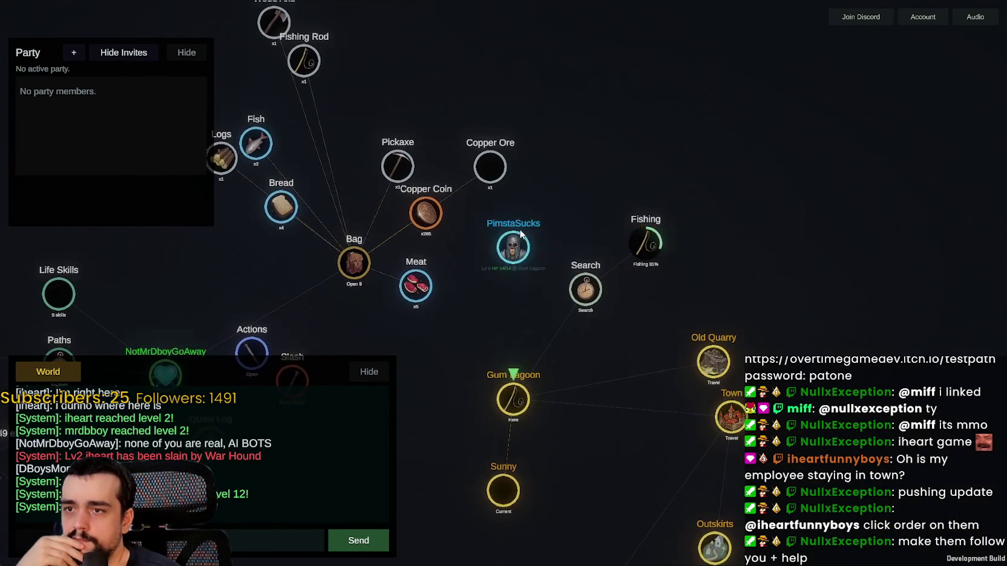
scroll(569, 272, up, 2)
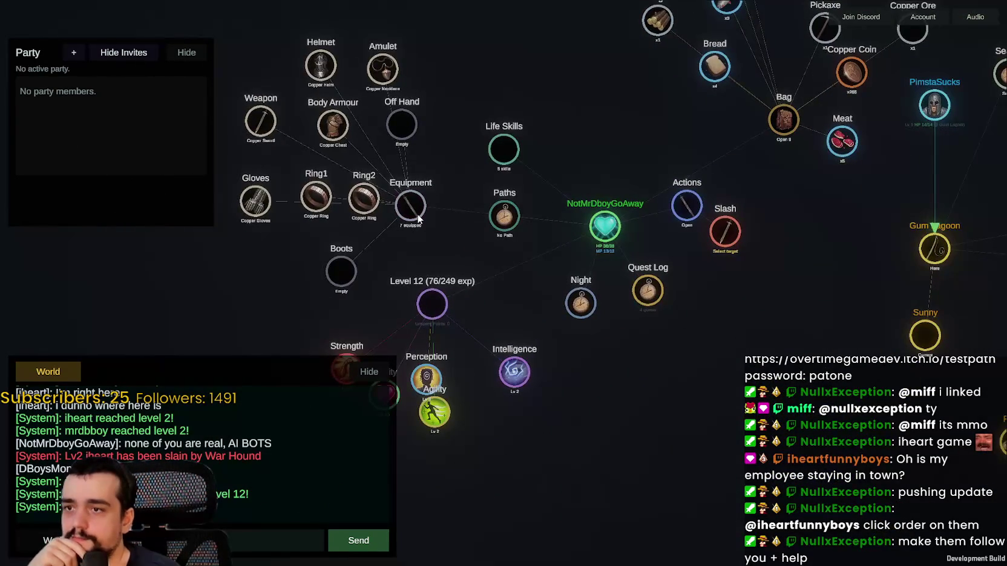
Step: Collapse Equipment, expand Paths, and spread out the Mother and Player Path nodes
click(417, 217)
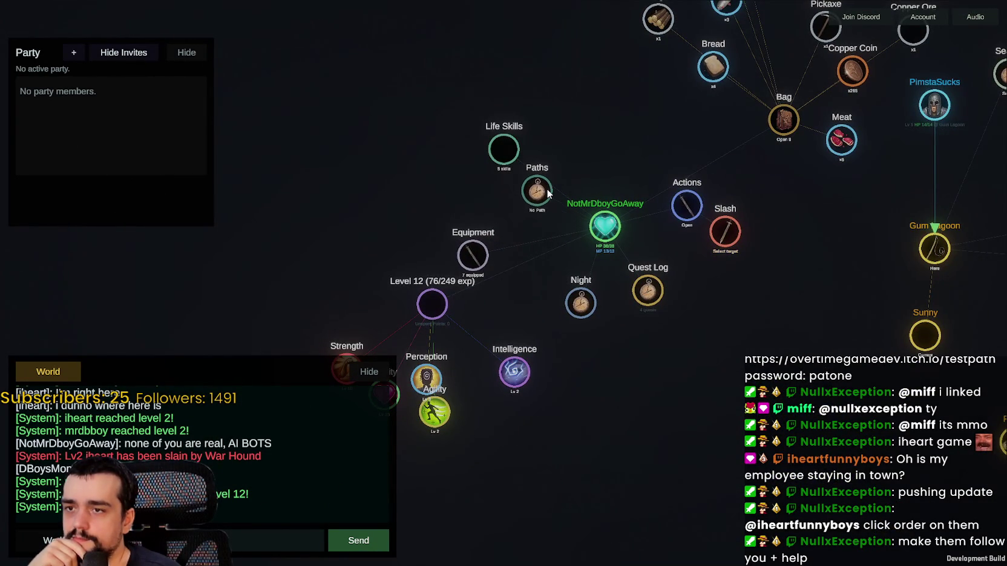
scroll(516, 207, up, 3)
click(553, 194)
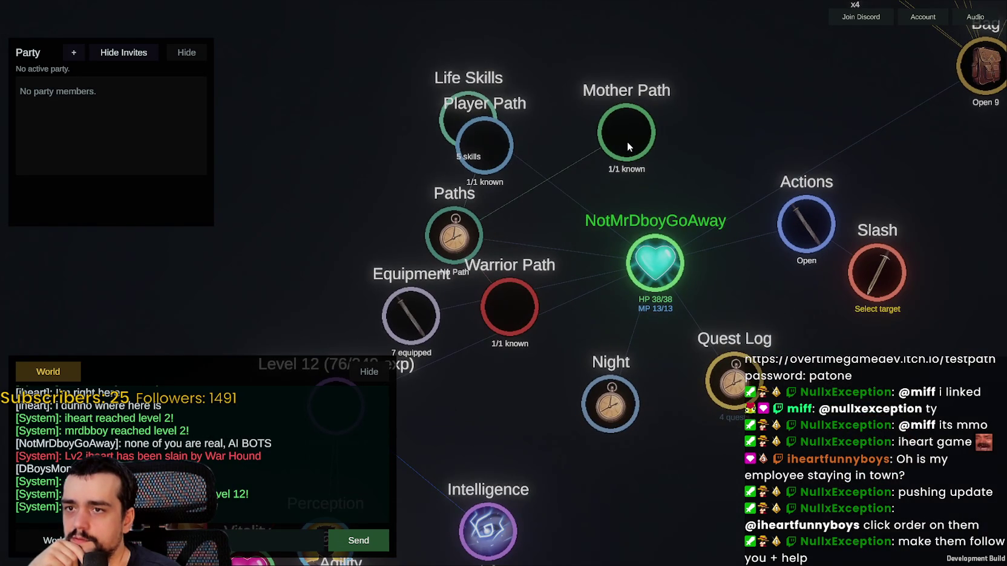
drag(627, 141, 666, 121)
drag(515, 149, 591, 106)
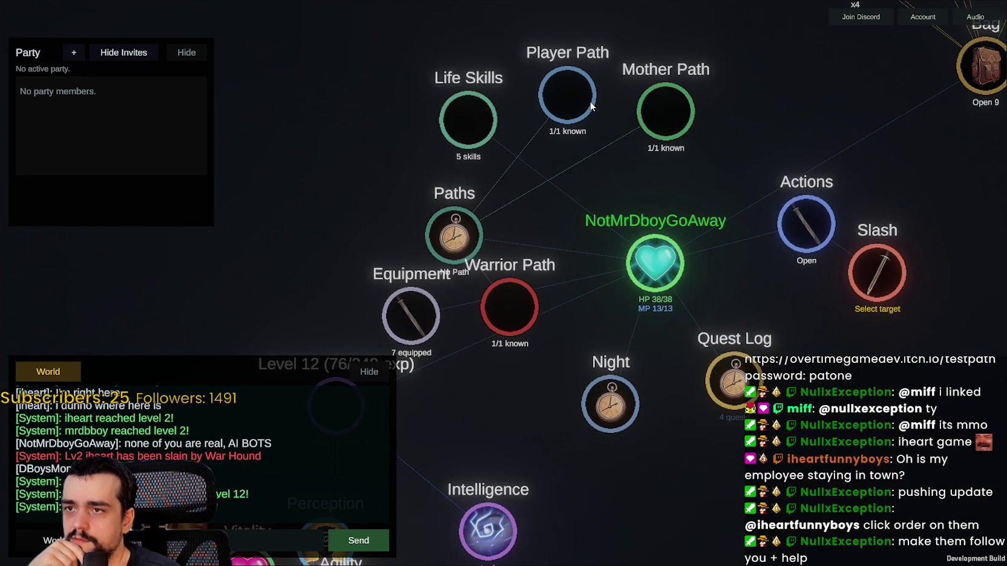
Step: Reveal and hide each path's rank: Rank 9 Warrior, Rank 9 Player, Rank 9 Planter
click(545, 260)
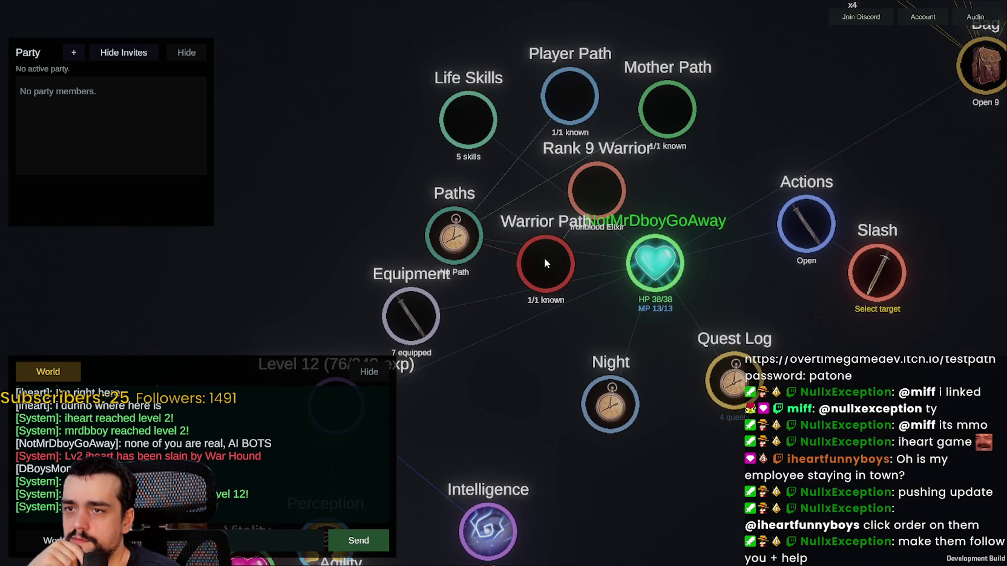
drag(545, 260, 497, 342)
click(496, 343)
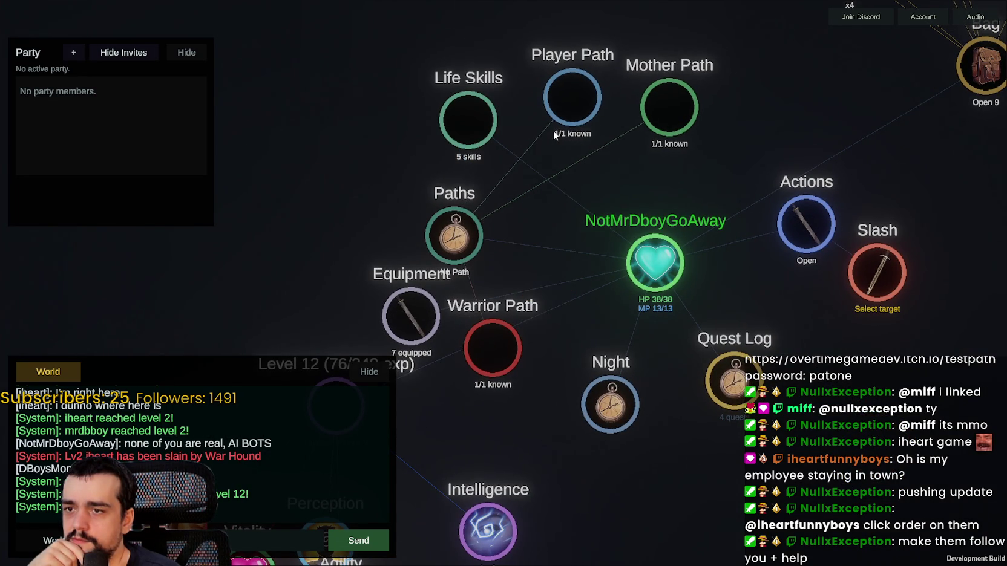
click(563, 98)
drag(563, 98, 533, 225)
click(533, 225)
click(653, 117)
mouse_move(653, 118)
mouse_down()
mouse_move(589, 195)
mouse_move(595, 171)
mouse_up()
click(592, 172)
Step: Collapse the three paths into Paths and bring PimstaSucks and Gum Lagoon into view
scroll(589, 173, down, 3)
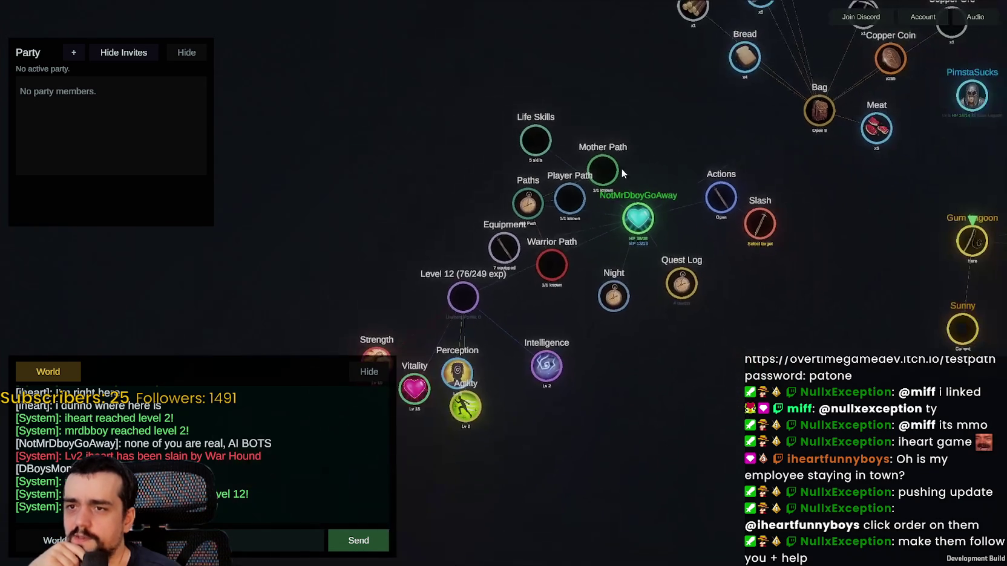
click(531, 182)
mouse_move(458, 189)
mouse_down()
mouse_move(356, 190)
mouse_move(462, 94)
mouse_move(414, 137)
mouse_move(472, 283)
mouse_up()
scroll(643, 223, up, 4)
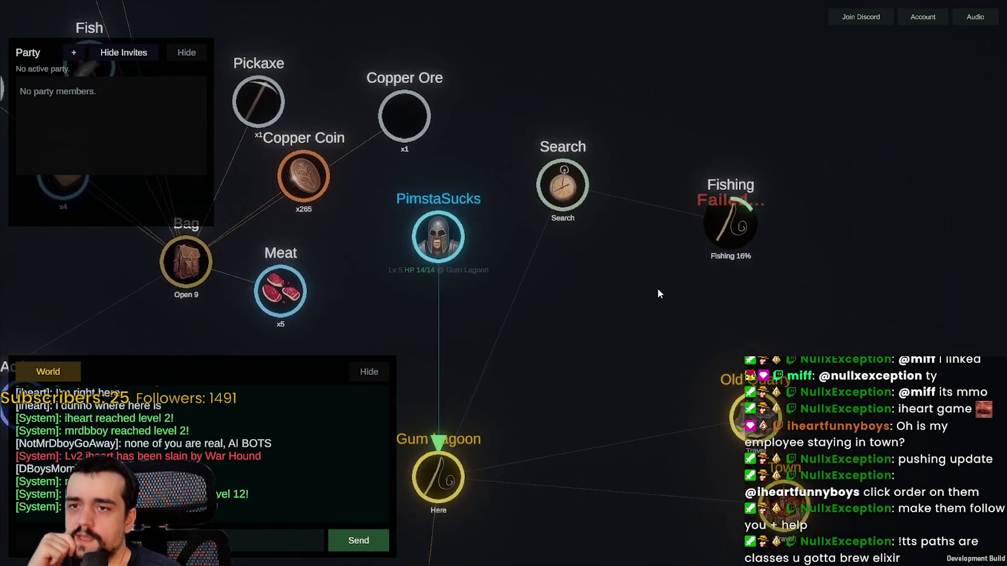
scroll(657, 288, down, 3)
drag(751, 330, 559, 248)
scroll(559, 248, up, 3)
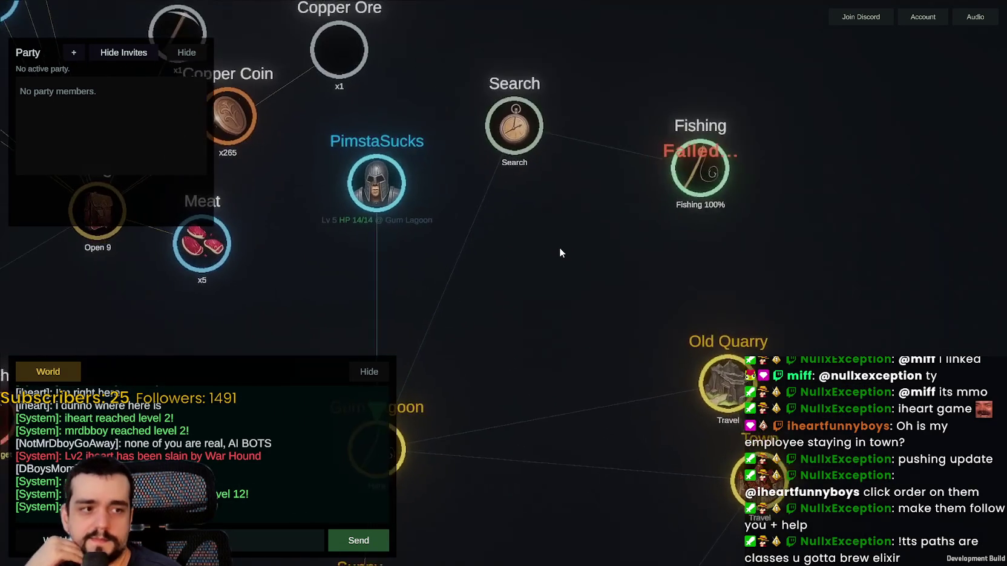
scroll(559, 248, down, 3)
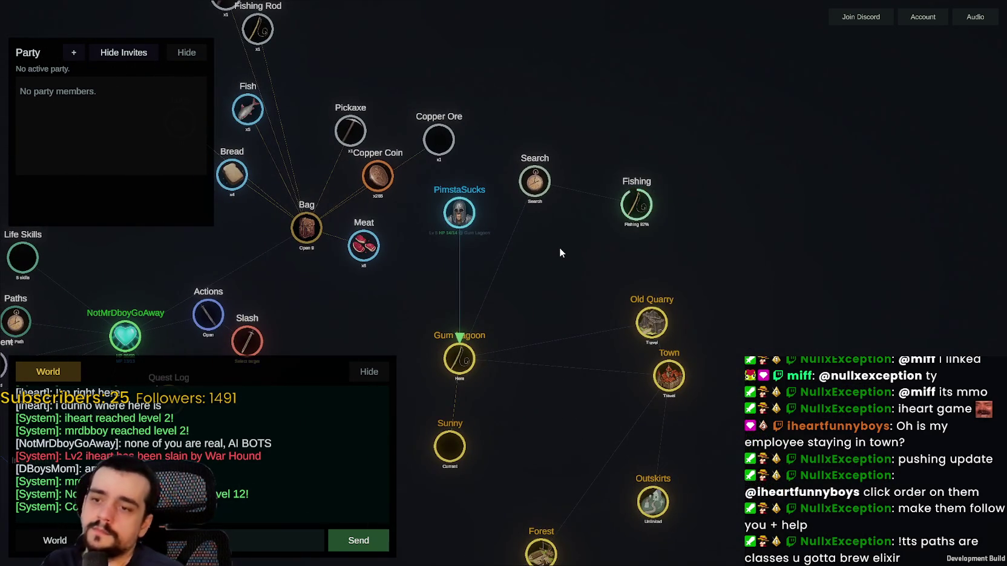
scroll(615, 238, up, 3)
scroll(615, 242, down, 3)
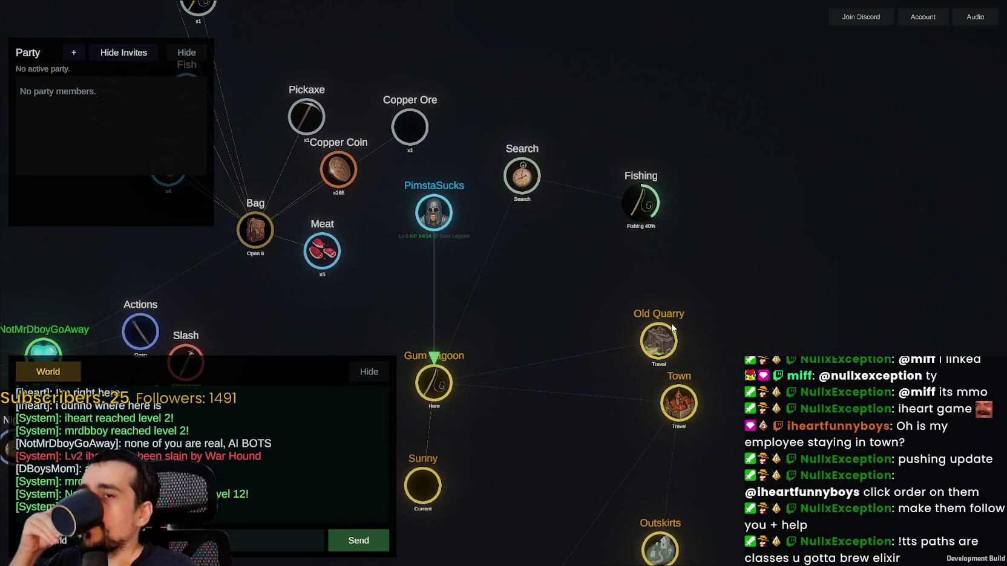
scroll(622, 257, up, 1)
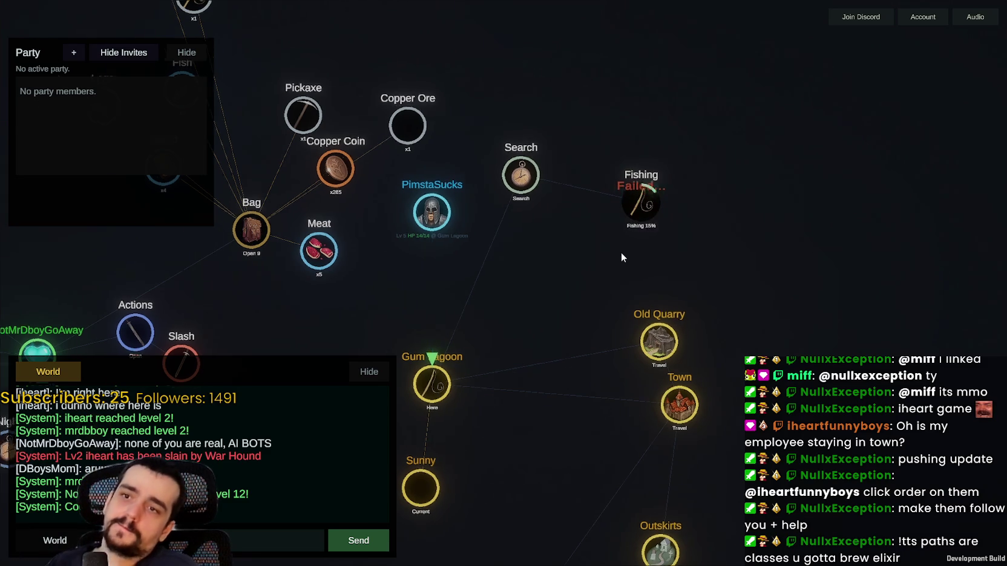
scroll(617, 255, down, 1)
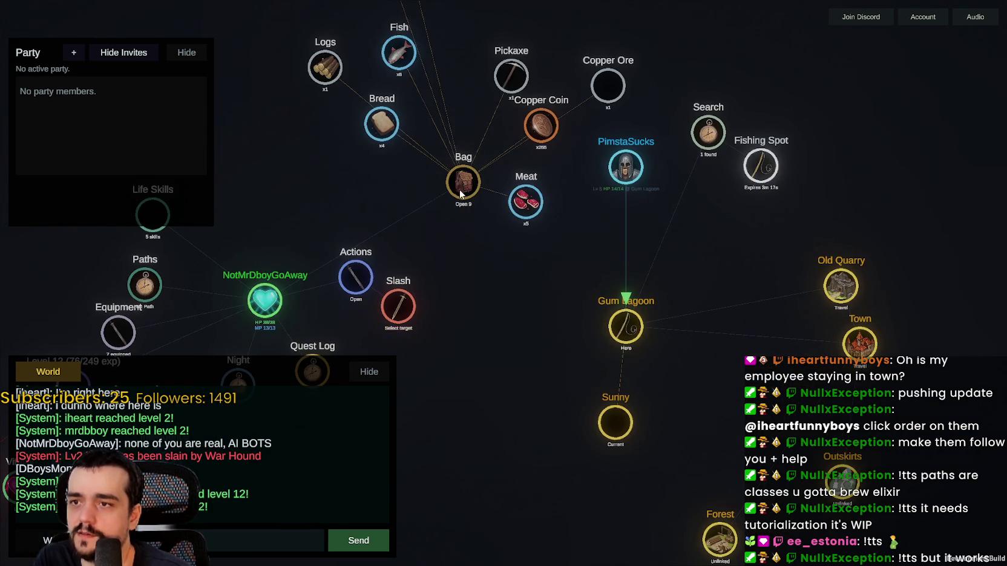
Step: Collapse the Bag's items and attack the Sea Mutant at Gum Lagoon
click(461, 186)
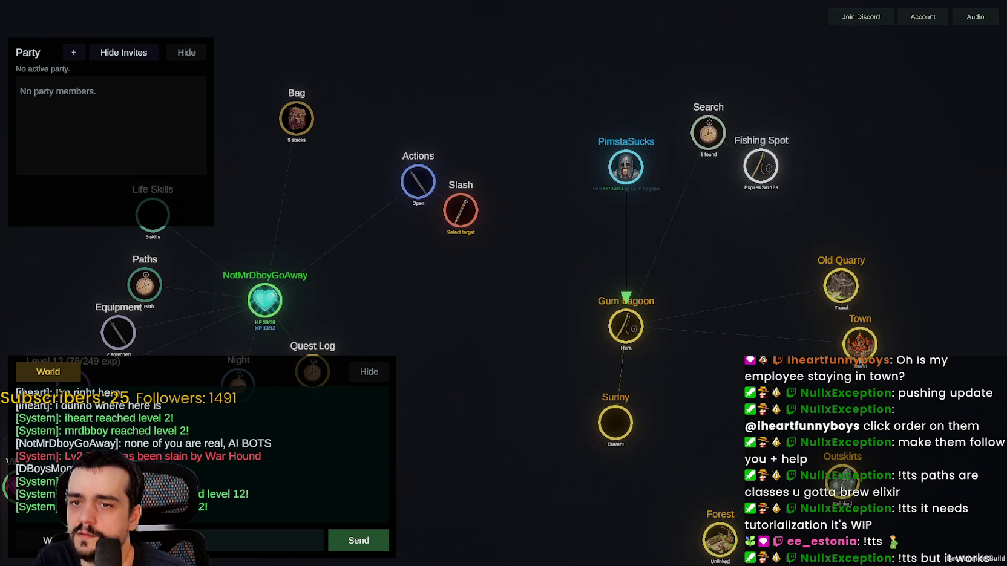
click(742, 334)
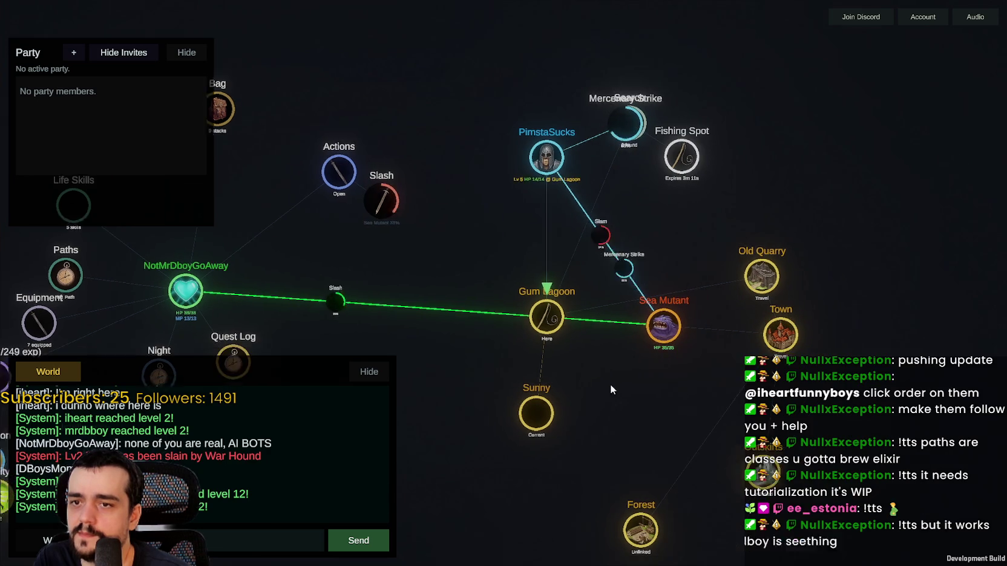
scroll(605, 369, down, 3)
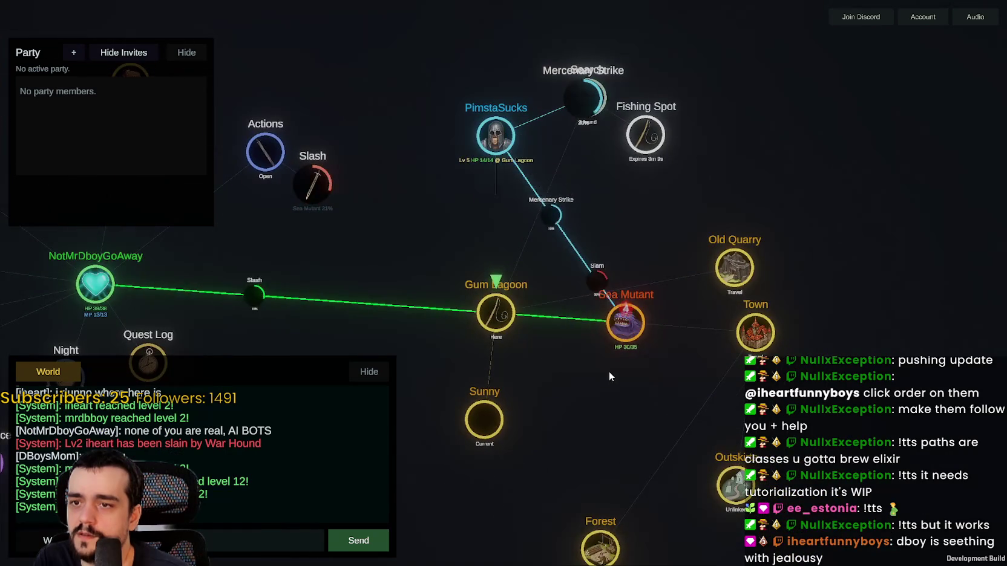
scroll(629, 367, up, 4)
scroll(643, 361, down, 2)
scroll(641, 359, down, 2)
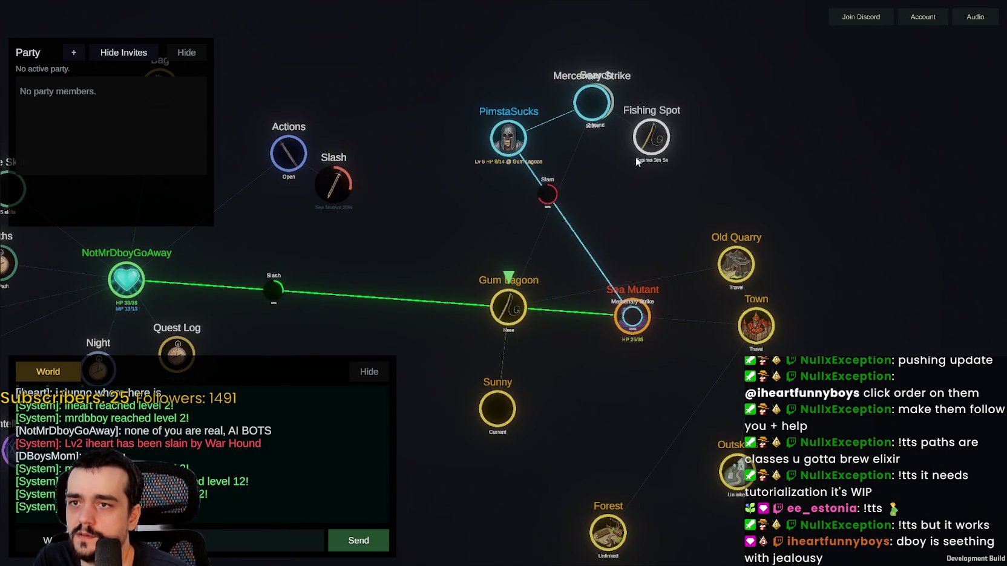
Step: Move Mercenary Strike off Search while fighting until the Sea Mutant dies
drag(597, 125, 531, 94)
scroll(642, 311, up, 3)
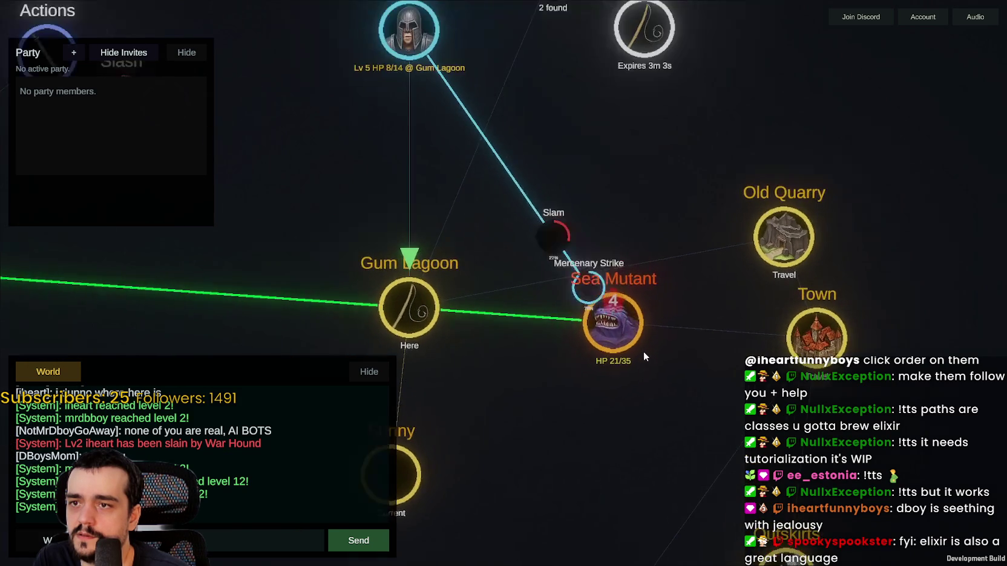
scroll(659, 395, down, 2)
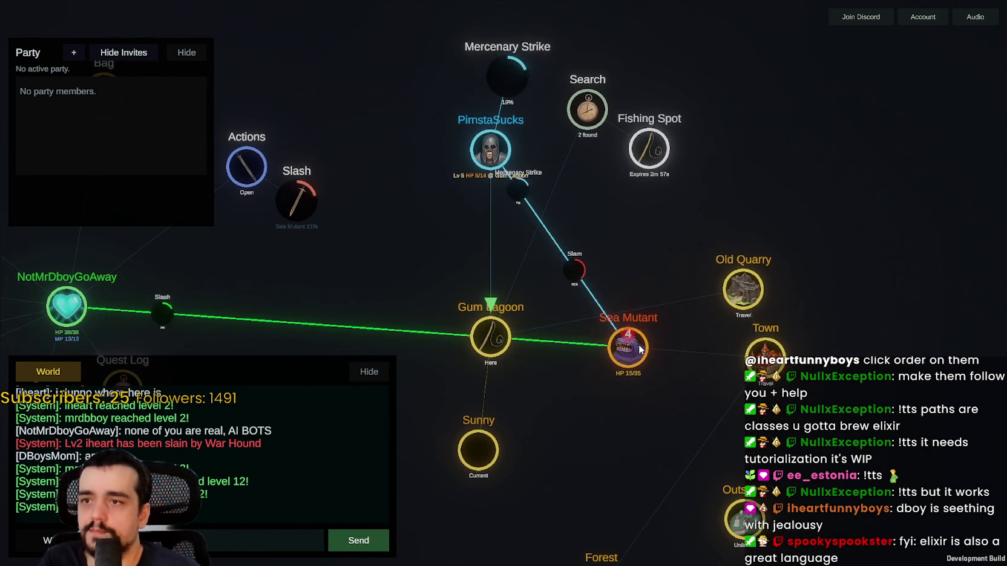
scroll(633, 346, up, 2)
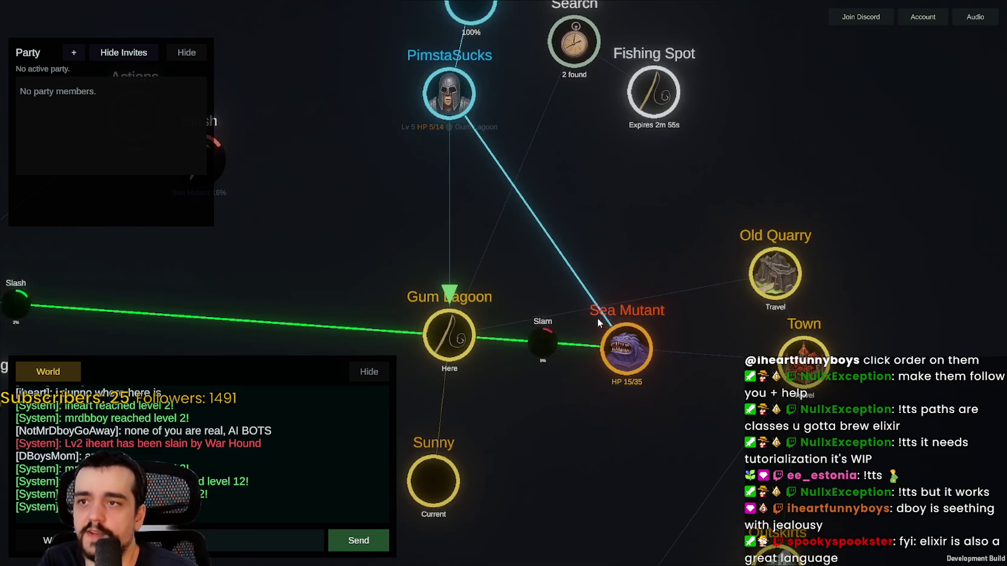
scroll(529, 252, down, 2)
scroll(572, 384, up, 3)
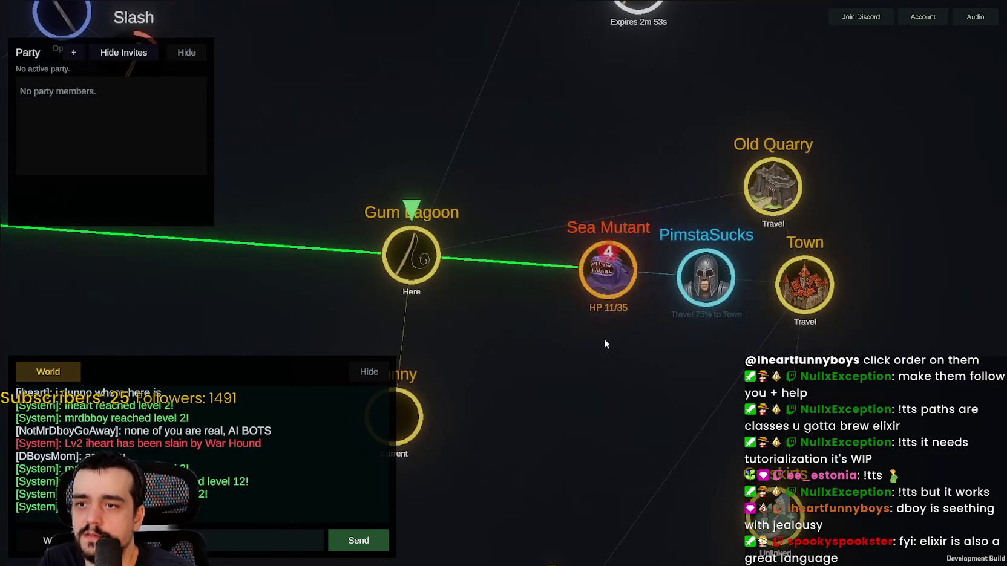
scroll(604, 342, down, 2)
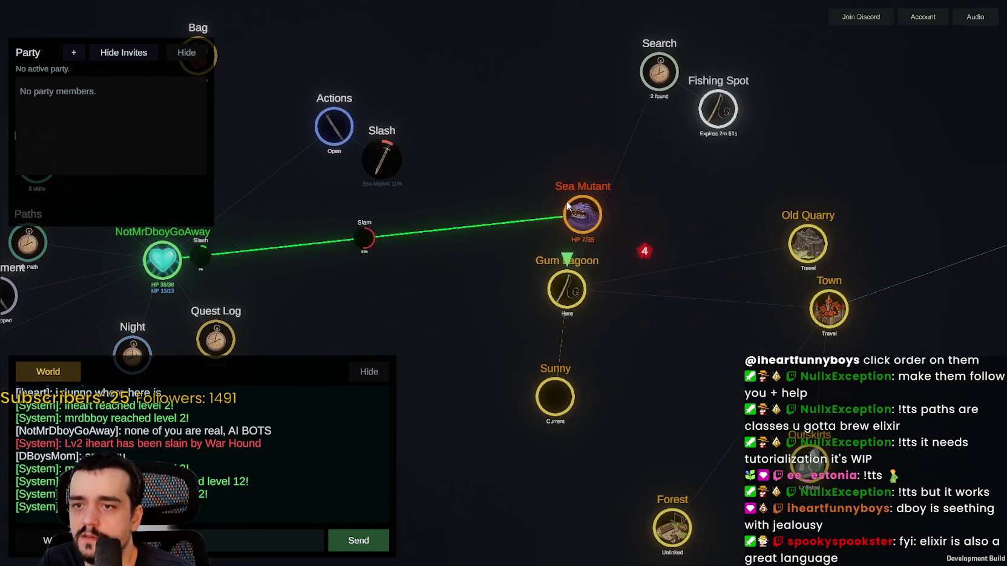
scroll(534, 266, up, 4)
scroll(608, 284, down, 3)
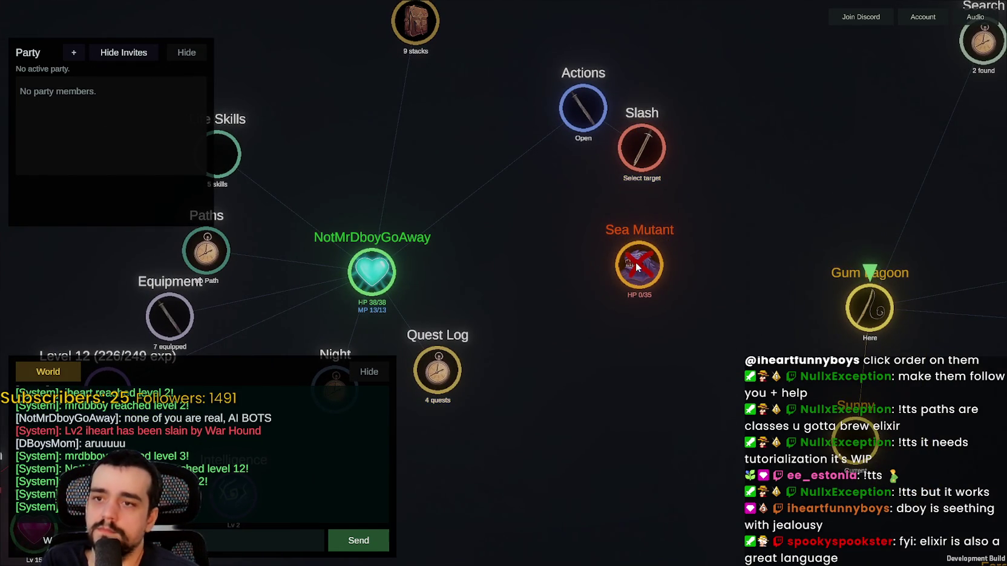
Step: Pan across Old Quarry, Town, Outskirts, Forest, the Bag and travelling PimstaSucks
scroll(635, 262, down, 4)
scroll(569, 266, up, 3)
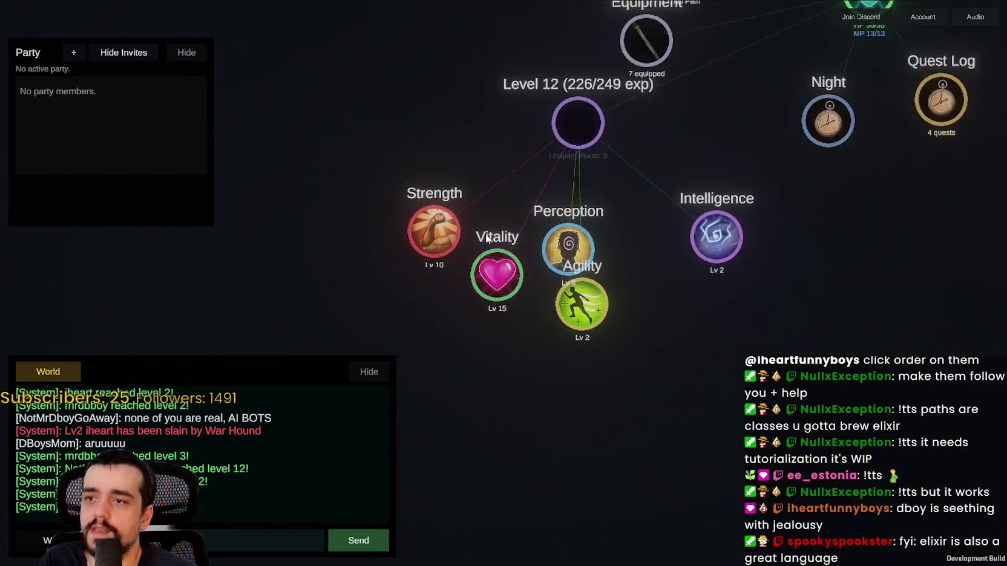
scroll(511, 199, down, 3)
drag(513, 197, 424, 391)
scroll(423, 391, down, 2)
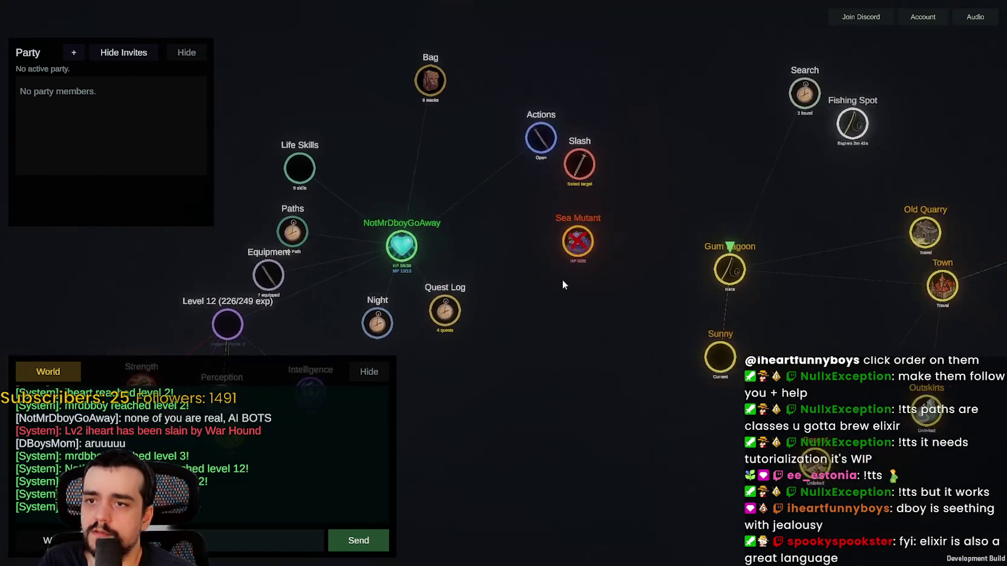
mouse_move(717, 302)
mouse_down()
mouse_move(647, 368)
mouse_move(474, 338)
mouse_up()
drag(637, 368, 598, 307)
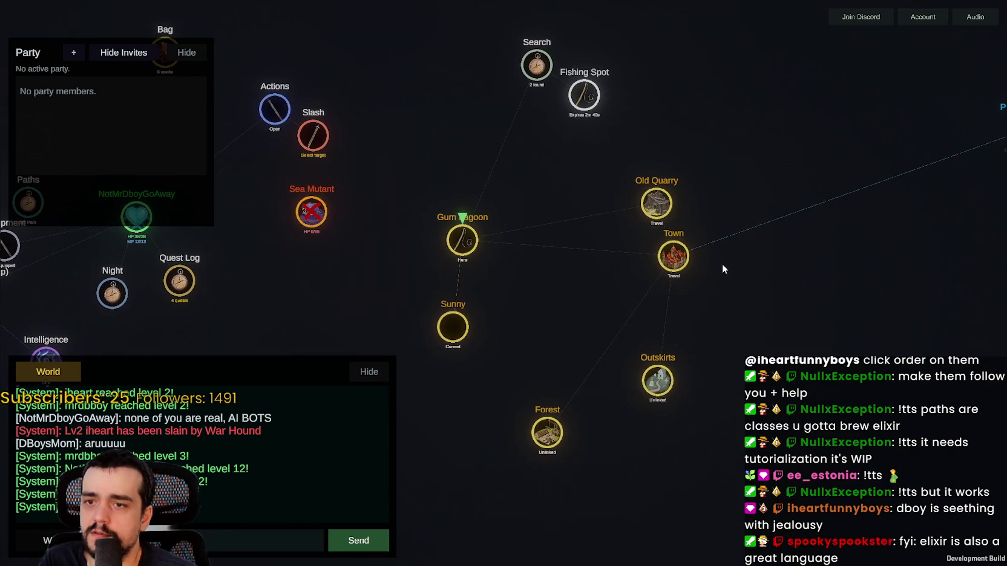
drag(799, 326, 654, 321)
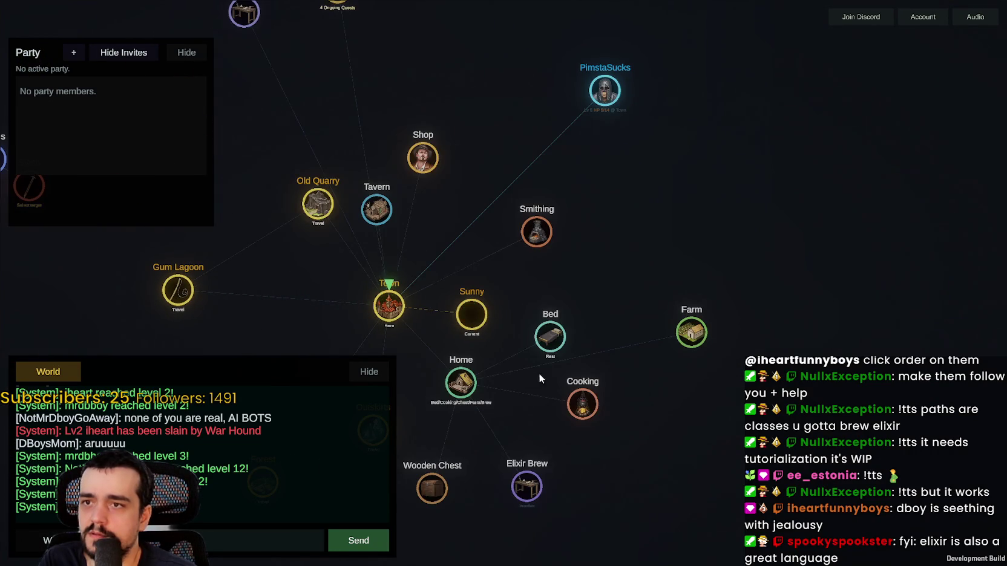
scroll(484, 342, up, 3)
Step: Pan around Town to the Crafting and Mission Board quests
drag(426, 312, 543, 239)
scroll(701, 324, down, 2)
scroll(701, 324, down, 1)
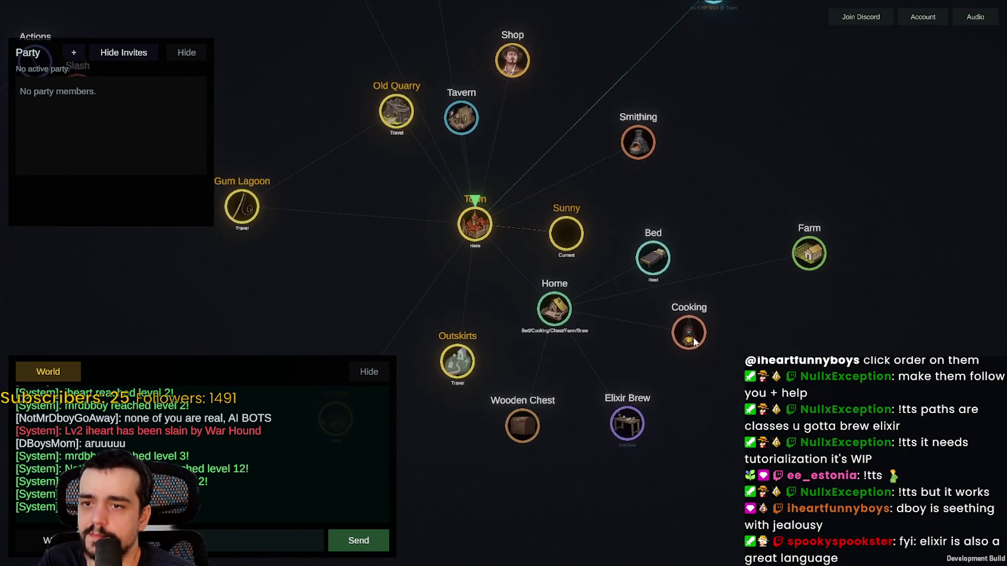
mouse_move(543, 130)
mouse_down()
mouse_move(720, 376)
mouse_move(557, 204)
mouse_up()
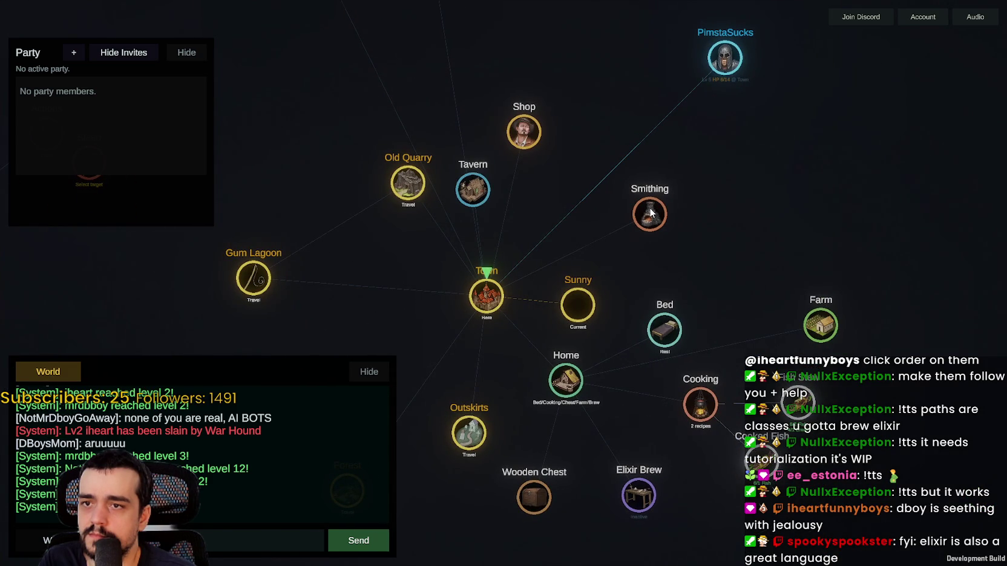
mouse_move(520, 171)
mouse_down()
mouse_move(701, 259)
mouse_move(812, 283)
mouse_up()
drag(695, 52, 552, 318)
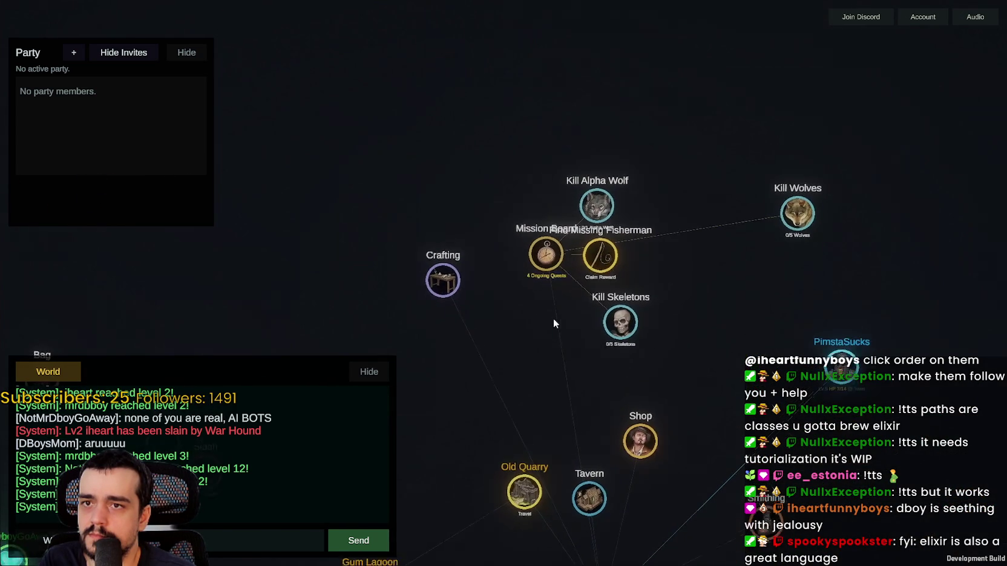
Step: Claim the Find Missing Fisherman reward and raise Strength to level 11
click(599, 258)
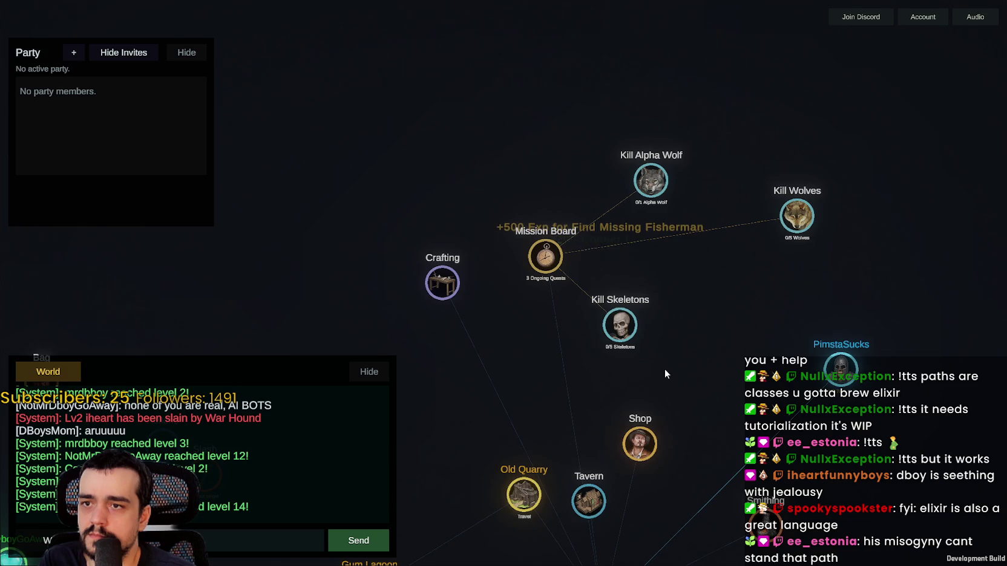
drag(665, 370, 701, 337)
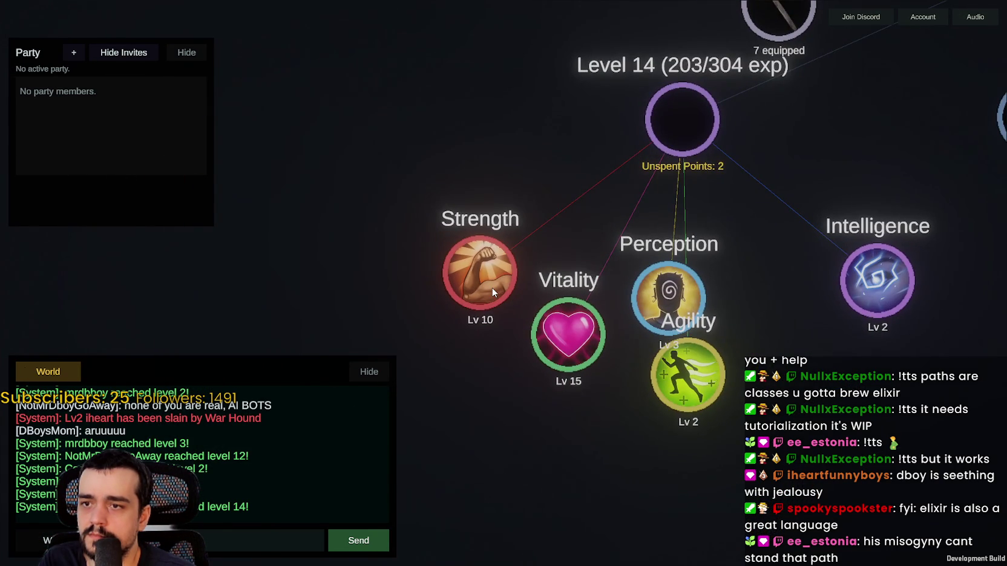
click(492, 291)
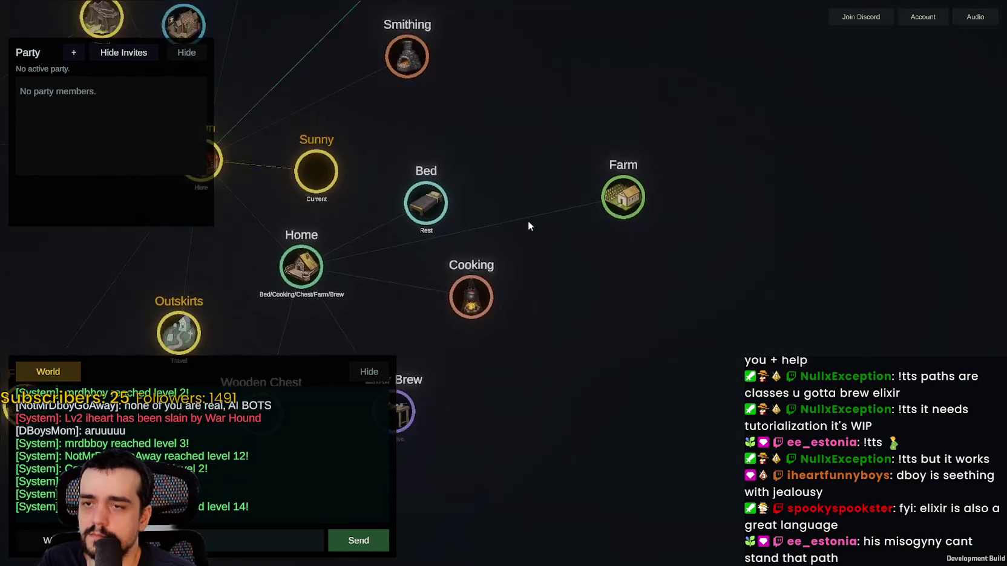
Step: Harvest the ready carrot and tomato from the Farm
click(600, 205)
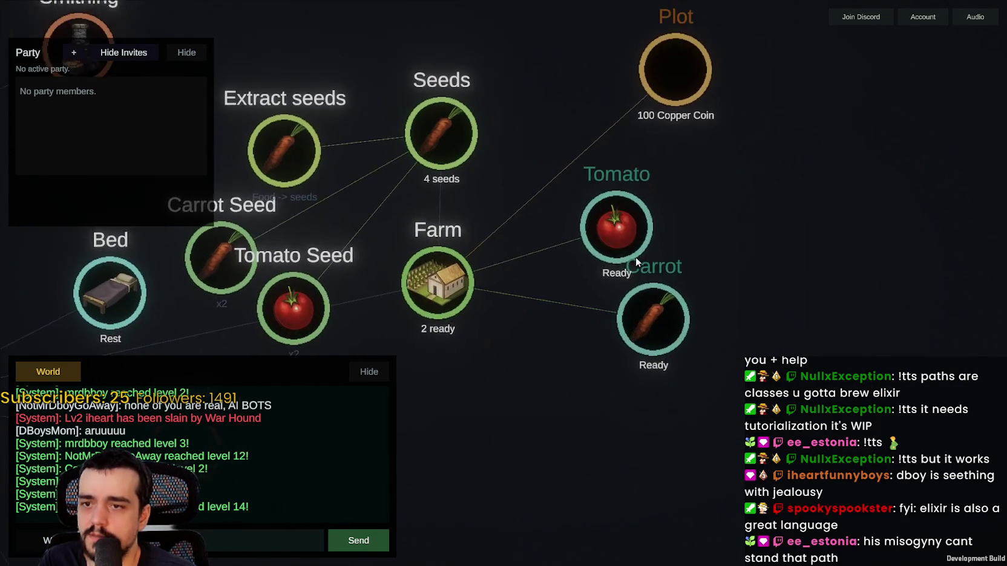
click(630, 248)
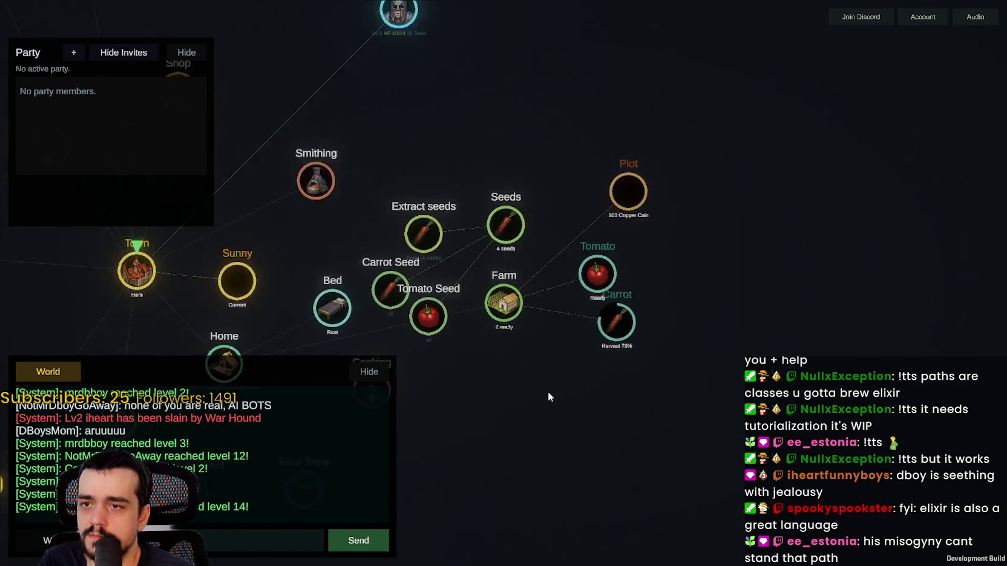
click(634, 205)
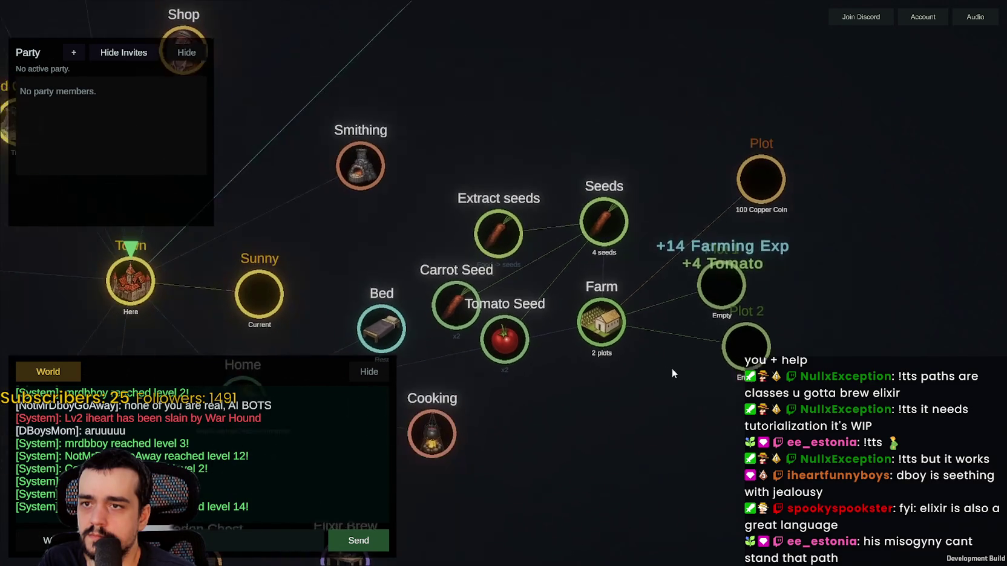
Step: Plant a Tomato Seed in Plot 1 and Plot 2
click(496, 360)
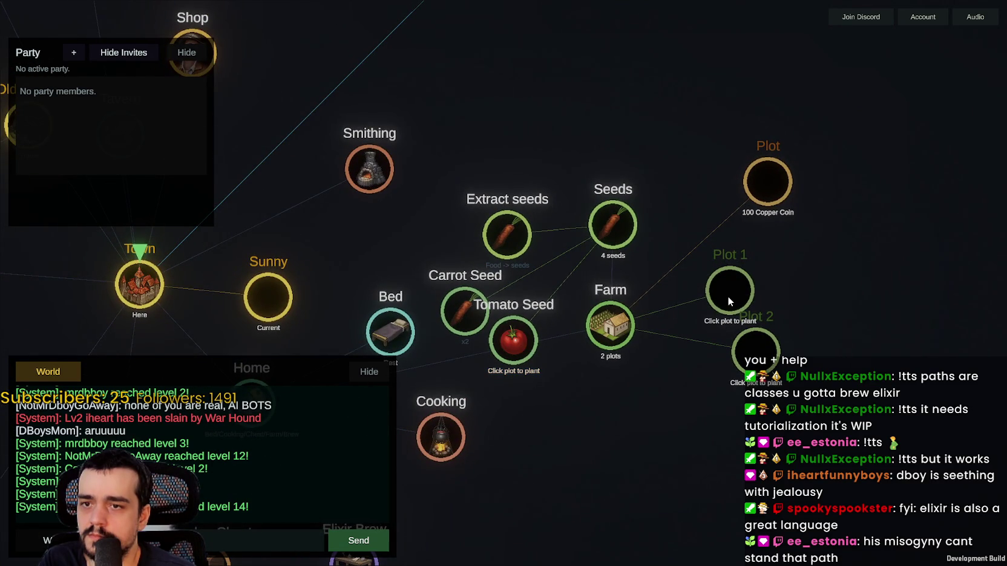
click(727, 296)
click(513, 337)
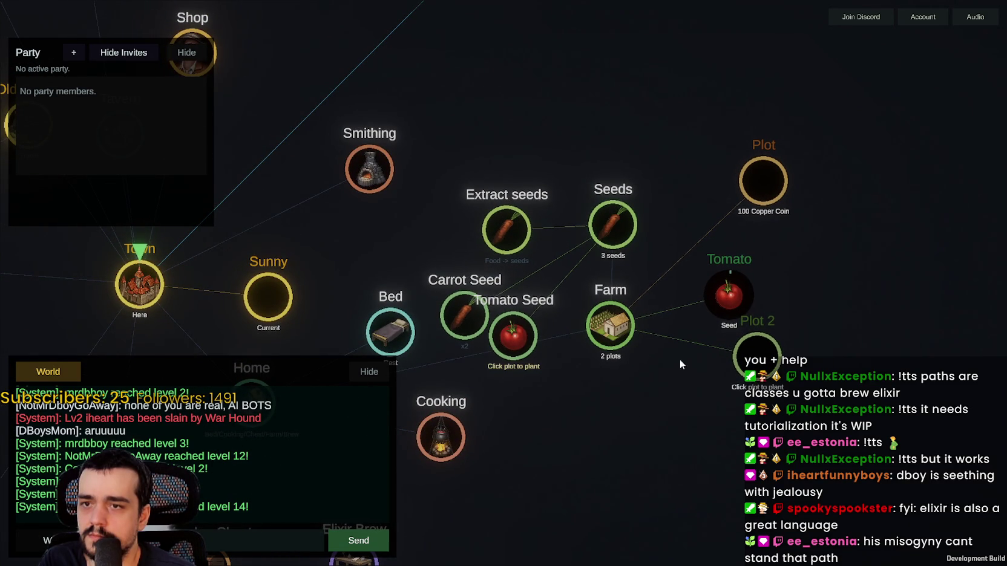
click(747, 357)
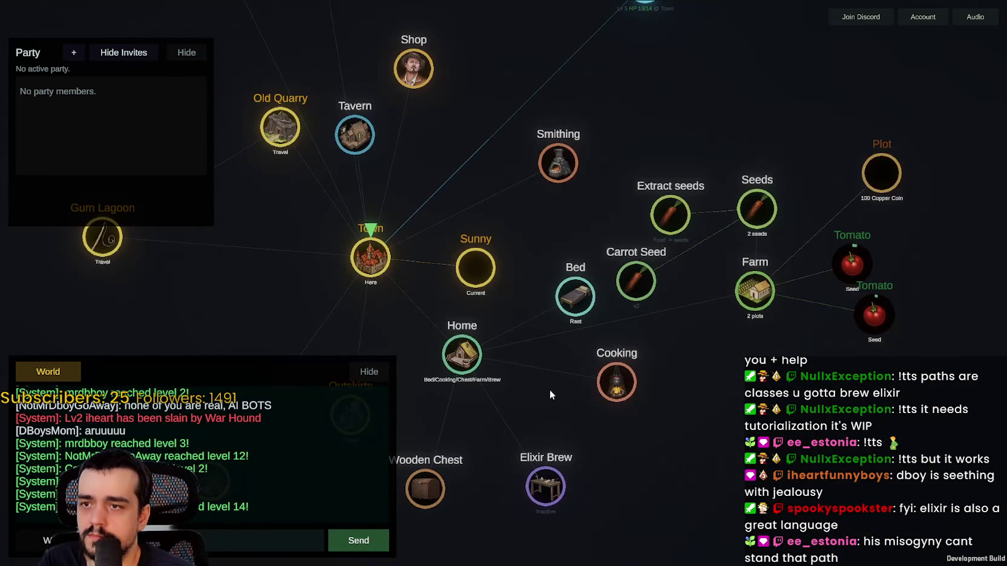
Step: Cook a Fish Stew from the Cooking recipes for +10 Cooking Exp
click(614, 386)
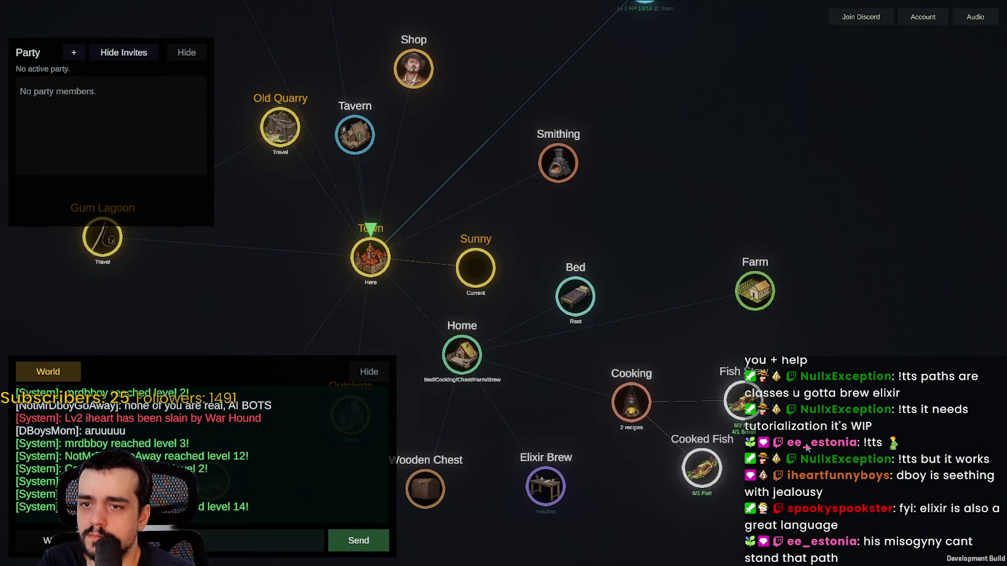
mouse_move(686, 303)
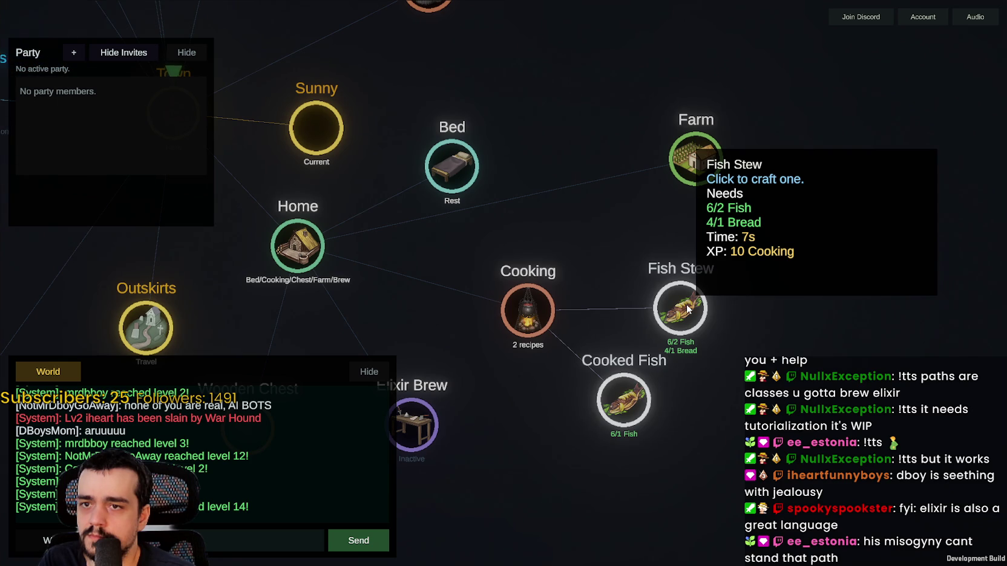
mouse_move(613, 409)
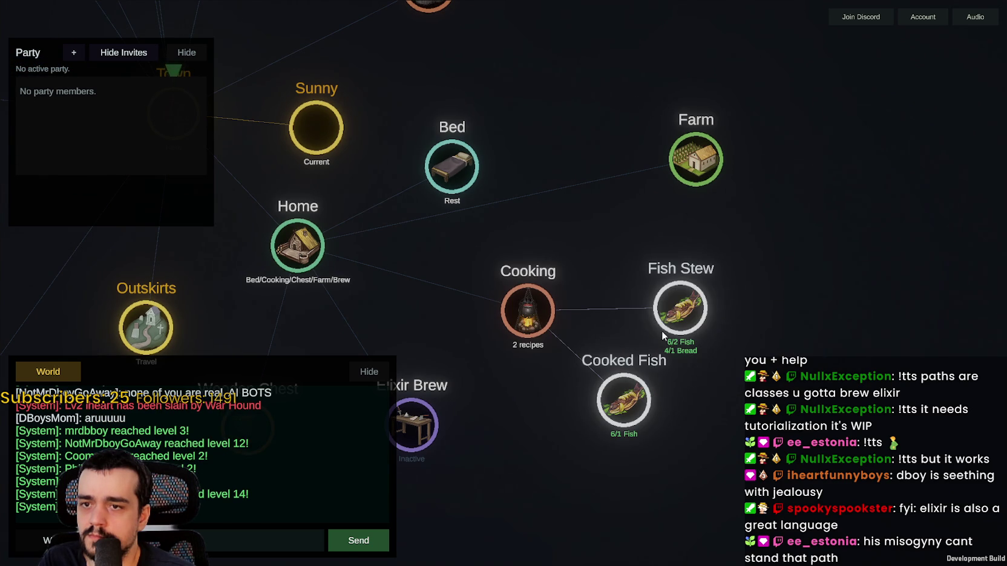
click(682, 312)
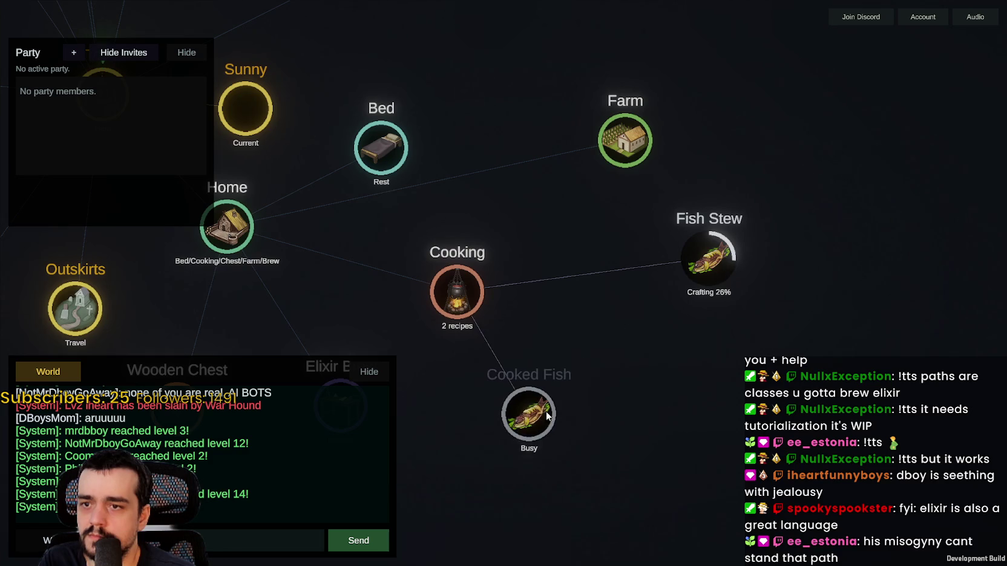
scroll(588, 407, down, 3)
mouse_move(537, 367)
mouse_down()
mouse_move(641, 322)
mouse_move(639, 352)
mouse_move(611, 337)
mouse_up()
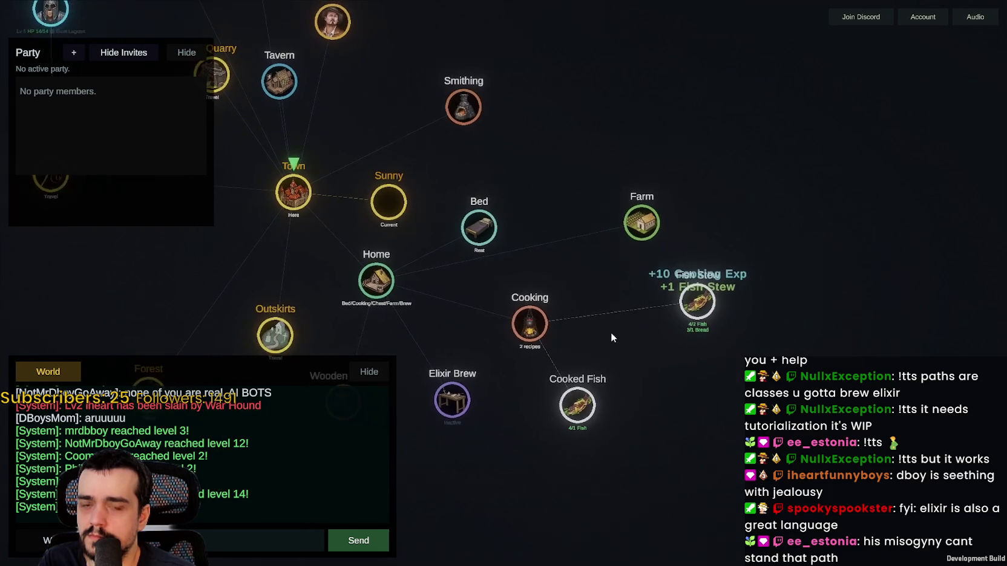
scroll(695, 295, up, 3)
scroll(703, 280, down, 2)
Step: Start a second Fish Stew and pan back to Gum Lagoon and the Bag
click(637, 278)
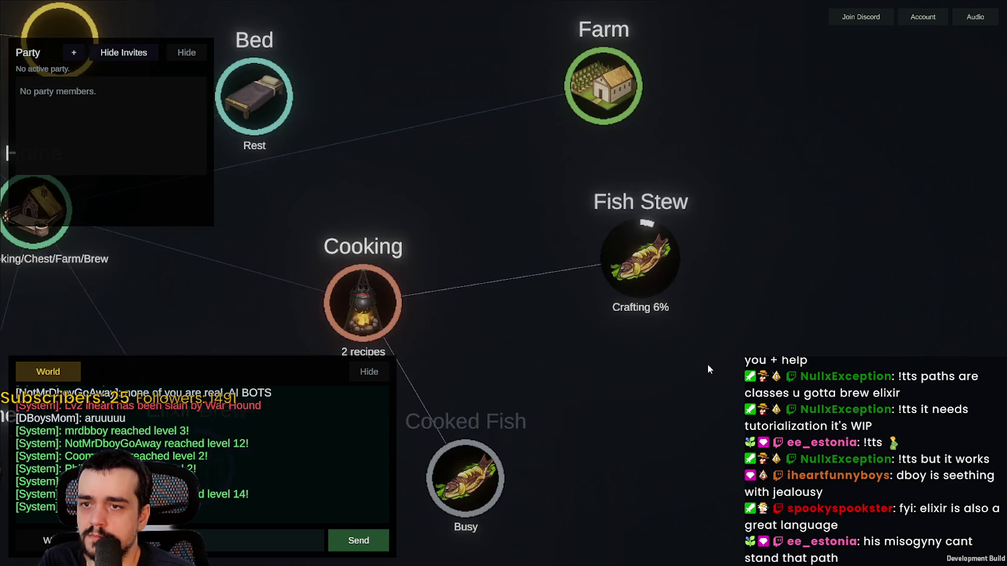
scroll(707, 357, down, 4)
scroll(687, 357, down, 1)
mouse_move(328, 126)
mouse_down()
mouse_move(723, 306)
mouse_move(742, 309)
mouse_move(488, 224)
mouse_move(662, 203)
mouse_move(904, 294)
mouse_move(954, 285)
mouse_up()
scroll(549, 229, up, 3)
drag(398, 118, 525, 369)
Step: Open the bag holding two Fish Stews, reposition Bread, and pan back to Town
click(507, 356)
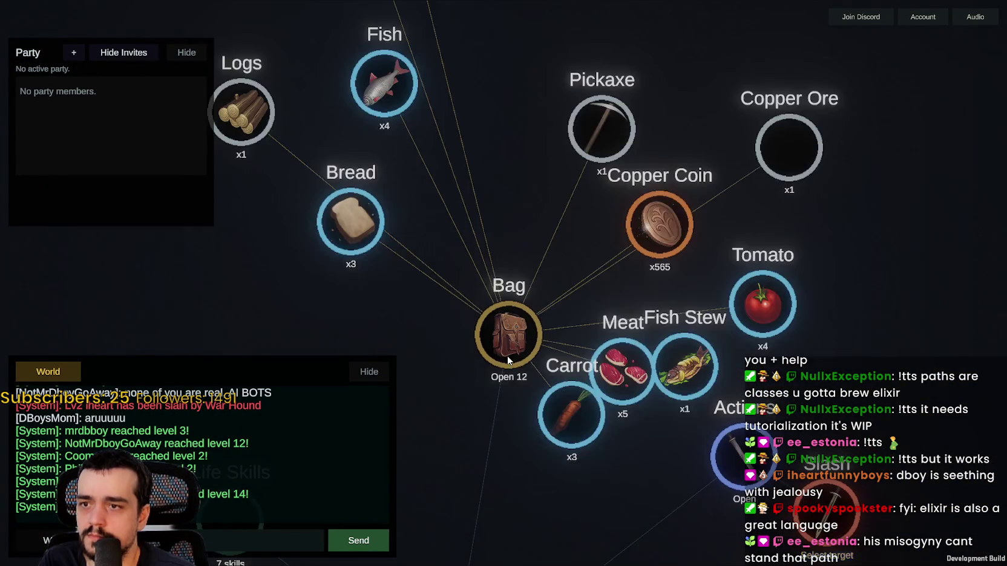
scroll(507, 356, down, 2)
scroll(628, 369, up, 2)
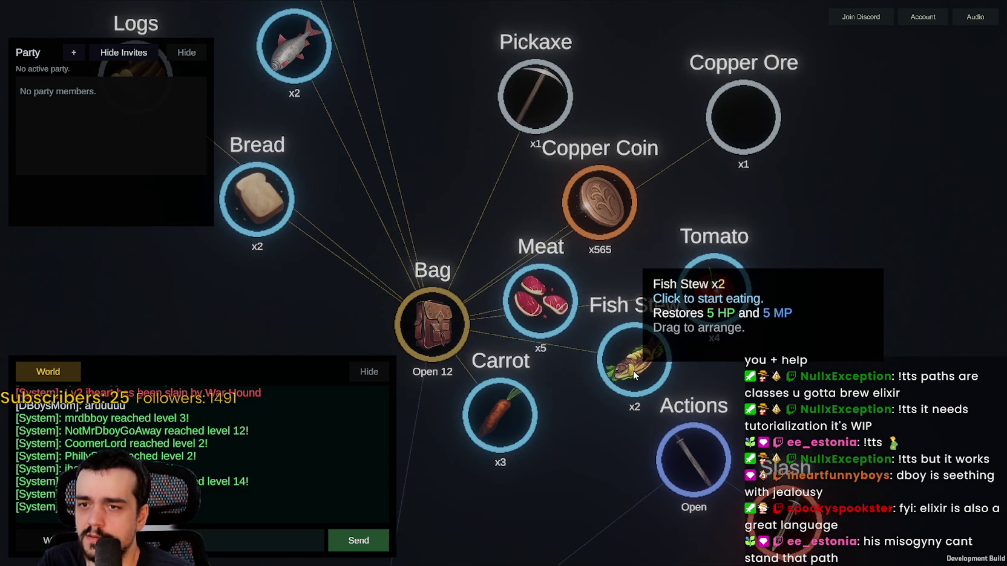
scroll(633, 375, down, 3)
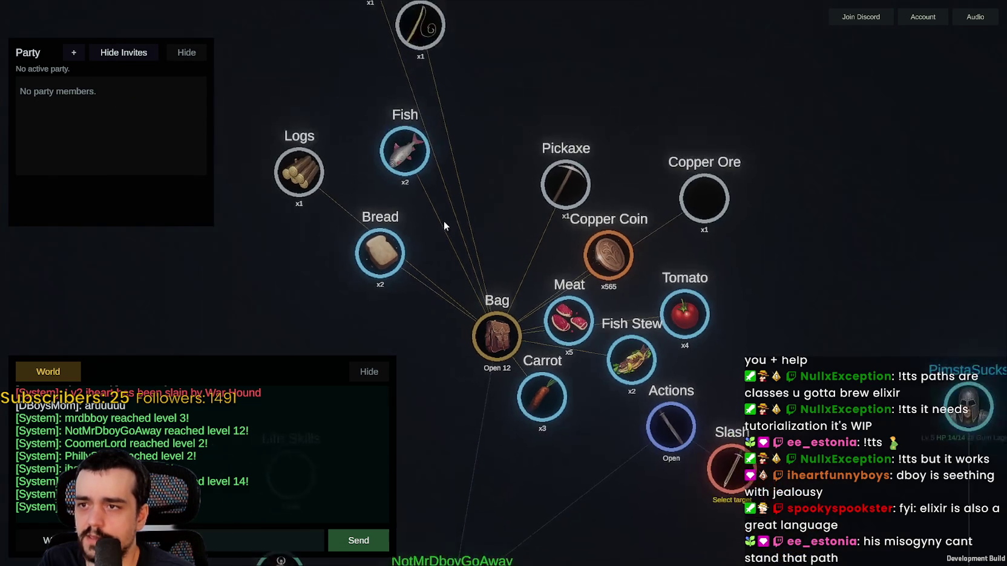
drag(622, 231, 792, 242)
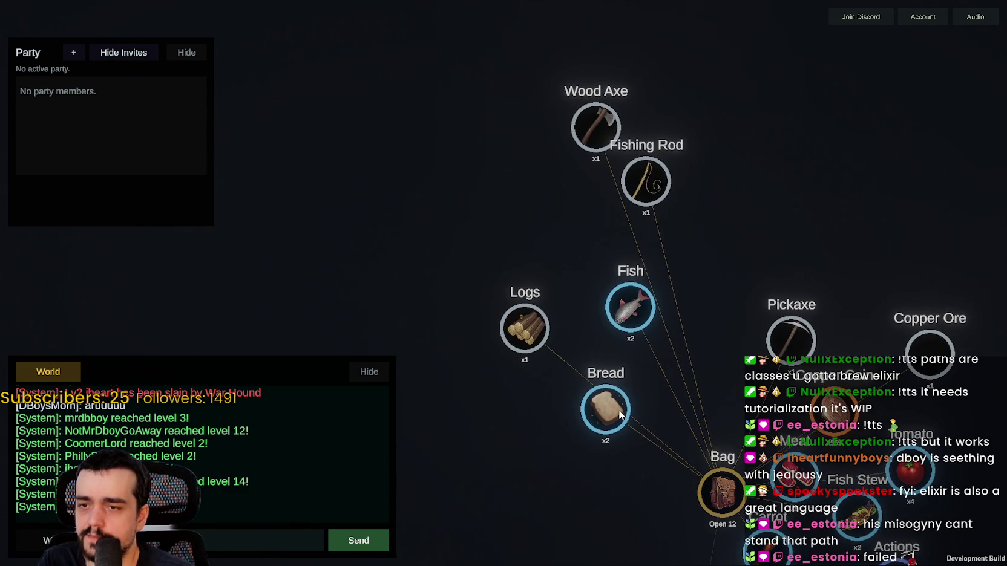
mouse_move(620, 415)
mouse_down()
mouse_move(591, 448)
mouse_move(448, 279)
mouse_up()
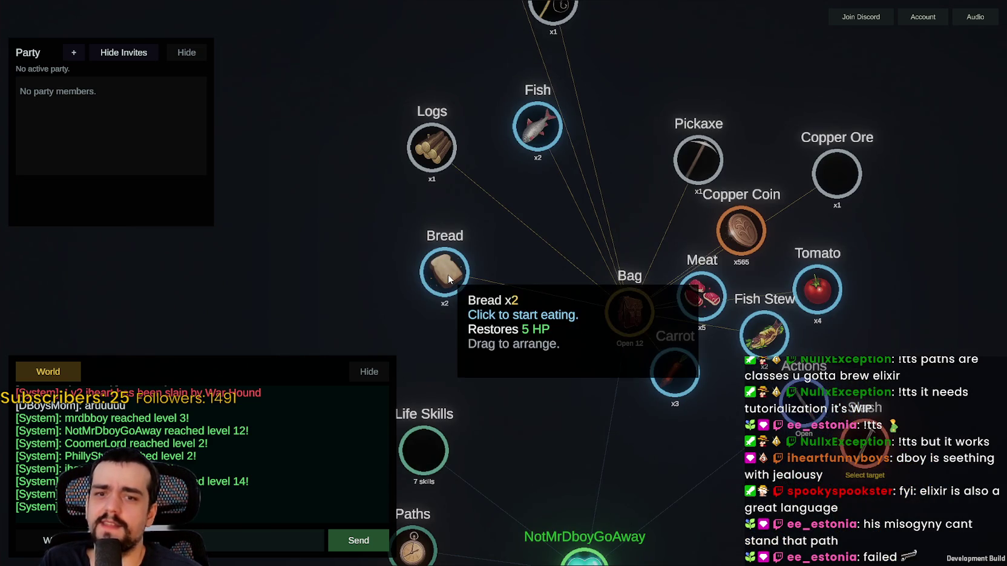
scroll(448, 279, down, 5)
drag(774, 388, 358, 289)
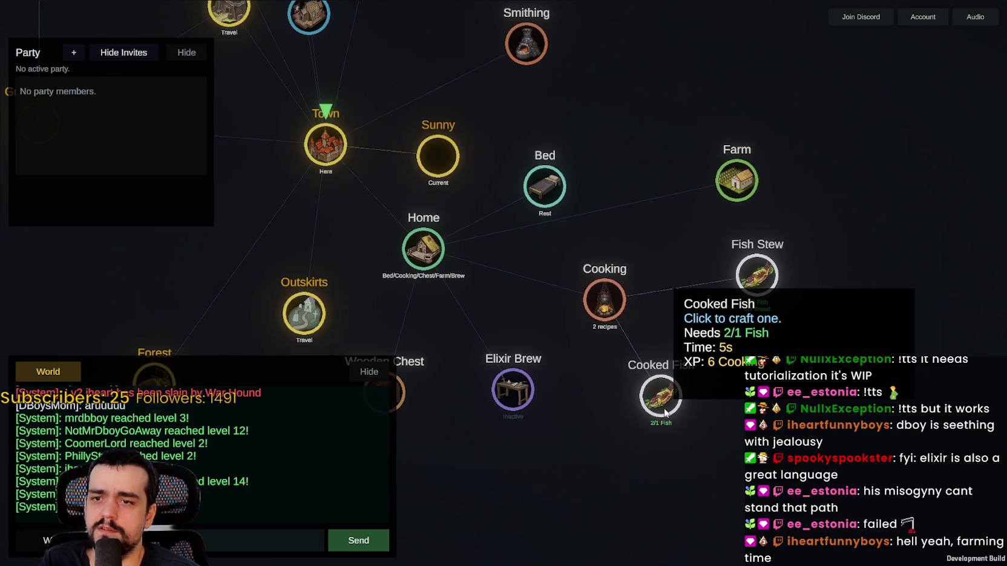
Step: Cook one Cooked Fish, close Cooking, and place Cooked Fish beside Fish in the bag
click(665, 413)
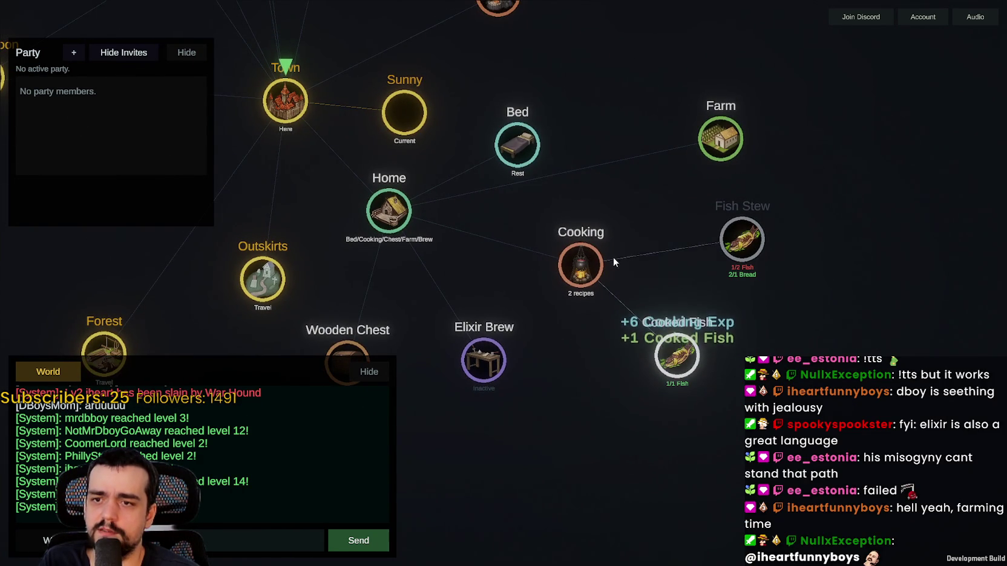
click(701, 174)
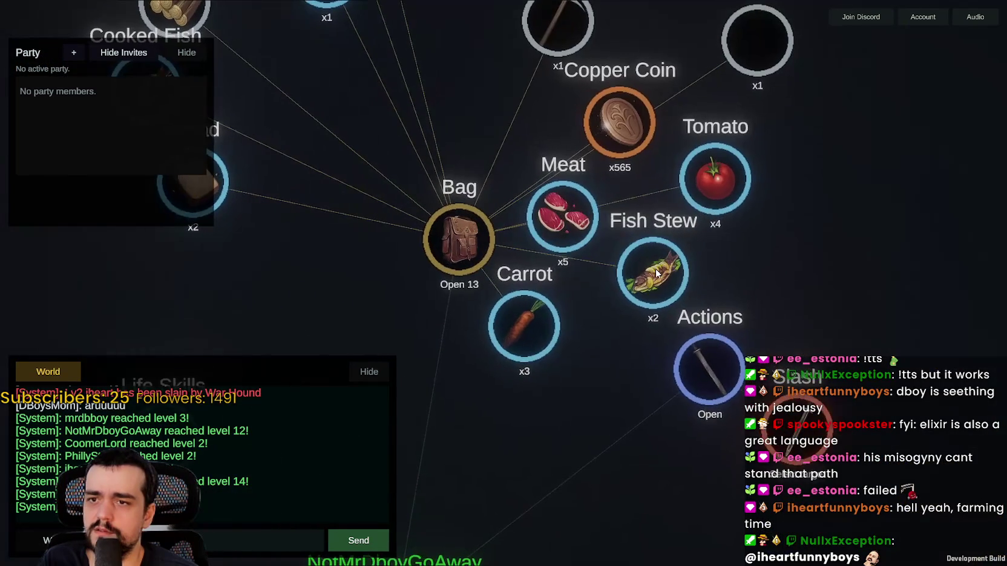
mouse_move(656, 274)
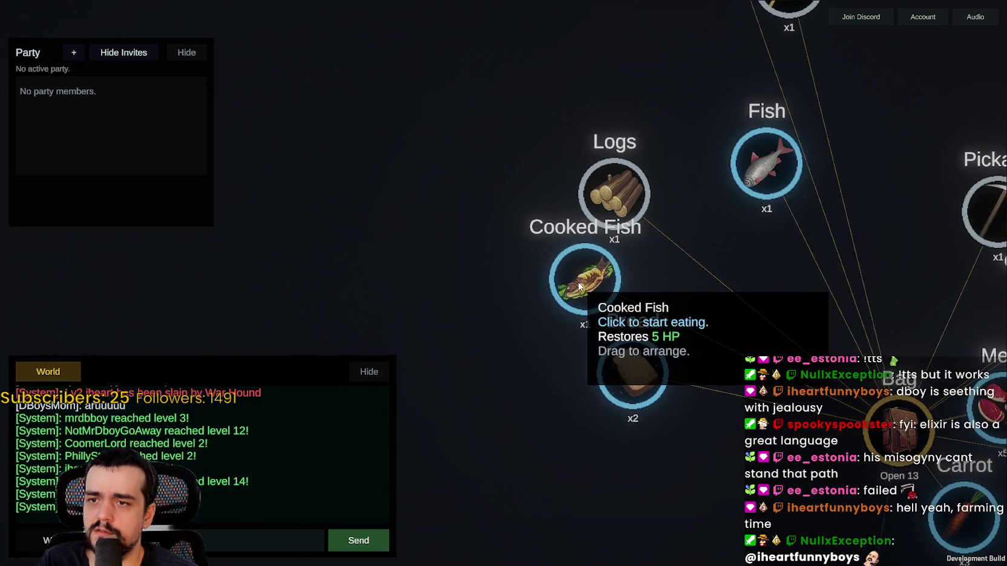
drag(604, 261, 759, 317)
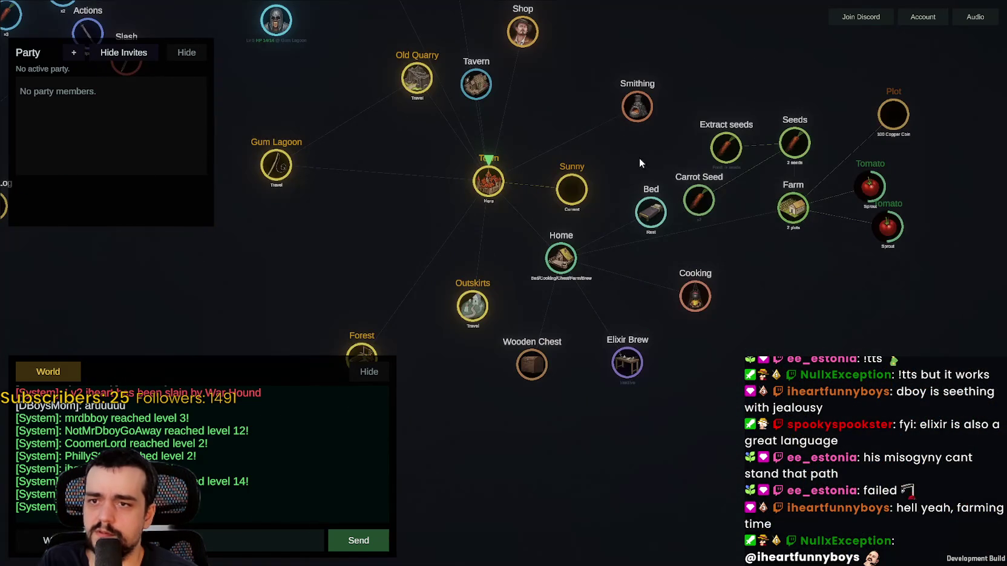
Step: Buy several Bread from the Shop with copper coins
click(519, 266)
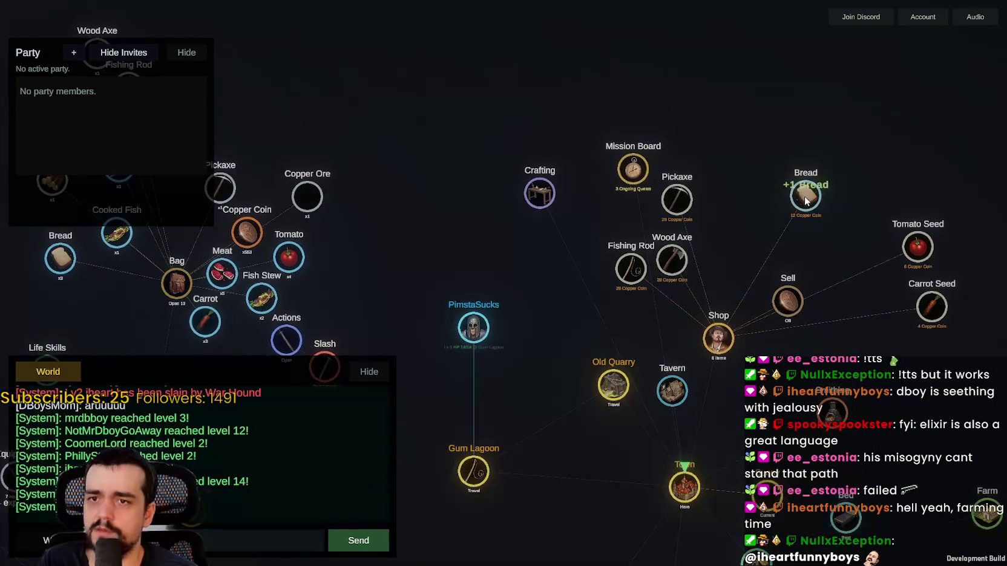
click(806, 196)
click(805, 199)
click(805, 201)
click(805, 203)
click(805, 205)
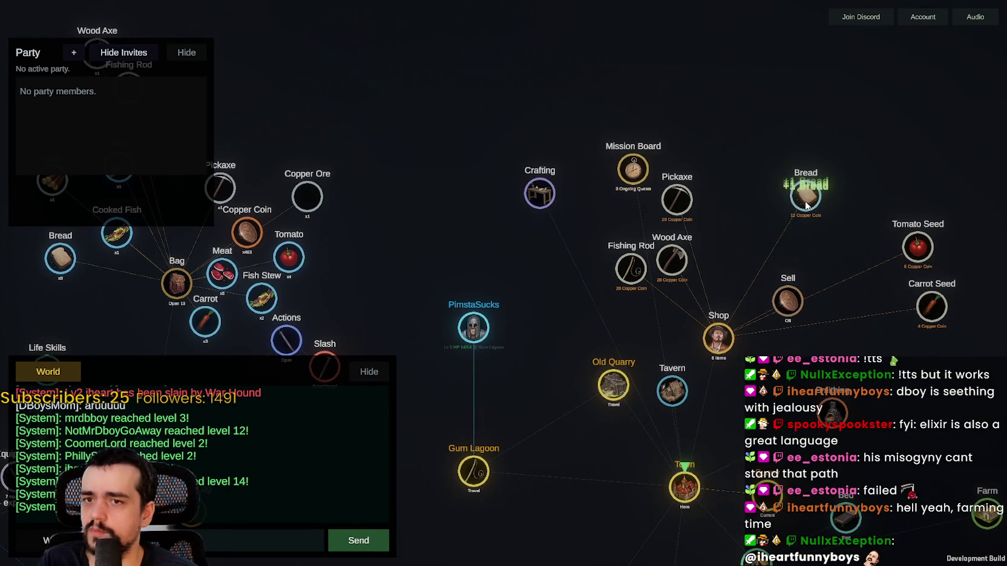
click(805, 206)
Step: Expand Crafting to view its copper recipes, then pan back to Town and Home
scroll(399, 275, down, 3)
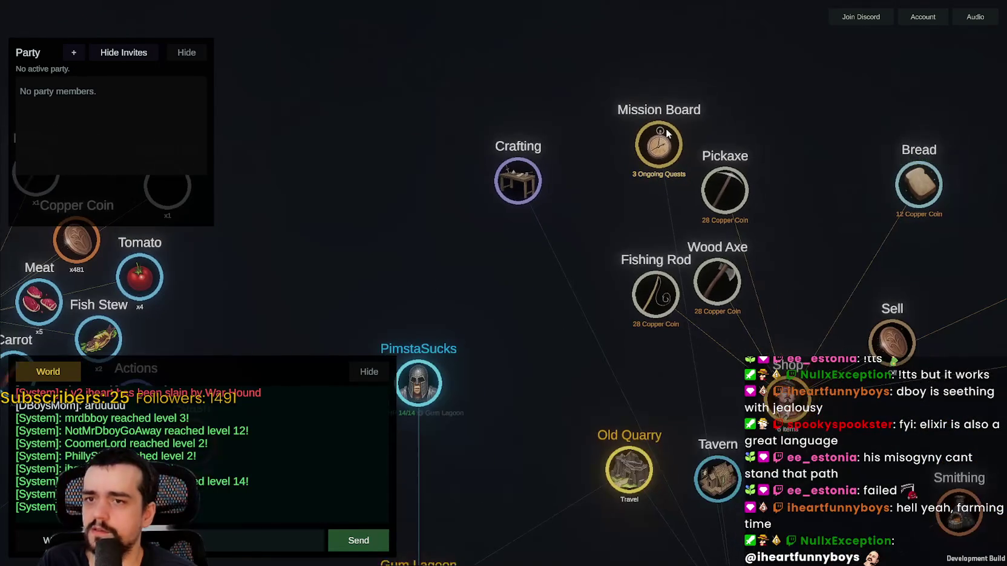
click(518, 182)
mouse_move(519, 222)
mouse_down()
mouse_move(599, 513)
mouse_move(500, 54)
mouse_up()
scroll(519, 358, down, 2)
drag(519, 358, 590, 163)
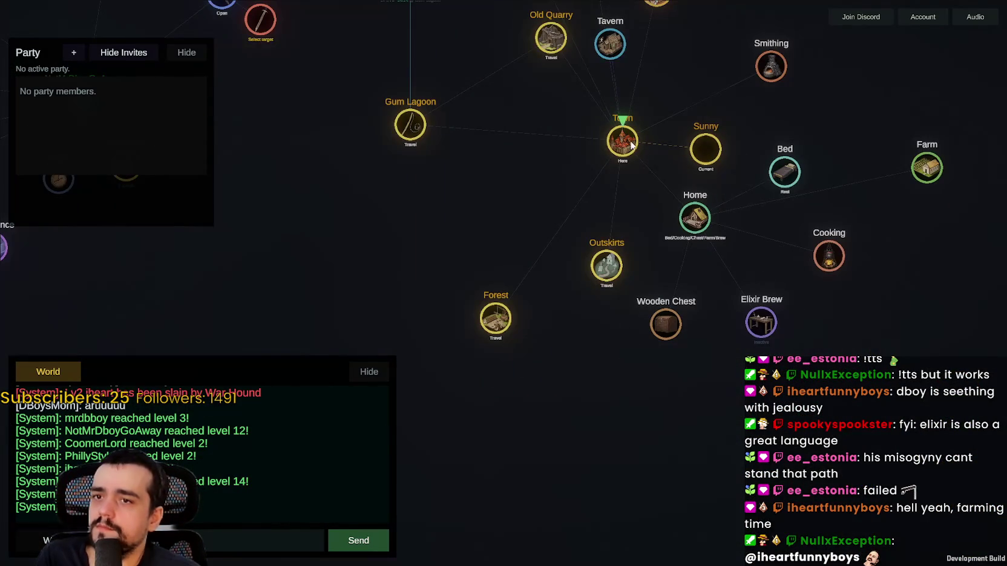
Step: Collapse the Home options and travel to the Outskirts node
click(694, 218)
scroll(644, 327, up, 3)
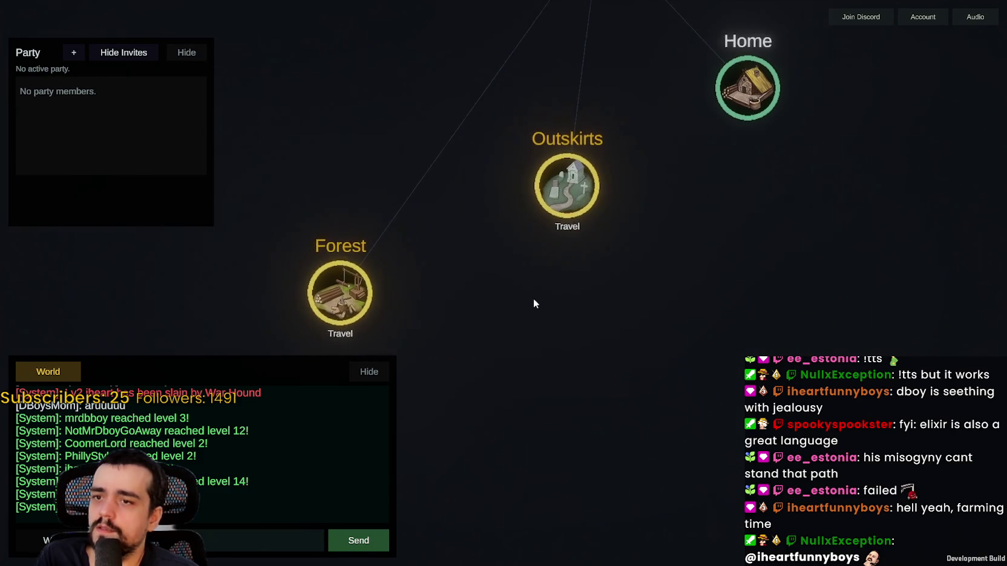
click(564, 180)
scroll(575, 282, down, 4)
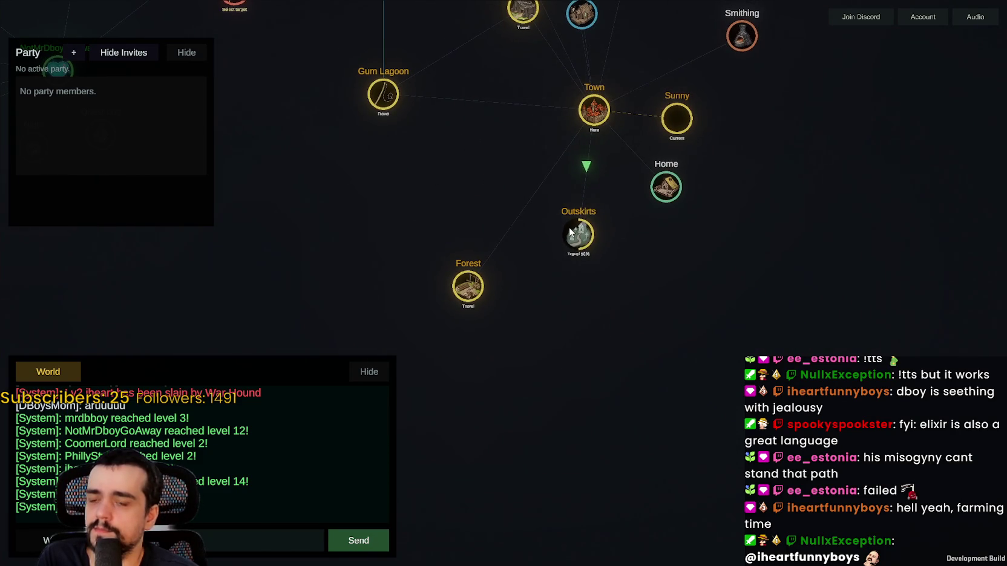
drag(569, 226, 612, 280)
drag(462, 277, 493, 134)
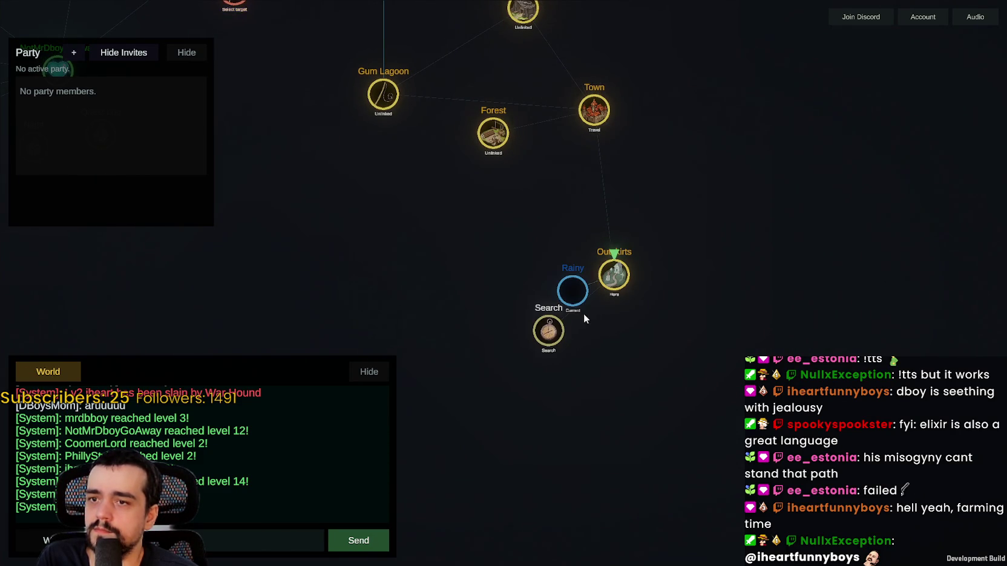
scroll(582, 305, up, 3)
mouse_move(579, 298)
mouse_down()
mouse_move(509, 253)
mouse_move(444, 235)
mouse_up()
scroll(445, 235, down, 5)
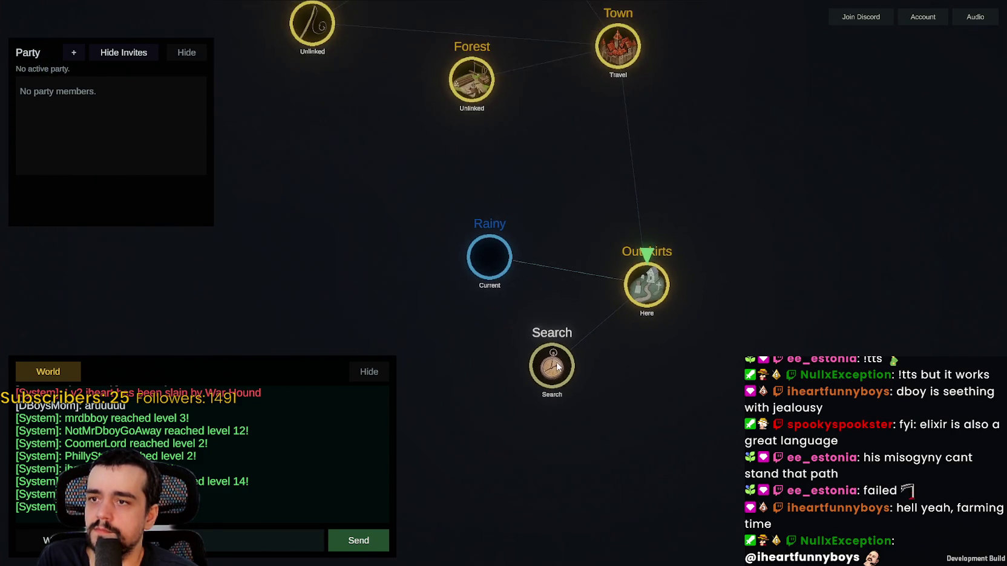
Step: Search the Outskirts, turning up two Zombies, and bring the character and mercenary into view
drag(649, 426, 594, 327)
drag(511, 247, 527, 171)
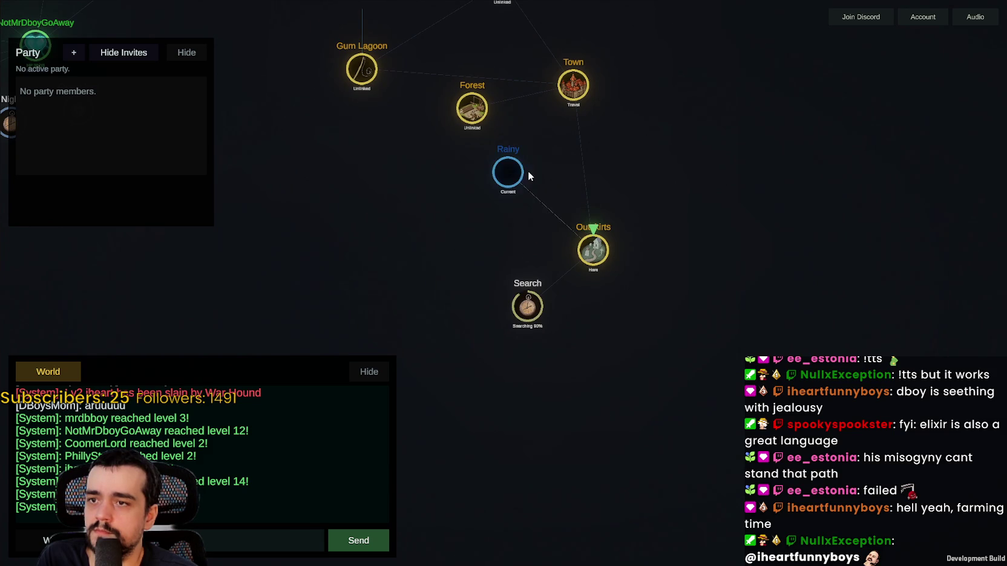
scroll(558, 395, up, 3)
scroll(654, 363, down, 4)
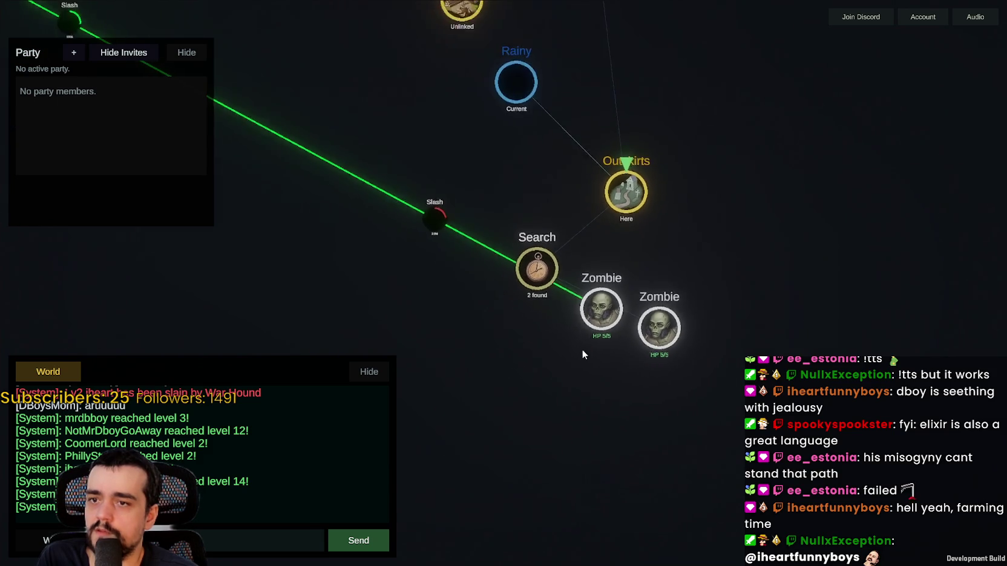
drag(420, 293, 624, 349)
scroll(624, 349, up, 2)
scroll(605, 342, down, 2)
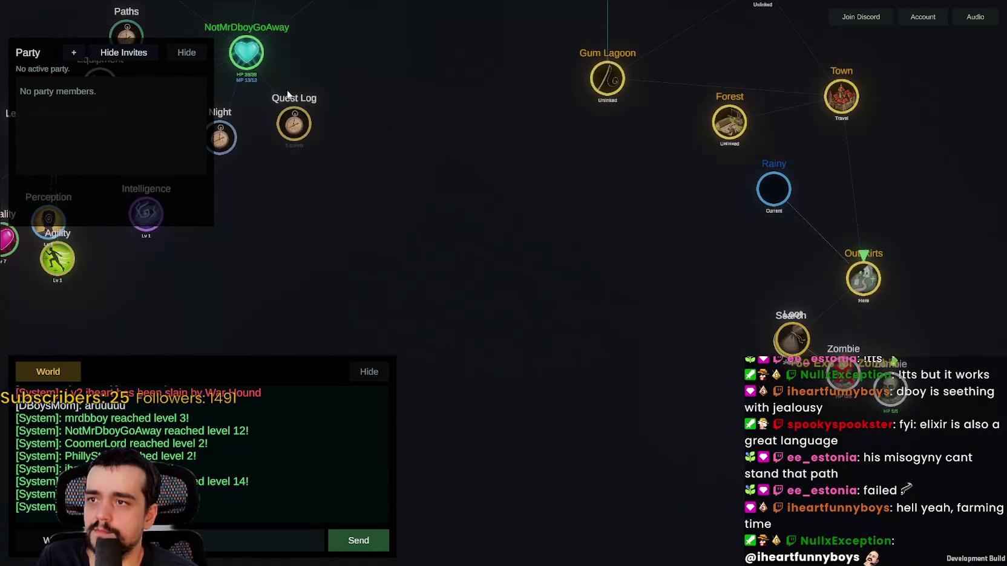
drag(271, 18, 474, 366)
click(487, 242)
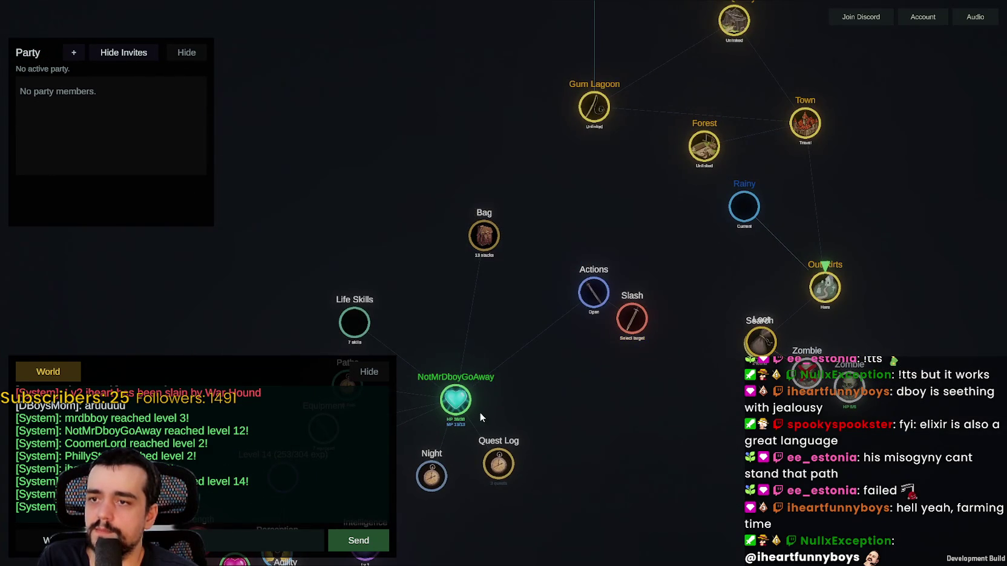
drag(703, 157, 528, 363)
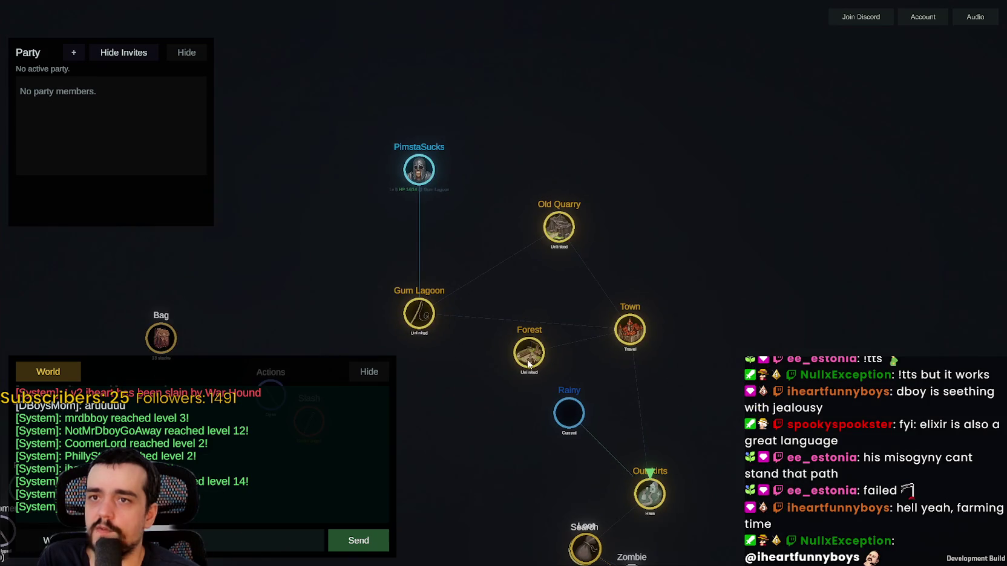
Step: Switch the mercenary's Follow Me order to On
click(418, 170)
scroll(448, 55, up, 1)
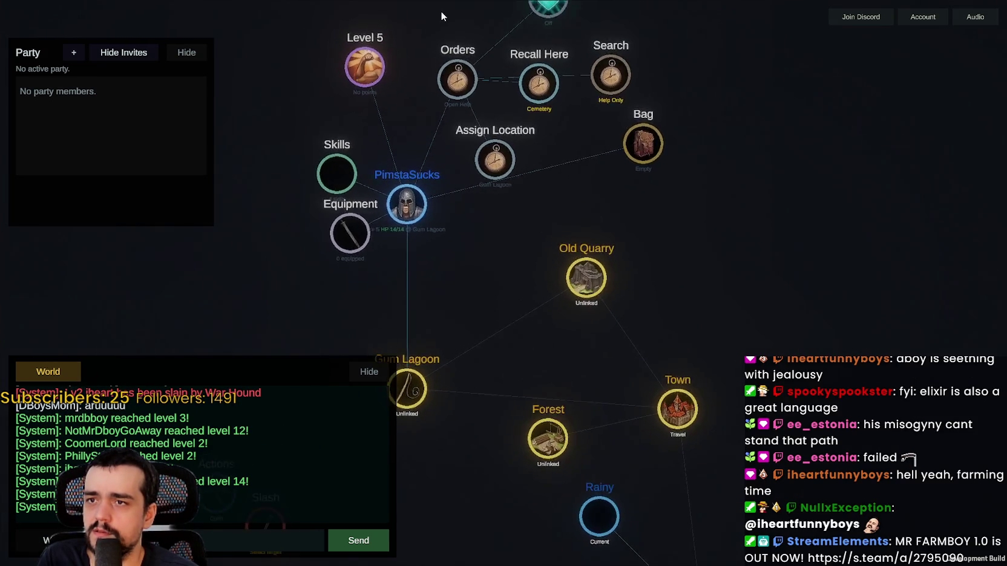
drag(440, 15, 490, 196)
scroll(490, 195, up, 2)
scroll(490, 195, up, 3)
scroll(681, 292, down, 3)
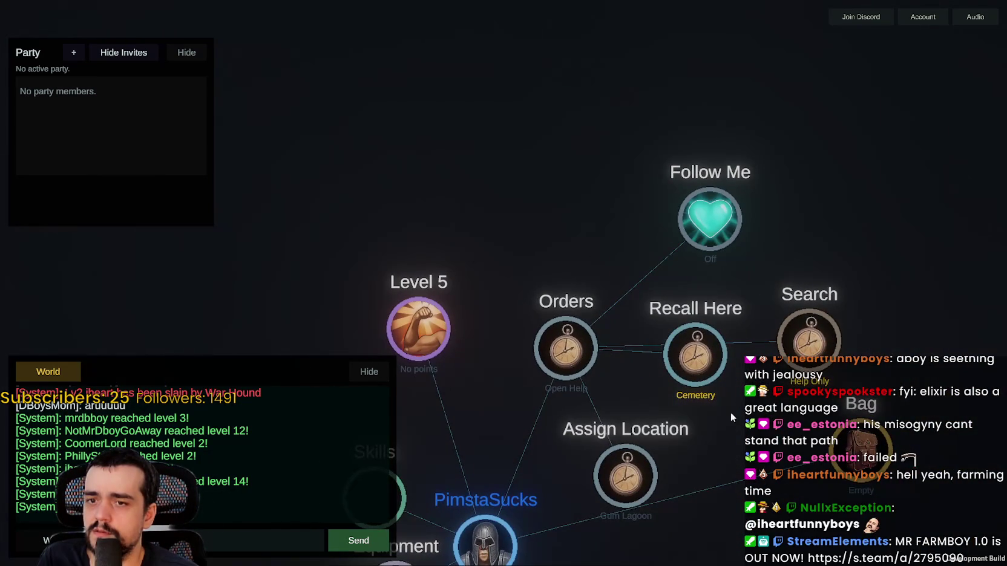
click(711, 208)
scroll(657, 168, down, 2)
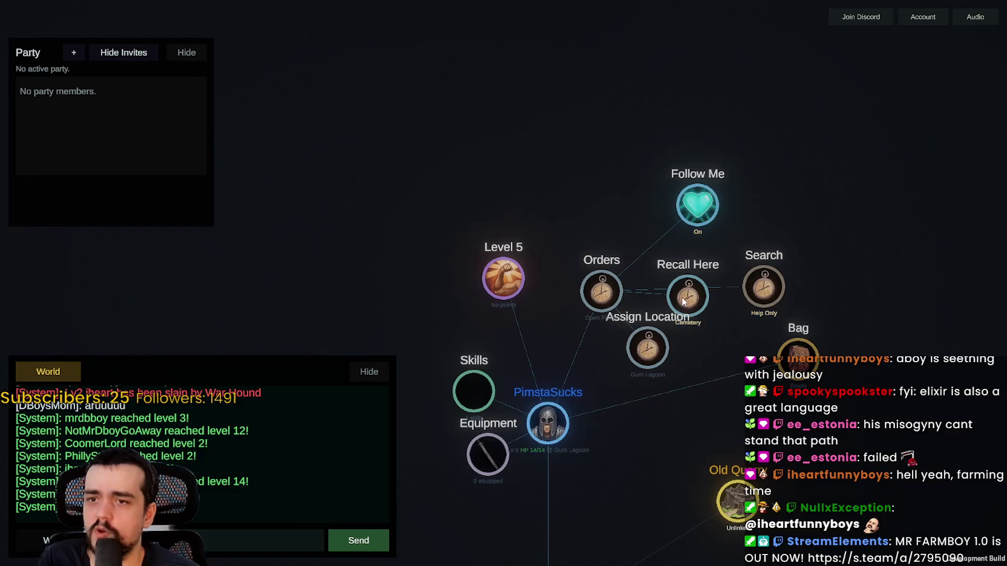
scroll(698, 396, down, 2)
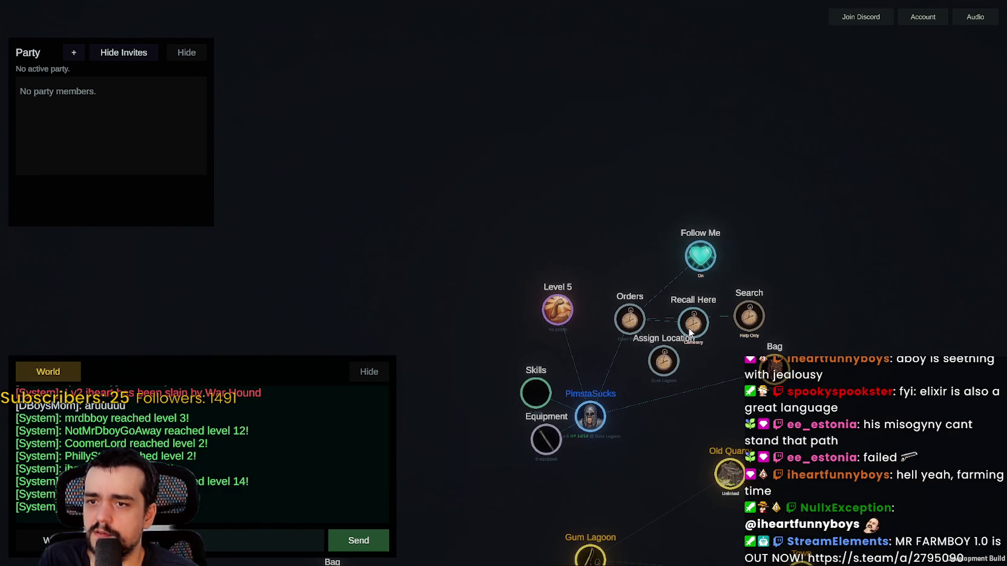
scroll(689, 314, down, 2)
Step: Set the mercenary's Assign Location to Click Place and assign it to Town
mouse_move(652, 281)
mouse_down()
mouse_move(565, 176)
mouse_move(428, 69)
mouse_up()
drag(510, 208, 653, 565)
scroll(599, 221, up, 5)
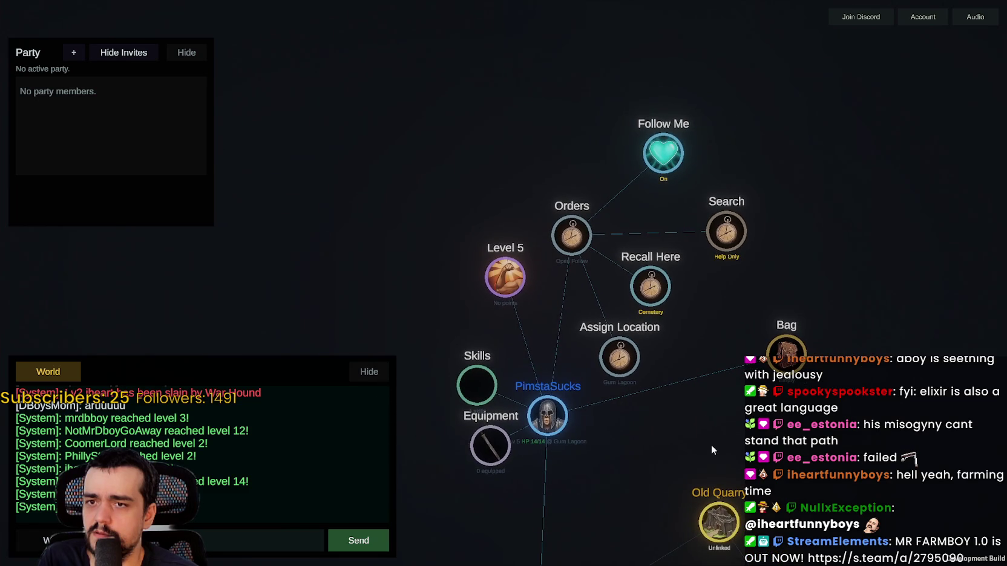
drag(711, 444, 712, 129)
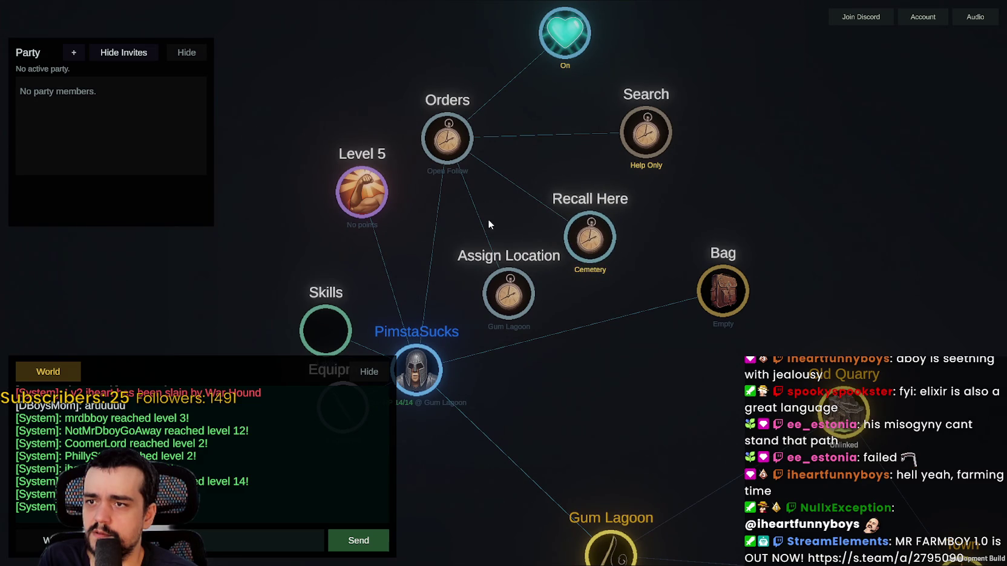
click(491, 246)
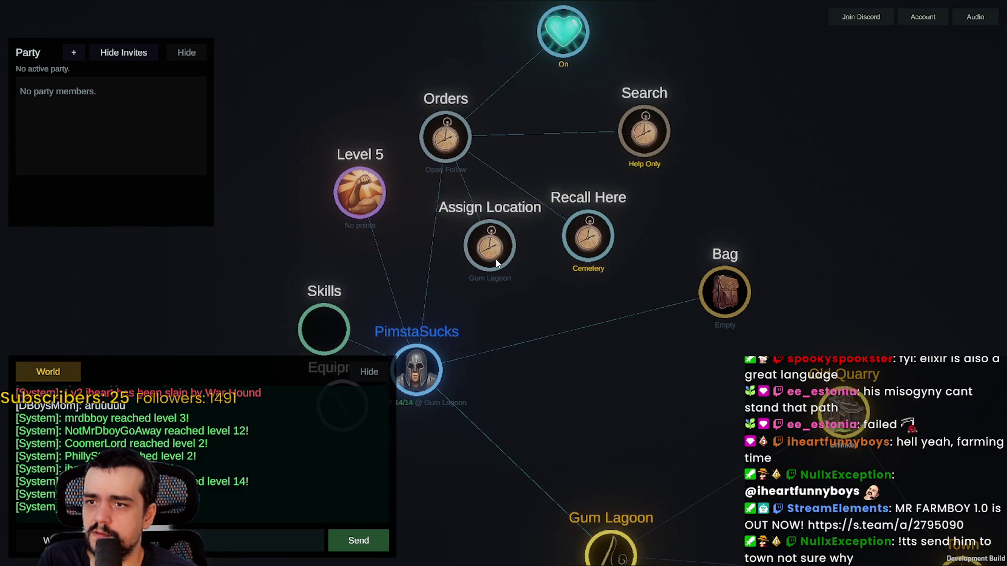
scroll(586, 322, down, 3)
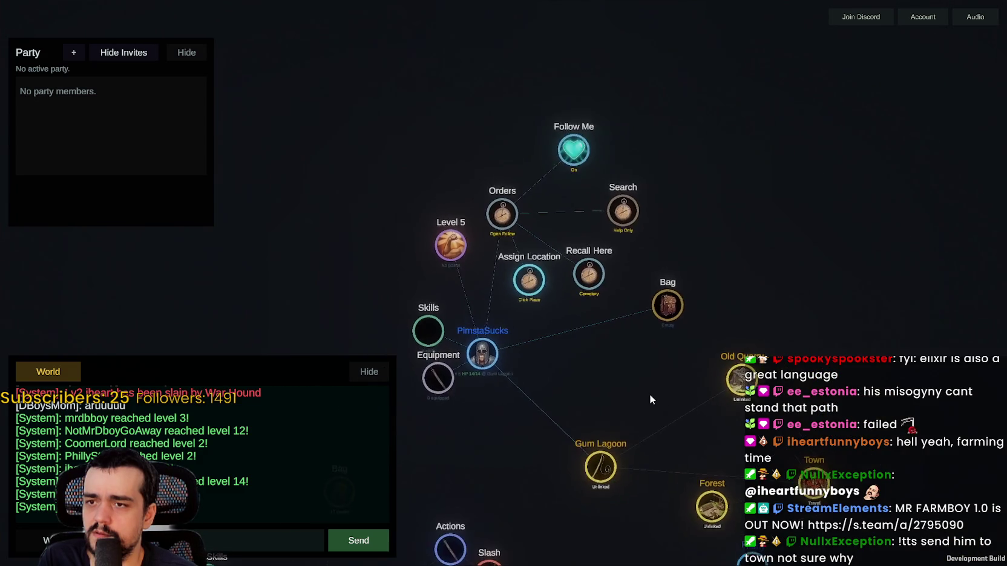
drag(649, 400, 485, 161)
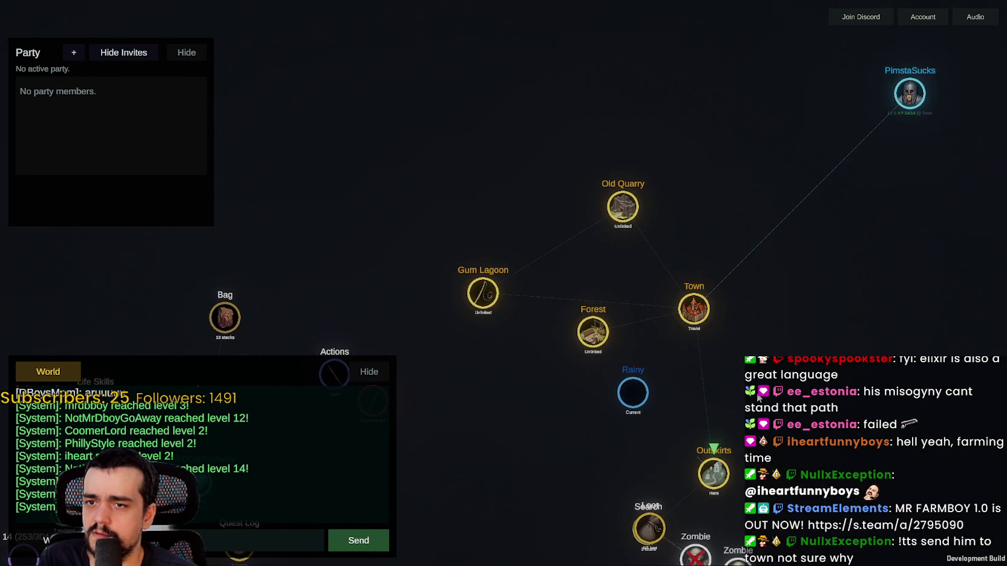
Step: Order the mercenary to Recall Here to the Cemetery by Outskirts
click(734, 195)
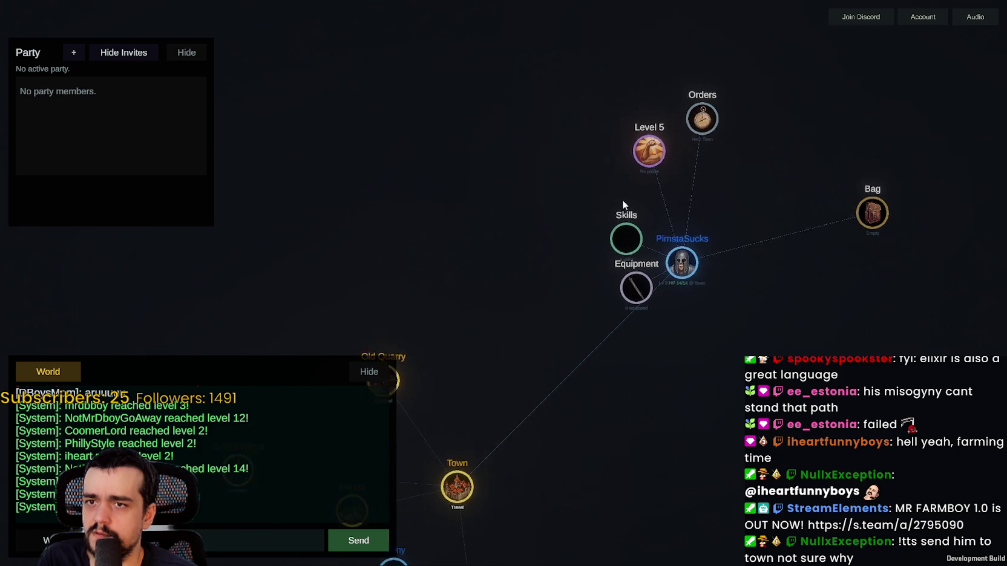
click(566, 214)
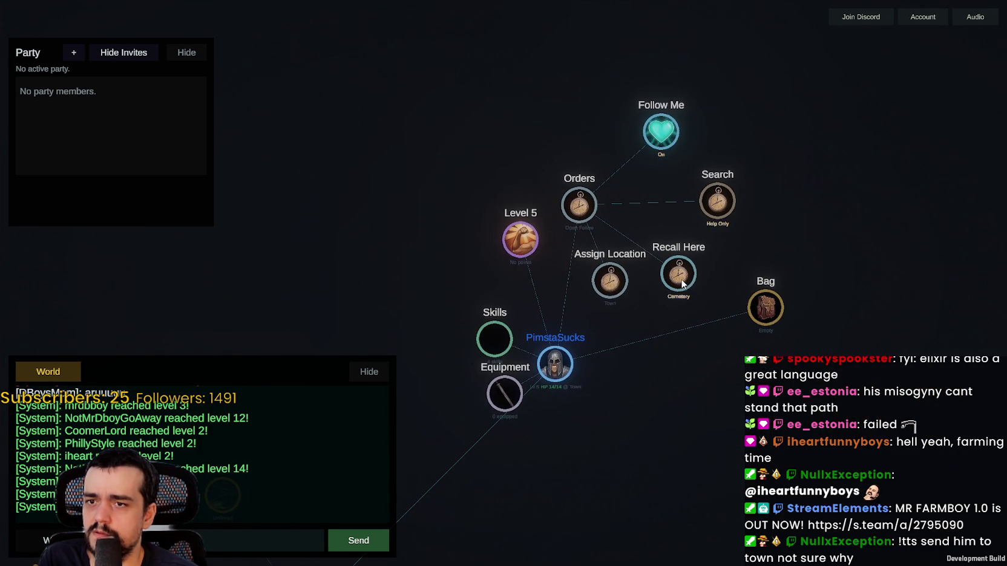
click(689, 286)
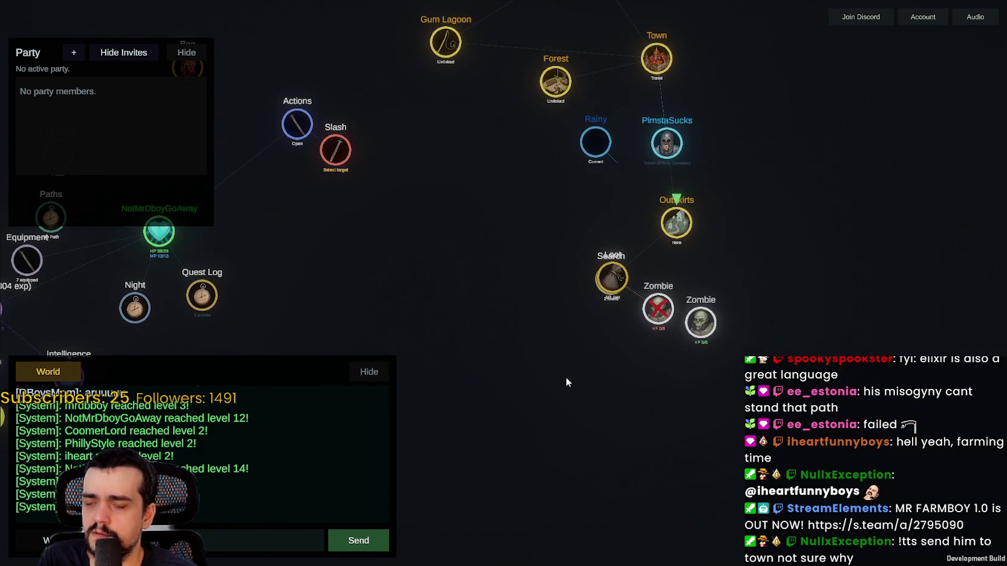
scroll(684, 242, up, 3)
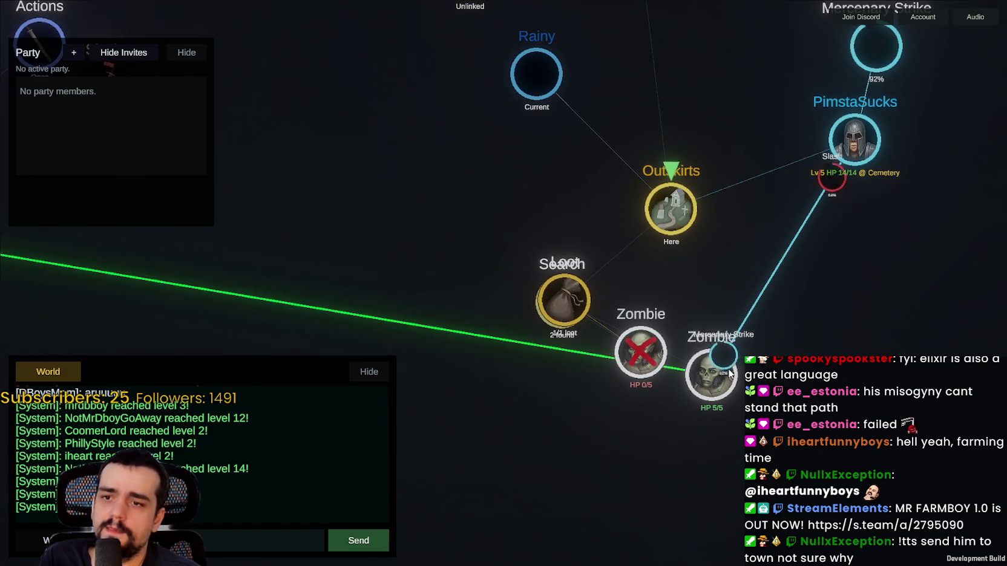
scroll(722, 370, down, 2)
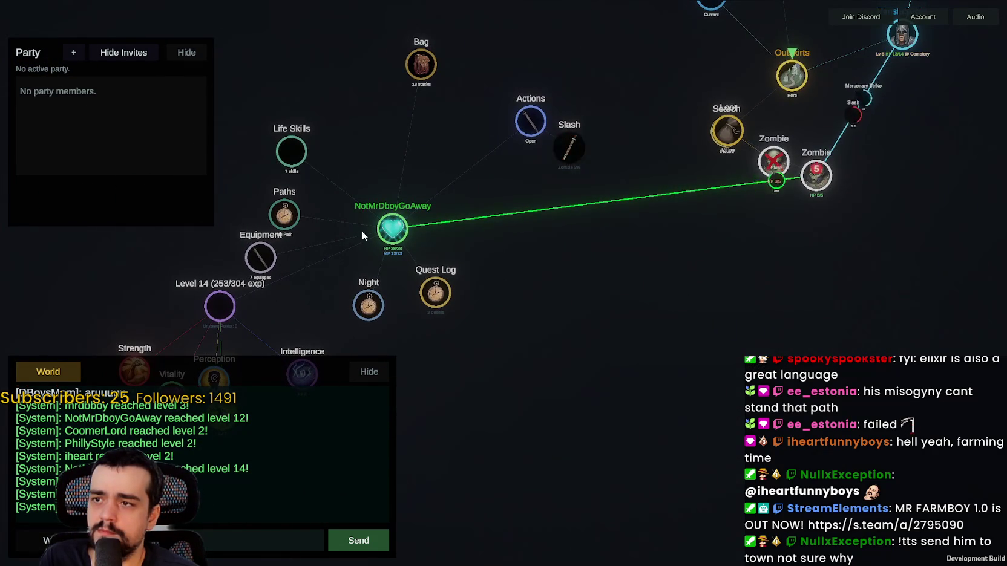
Step: Loot the slain Zombie for +1 Bones and search the Outskirts again
click(271, 260)
click(271, 261)
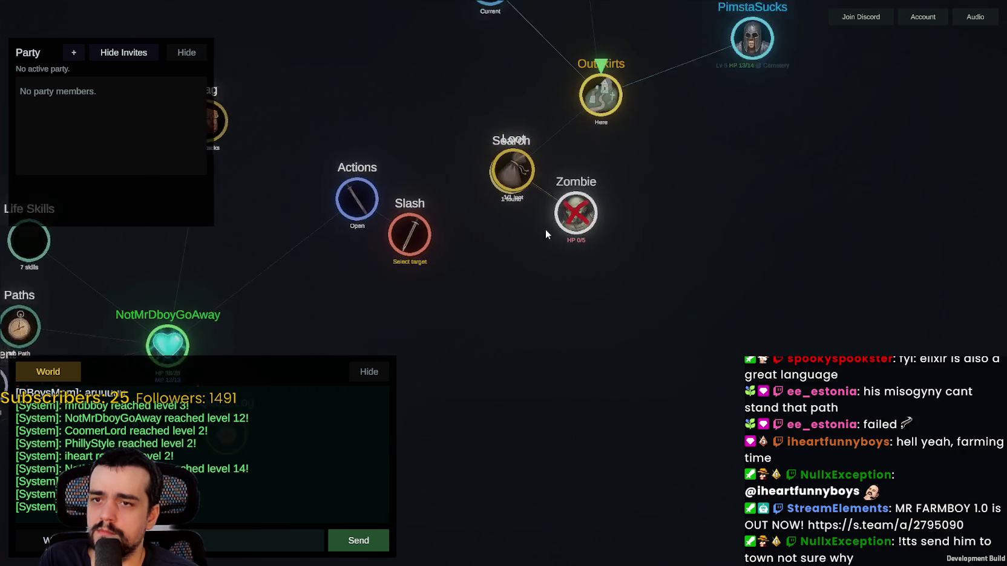
click(512, 157)
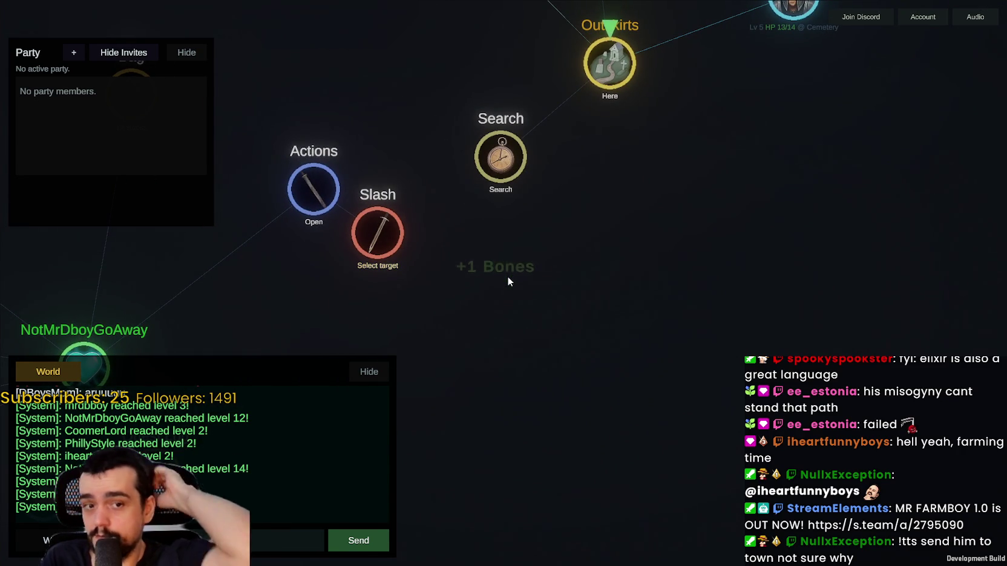
click(511, 179)
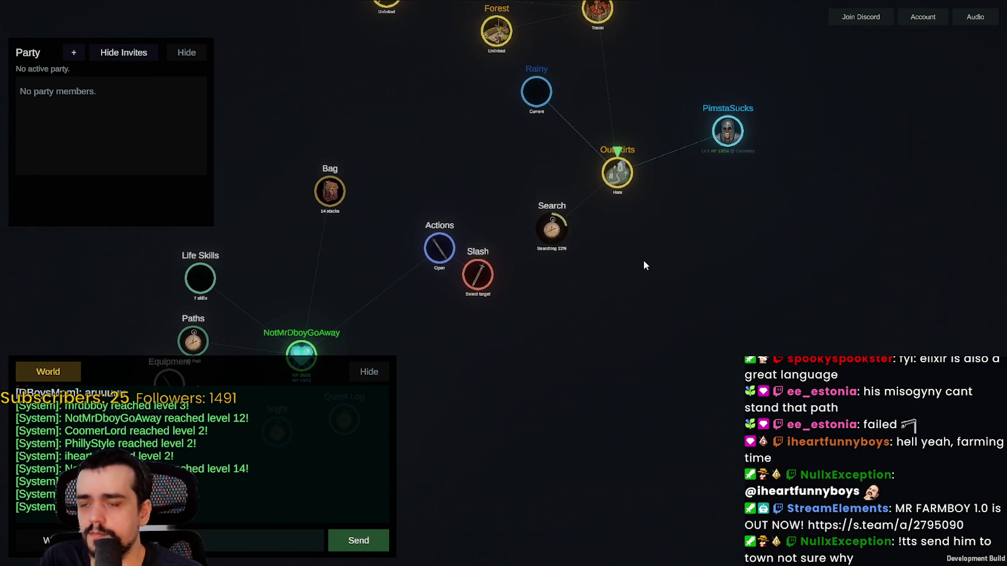
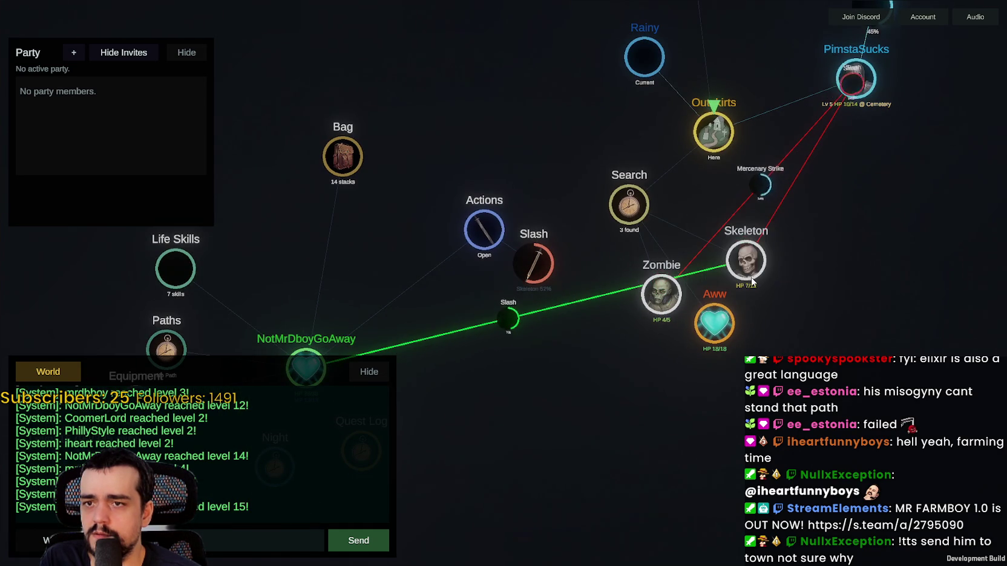
Step: Loot the slain Skeleton, show the Level 15 stats, and Slash the searched Skeleton
mouse_move(660, 299)
mouse_down()
mouse_move(713, 162)
mouse_move(750, 157)
mouse_up()
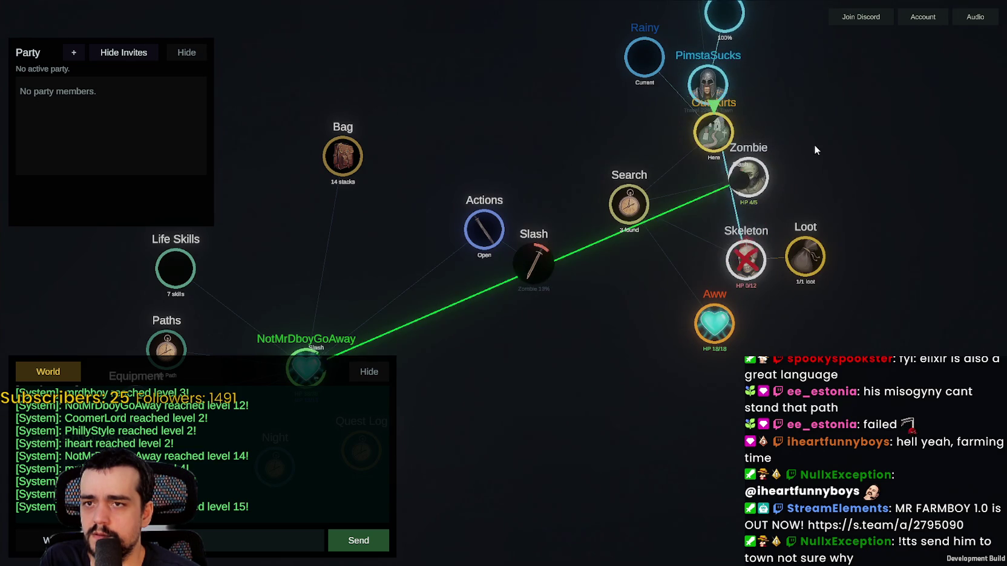
click(726, 285)
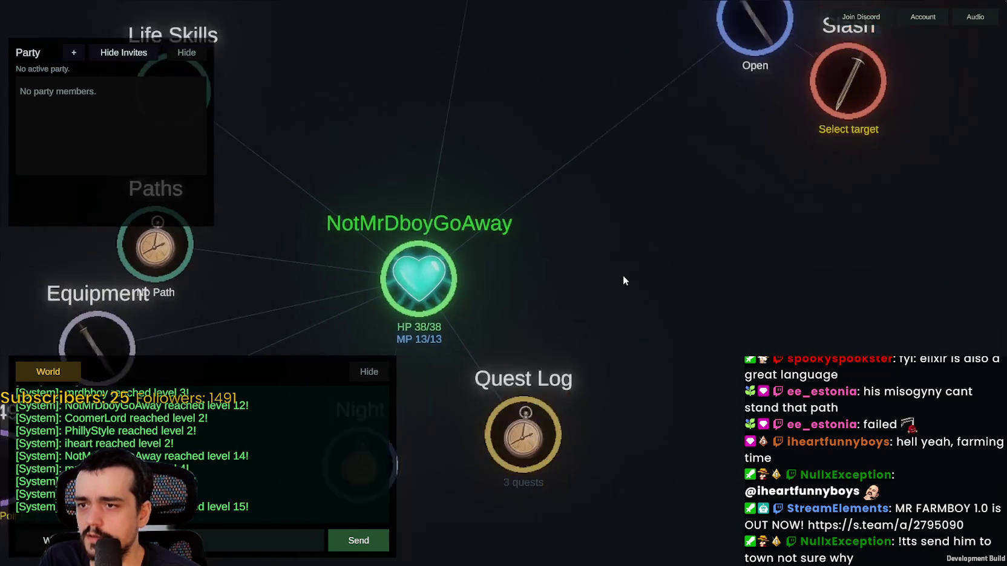
click(421, 271)
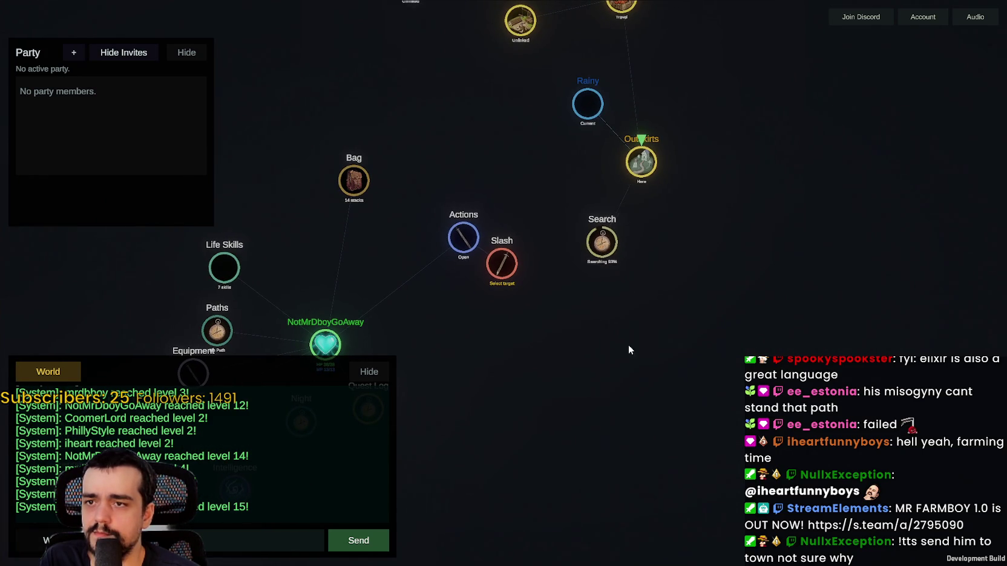
click(682, 293)
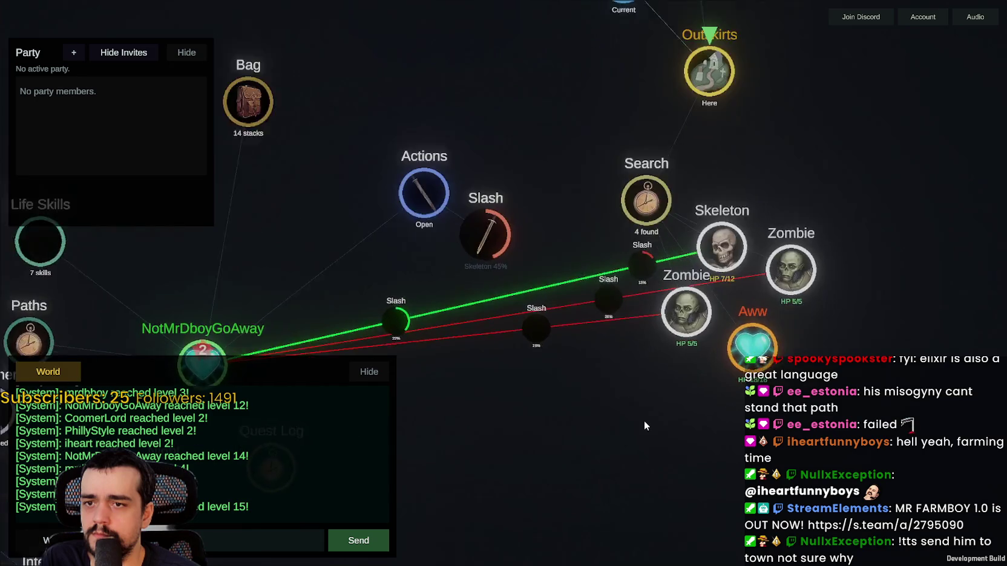
Step: Switch Slash to the next Zombie, then attack the other player until slain
drag(801, 313, 720, 322)
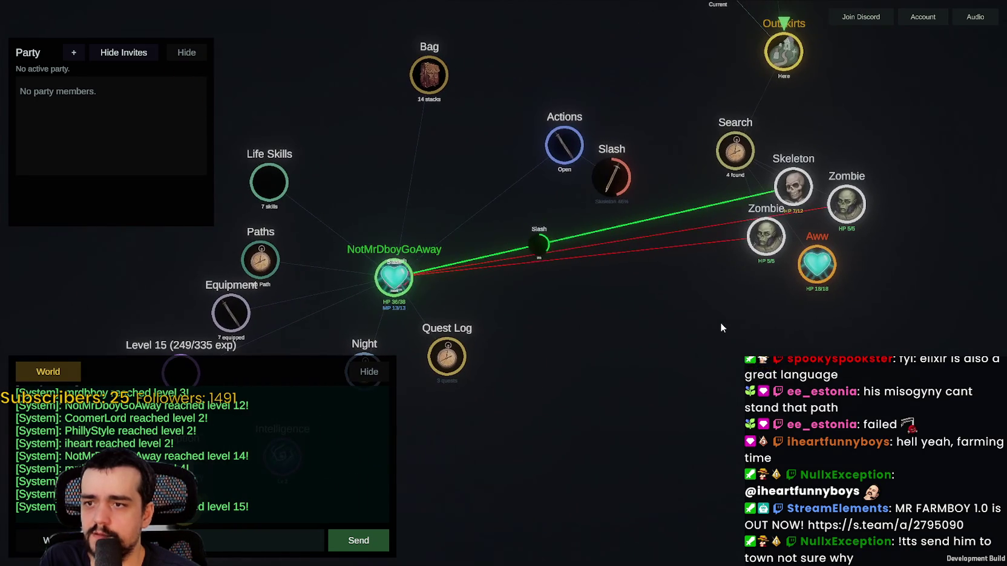
scroll(797, 182, up, 3)
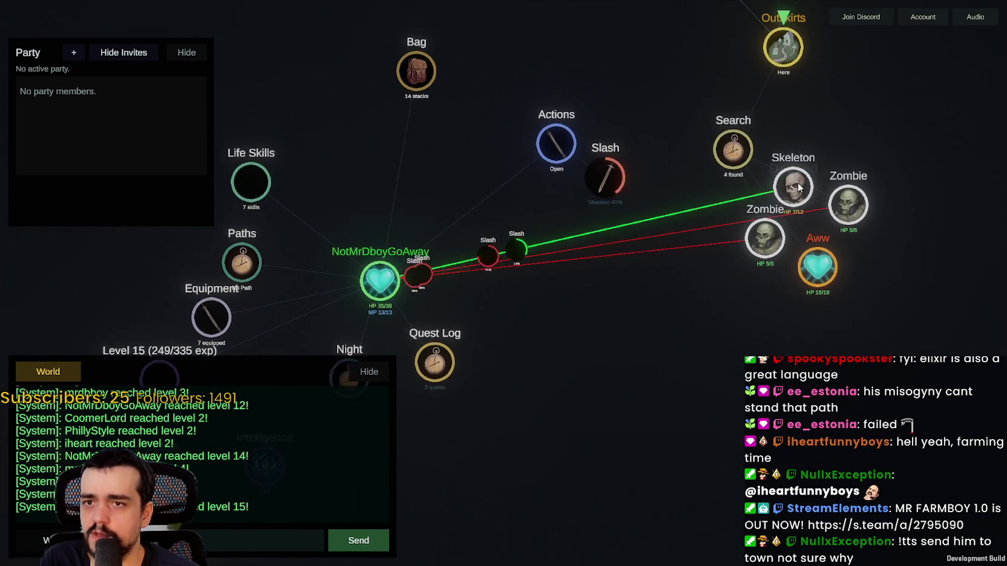
mouse_move(797, 183)
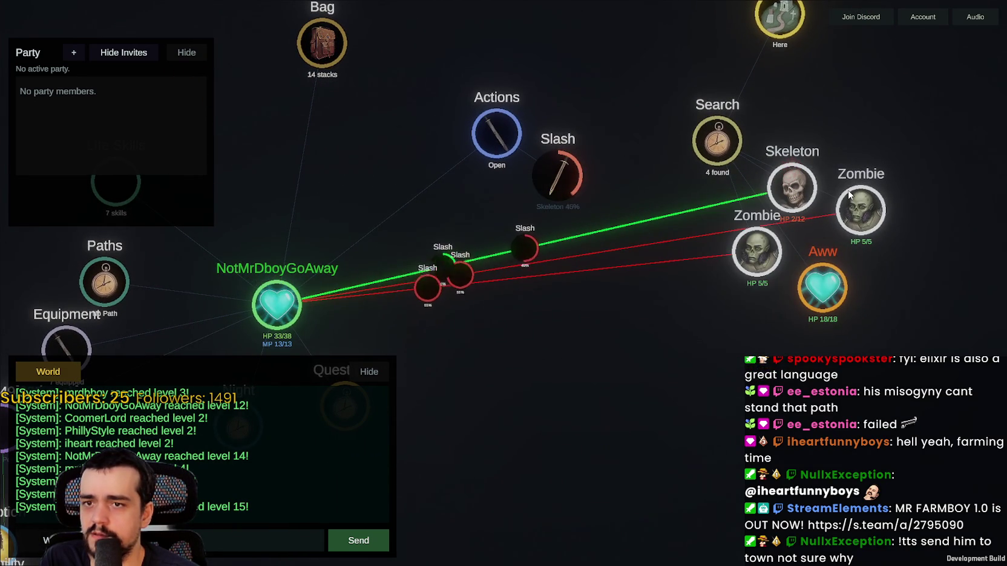
click(860, 229)
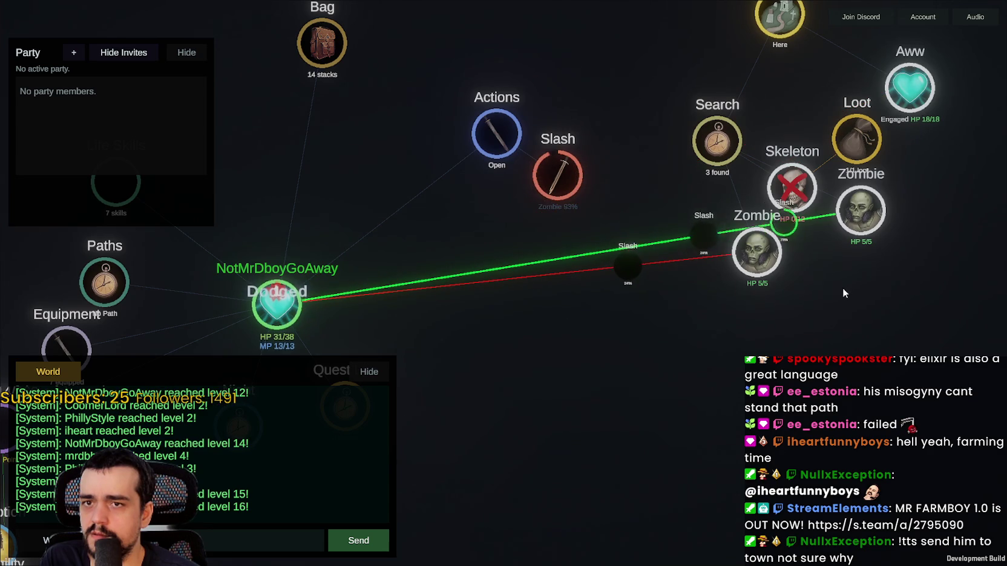
mouse_move(668, 378)
mouse_down()
mouse_move(774, 338)
mouse_move(857, 287)
mouse_up()
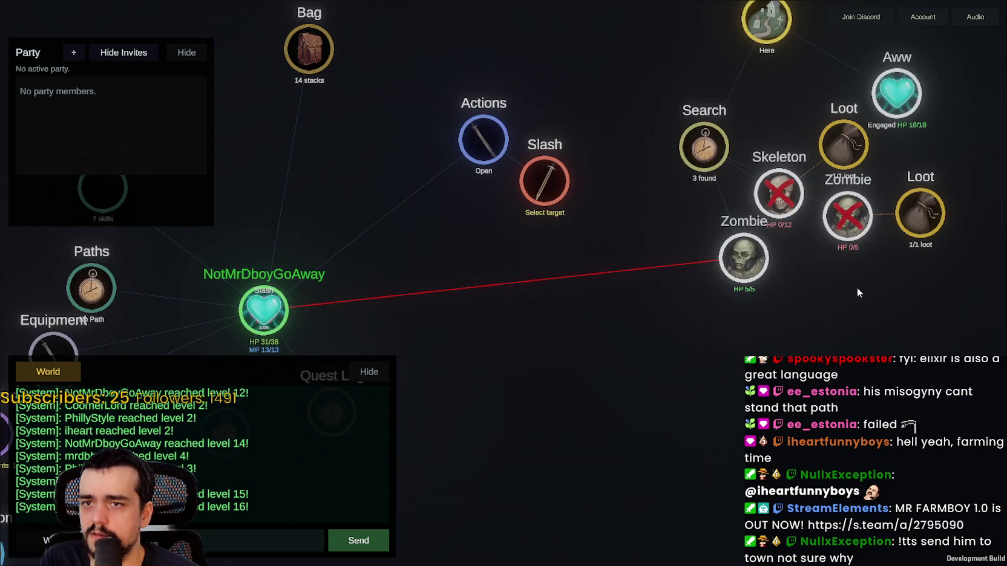
scroll(851, 286, down, 3)
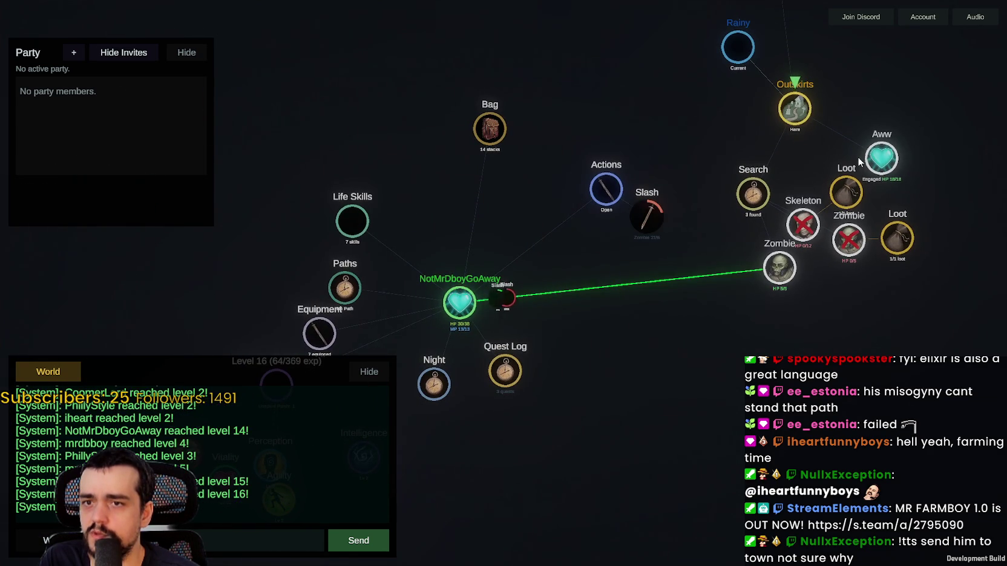
scroll(873, 130, up, 3)
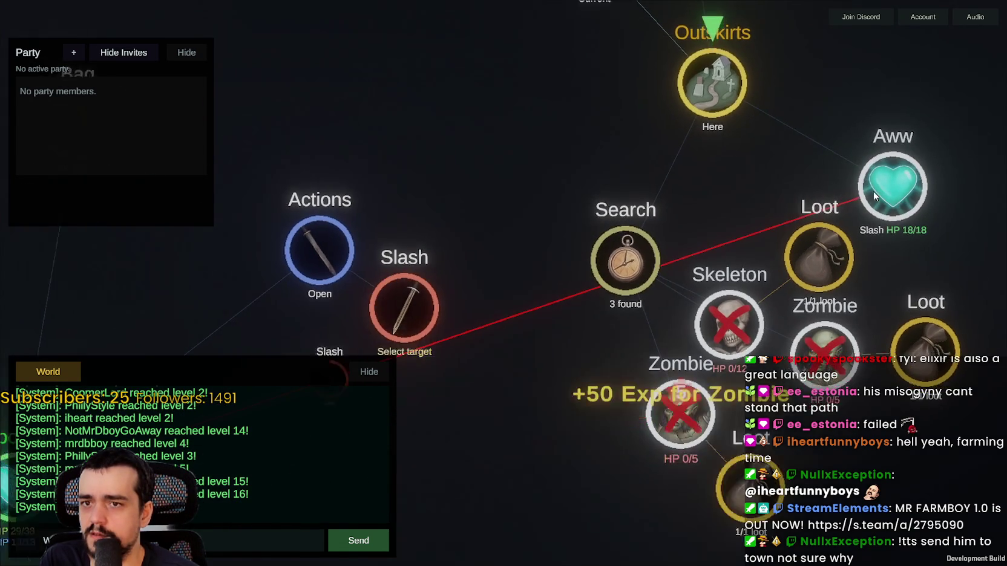
scroll(726, 254, down, 5)
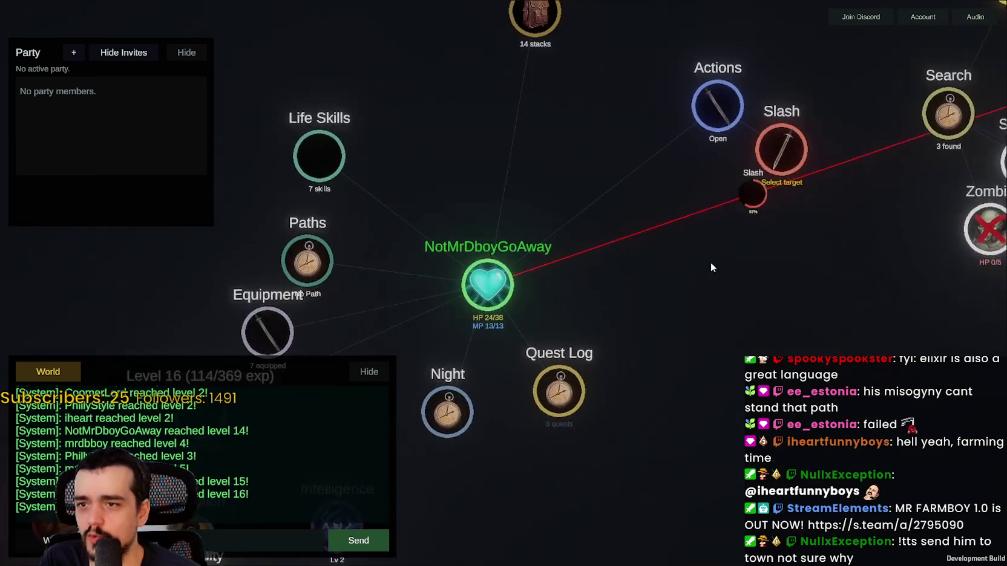
click(730, 198)
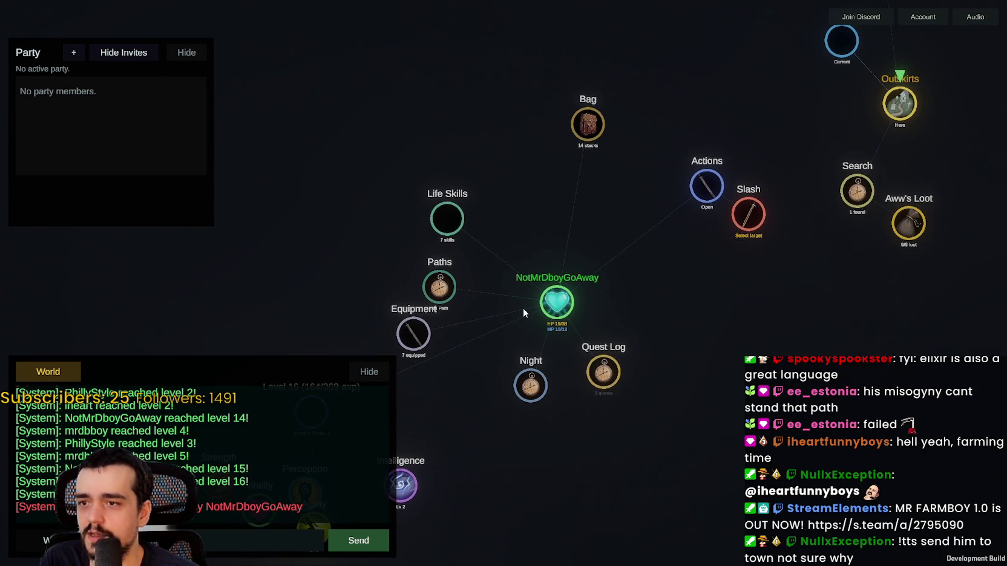
Step: Loot the slain player's bones, copper ore, Copper Sword and meat, filling the bag to 17 stacks
click(578, 129)
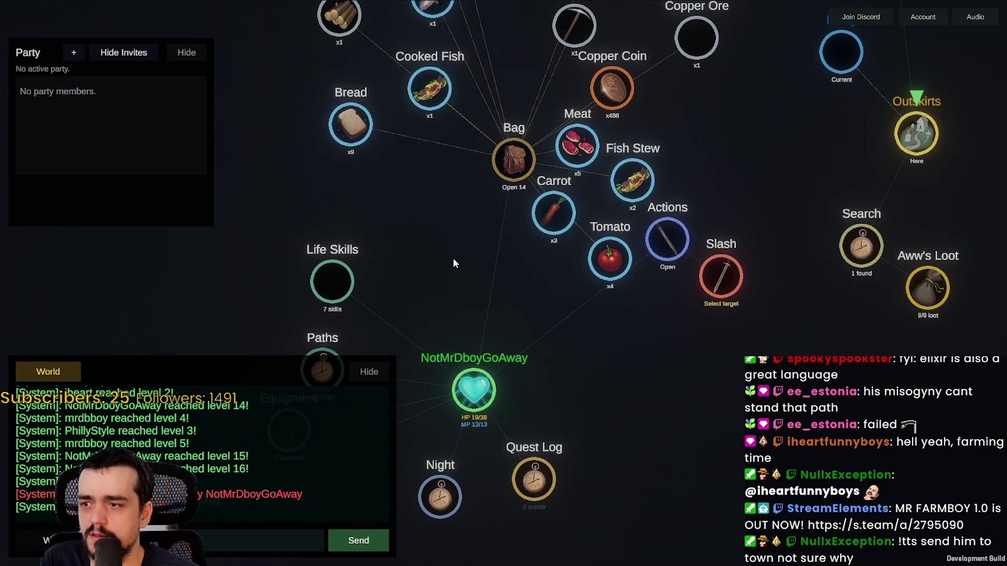
click(829, 301)
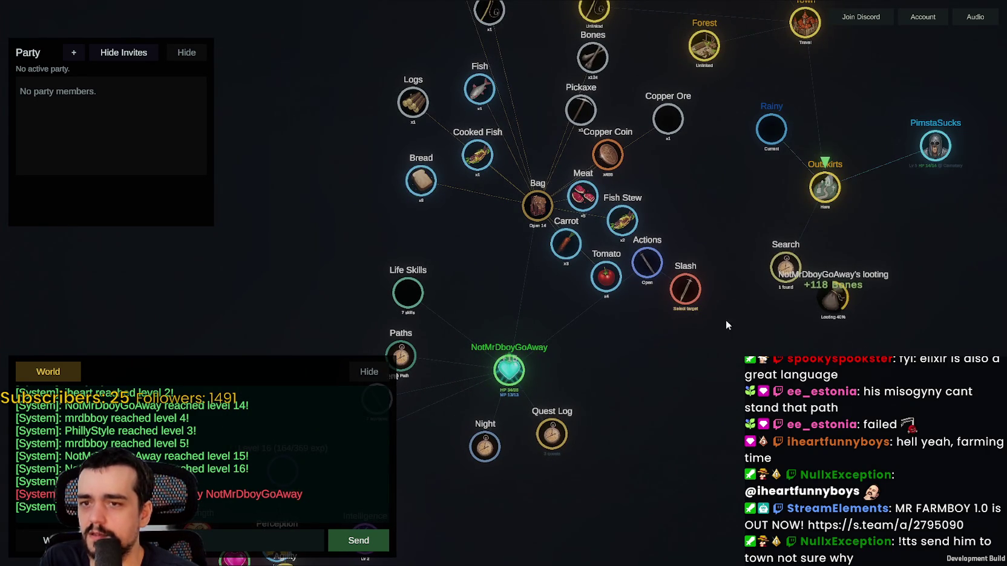
scroll(724, 254, up, 2)
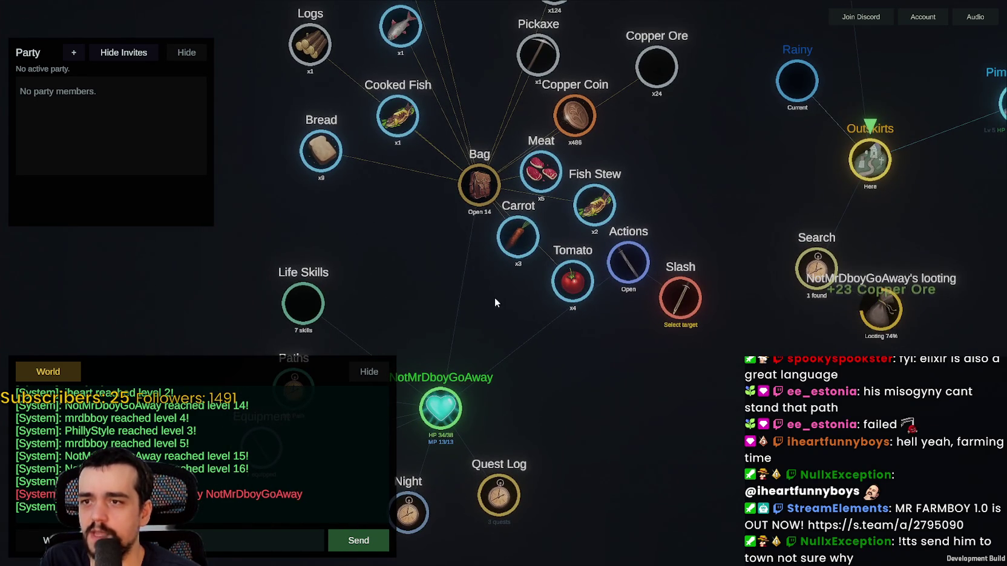
click(487, 194)
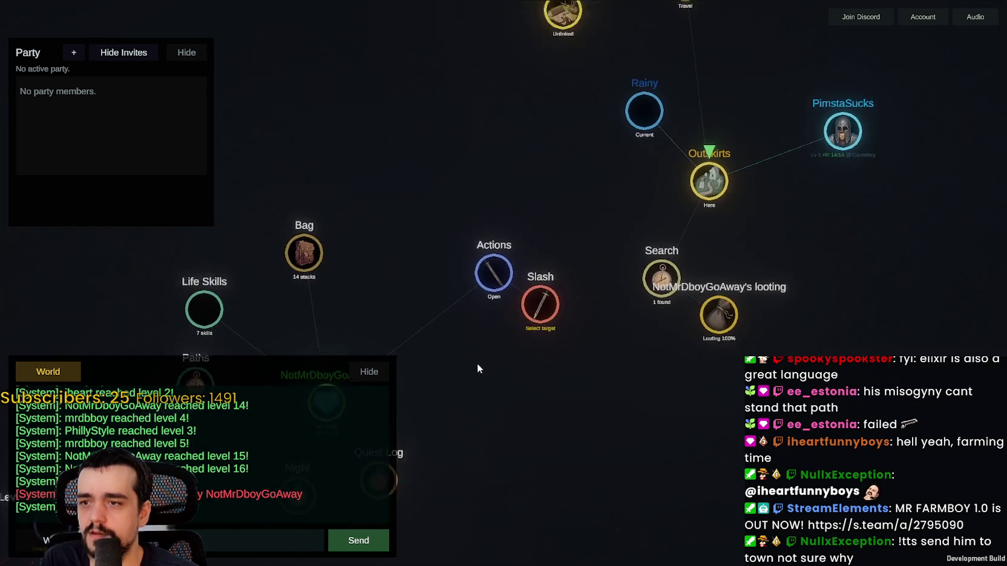
scroll(519, 365, up, 4)
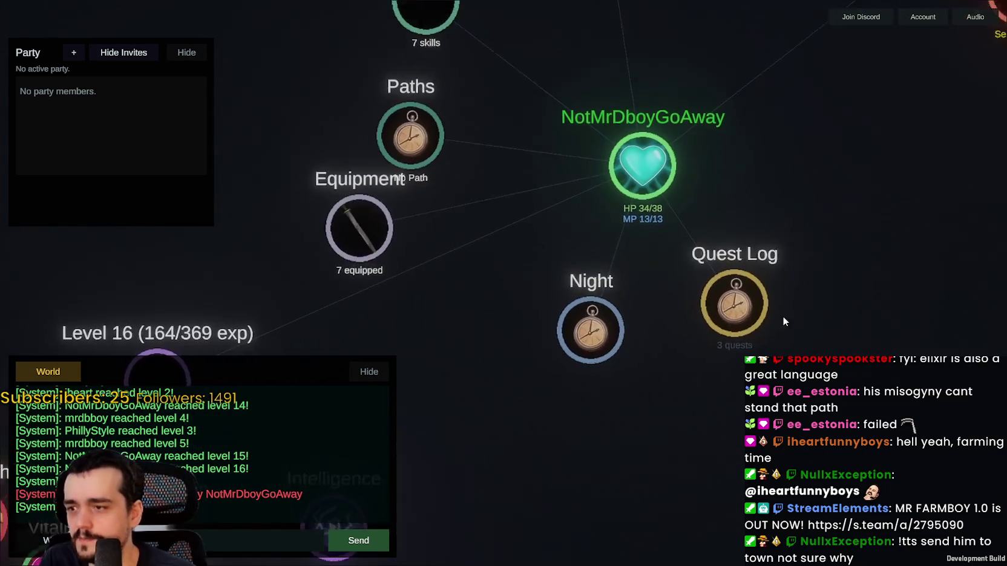
drag(783, 316, 532, 419)
scroll(546, 359, down, 2)
scroll(700, 281, up, 4)
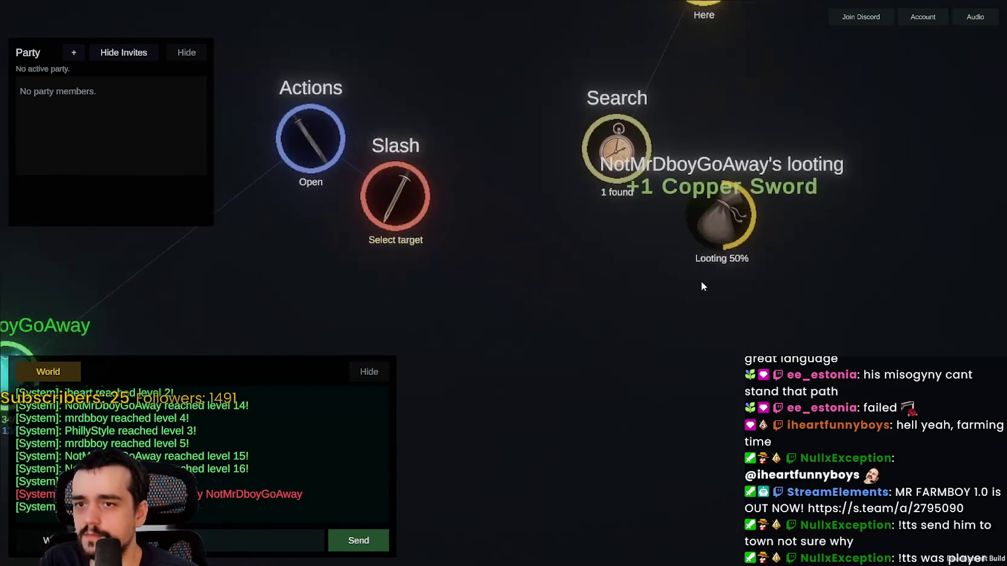
scroll(700, 280, down, 5)
scroll(614, 330, up, 1)
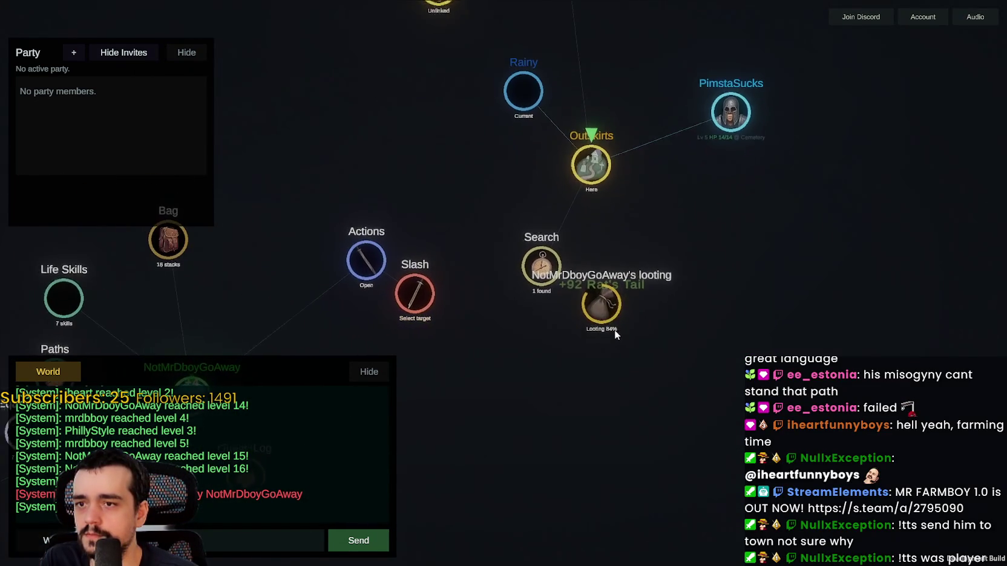
scroll(612, 320, up, 2)
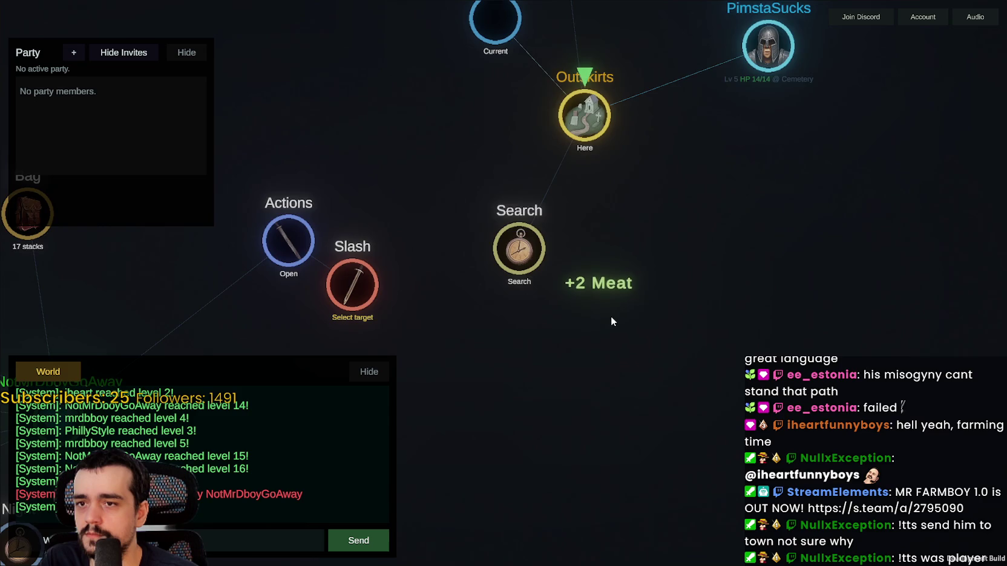
scroll(610, 315, down, 3)
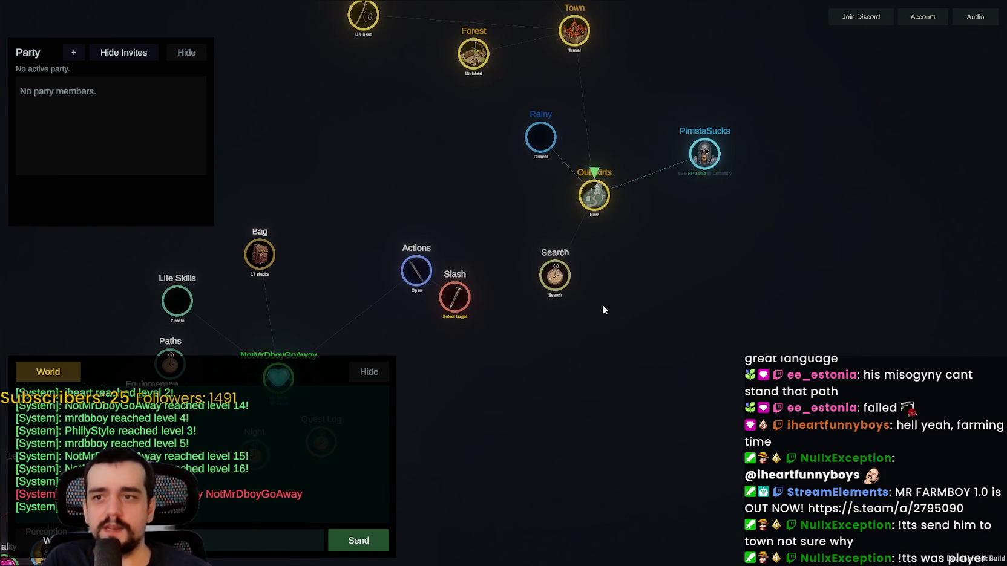
Step: Send the world-chat reply 'ck me, dumbass' and a follow-up message about PVP
drag(463, 372, 616, 372)
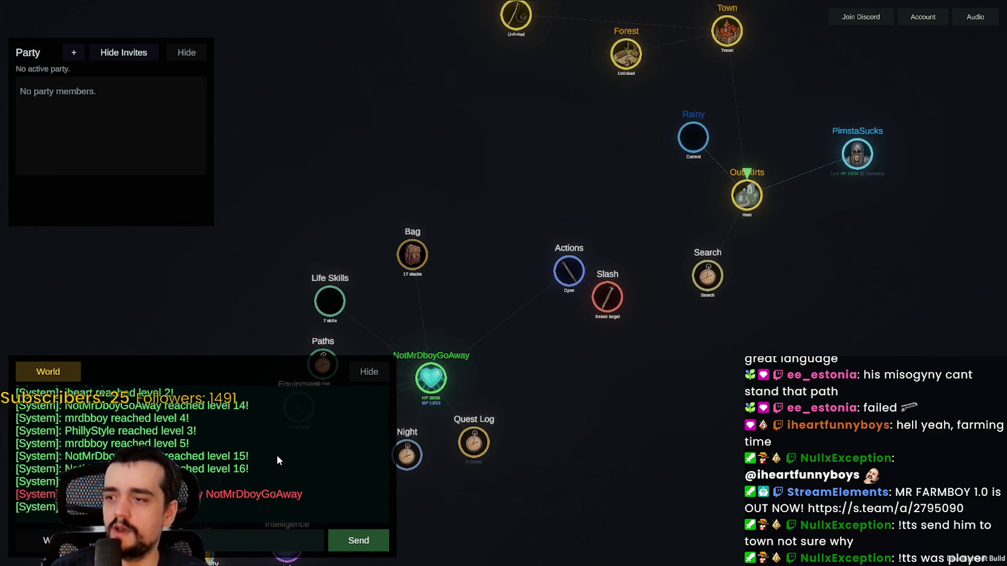
text(ck me)
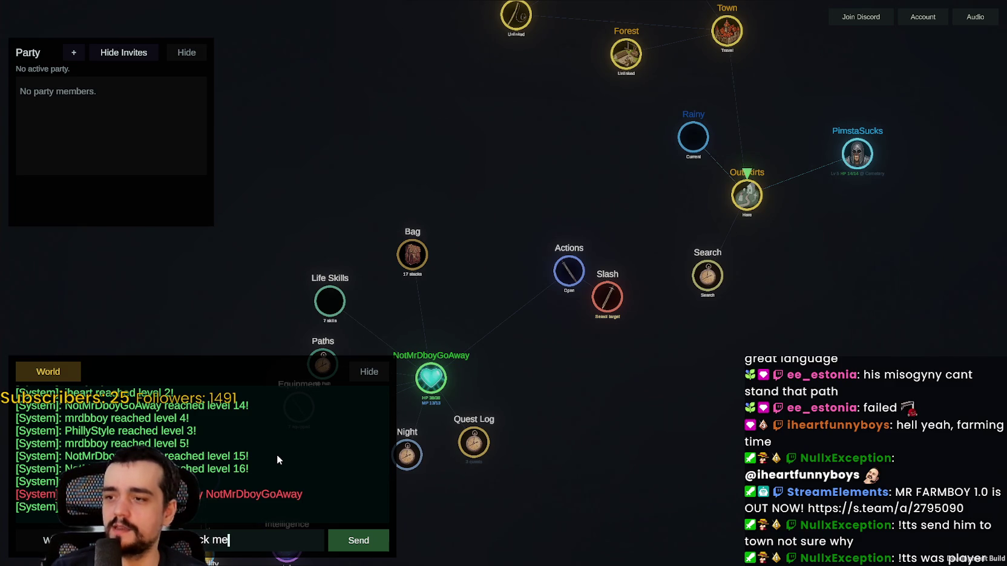
text(, dumbass)
key(Return)
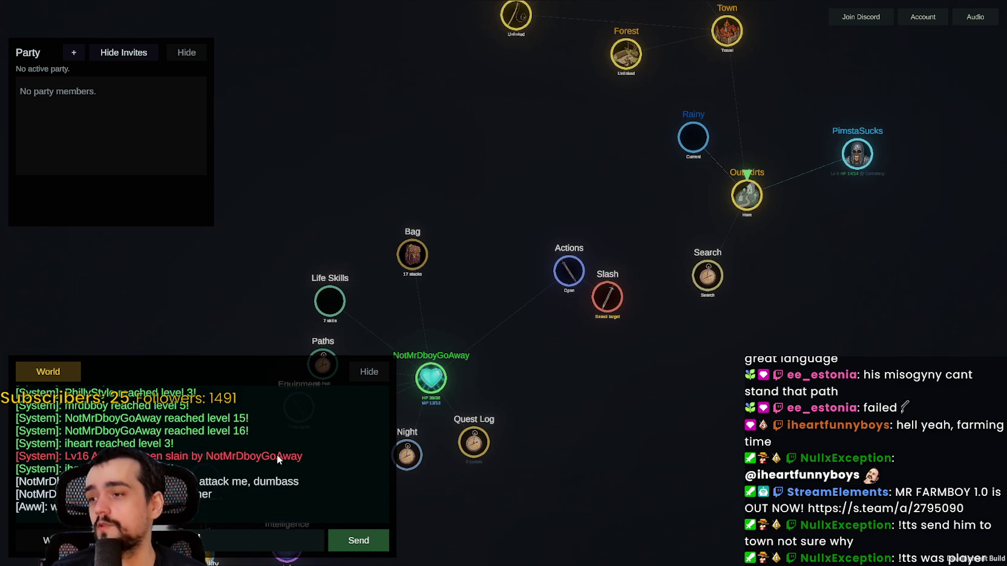
key(Return)
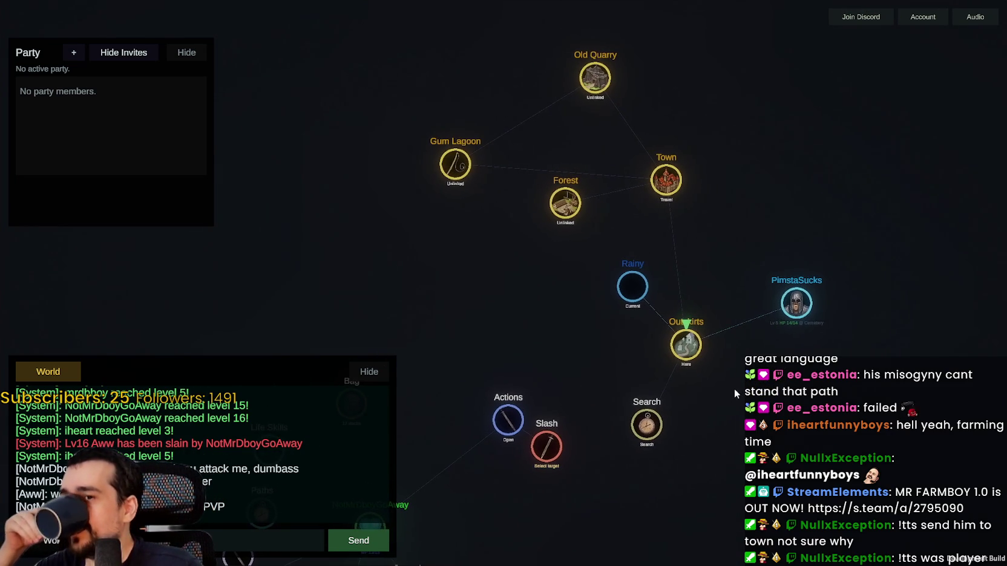
Step: Run another Outskirts search and Slash the Zombie it turns up
mouse_move(734, 389)
mouse_down()
mouse_move(741, 321)
mouse_move(674, 362)
mouse_up()
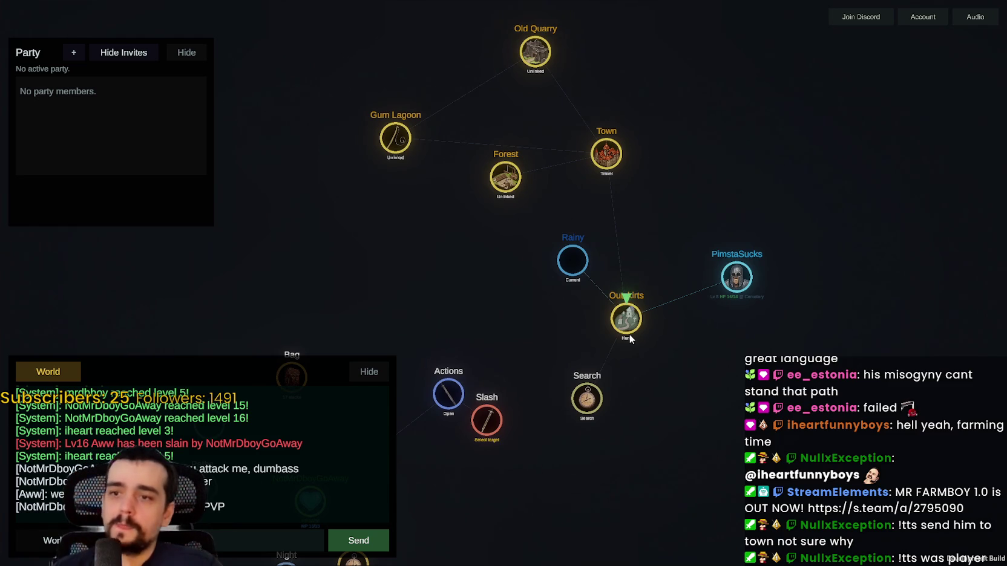
scroll(588, 349, up, 3)
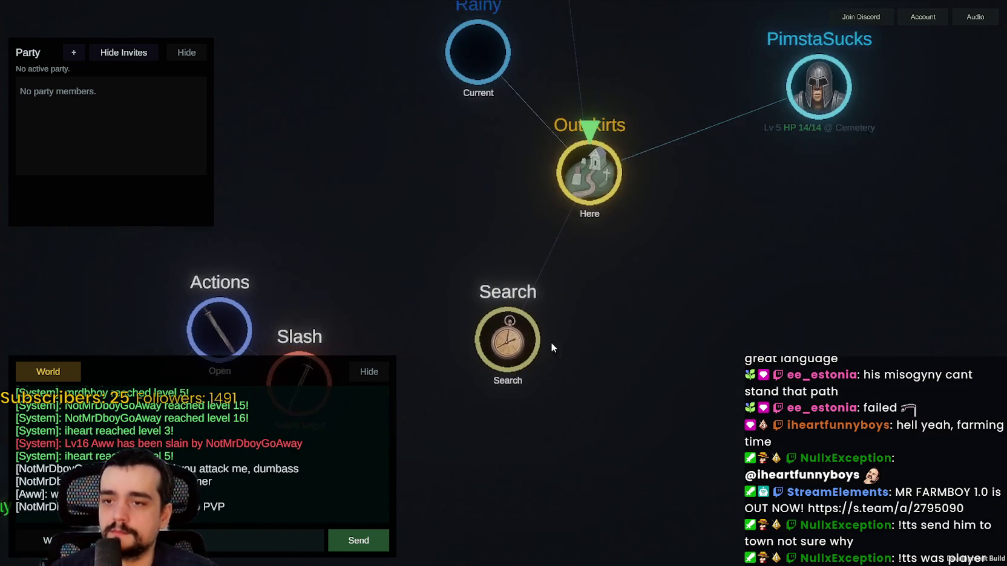
click(512, 337)
scroll(514, 337, down, 2)
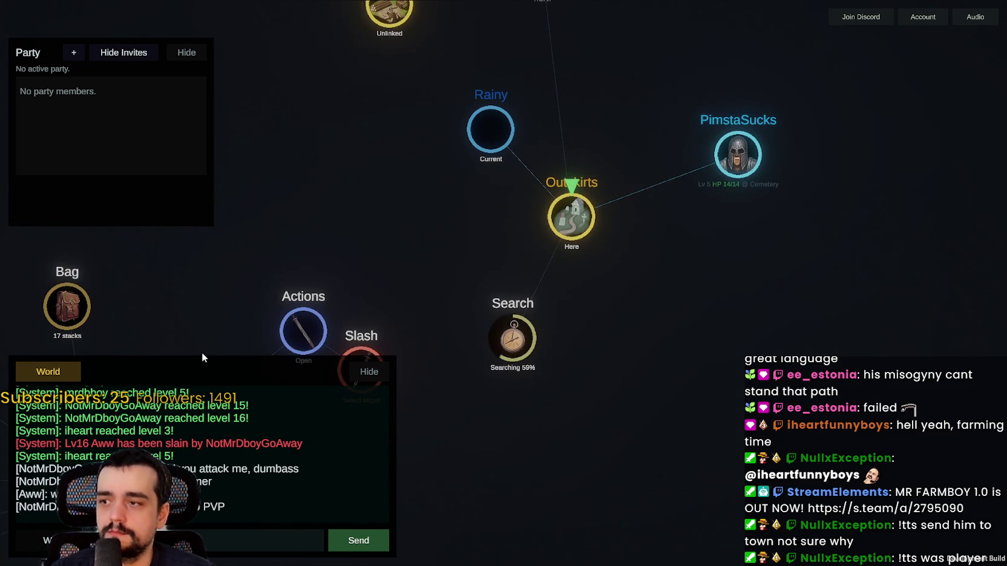
scroll(653, 354, down, 2)
scroll(680, 355, up, 3)
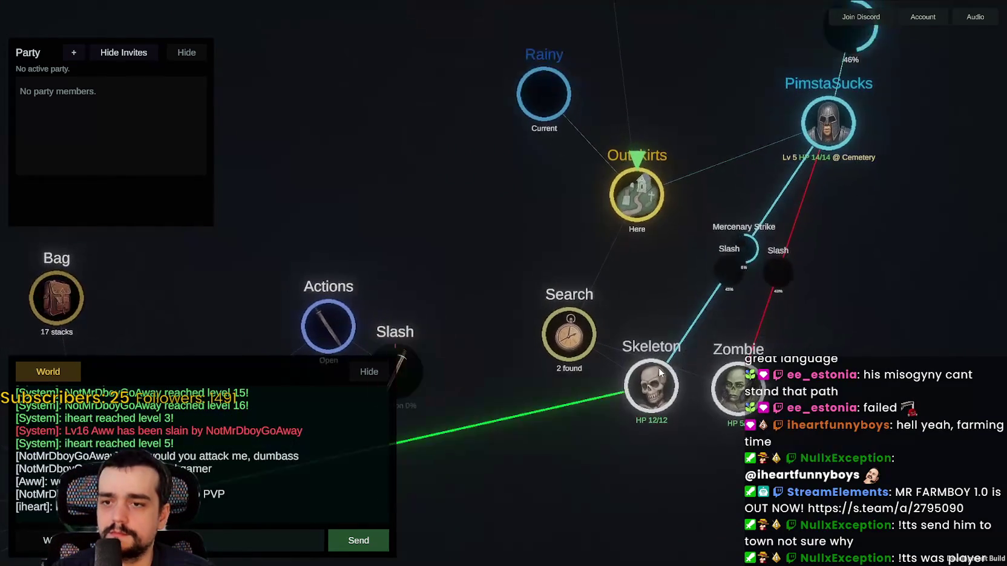
scroll(684, 347, down, 3)
mouse_move(579, 434)
mouse_down()
mouse_move(591, 404)
mouse_move(697, 353)
mouse_move(833, 213)
mouse_move(629, 326)
mouse_move(524, 353)
mouse_up()
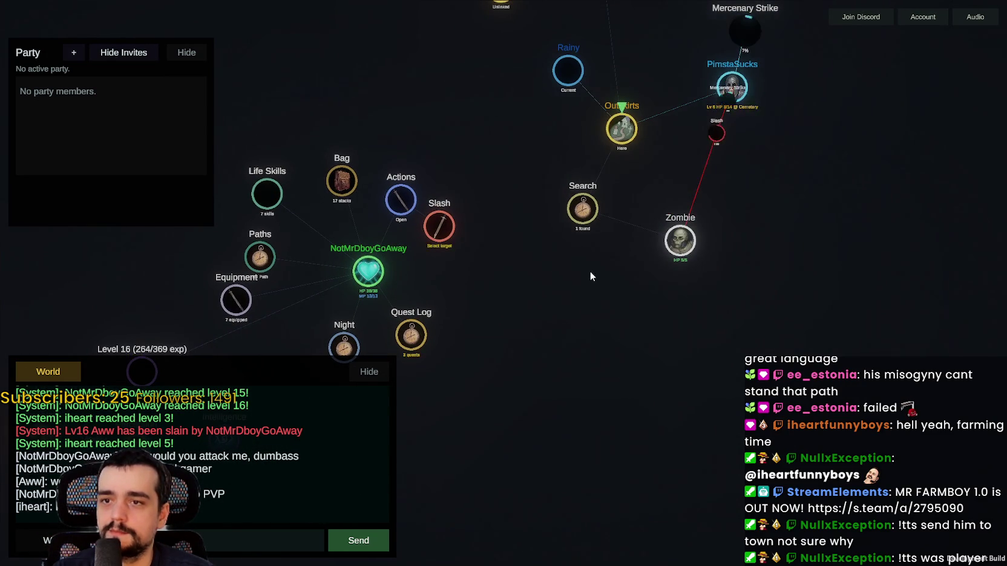
click(637, 299)
scroll(673, 291, up, 2)
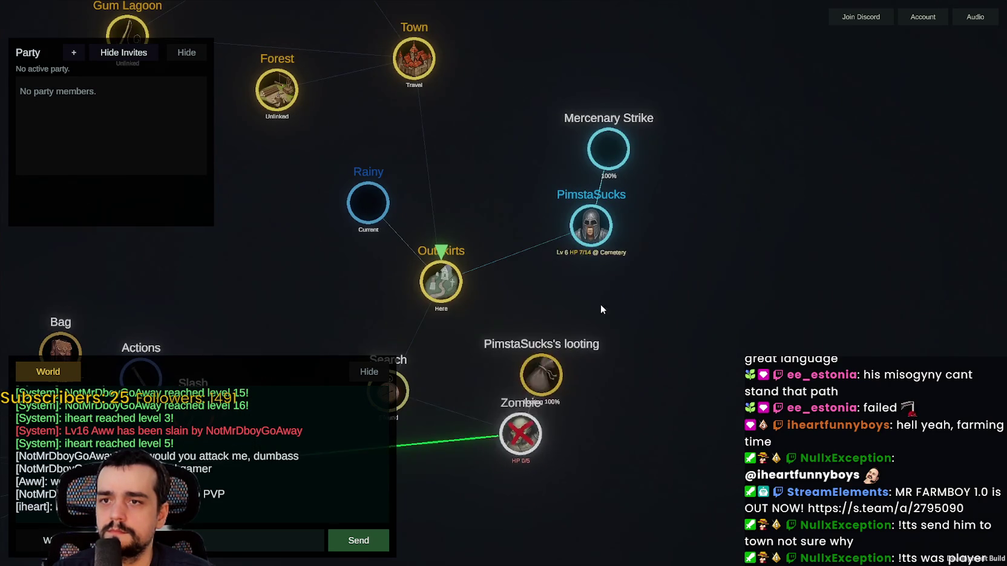
Step: Open the level 6 character's attributes and spend its spare point, raising HP to 9/16
click(602, 229)
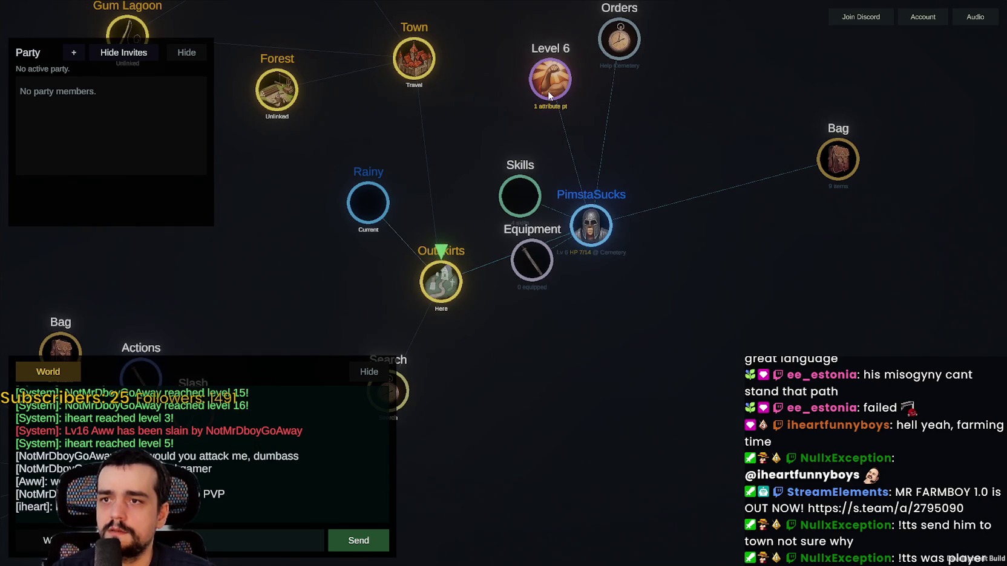
click(550, 95)
mouse_move(549, 95)
mouse_down()
mouse_move(513, 147)
mouse_move(733, 373)
mouse_up()
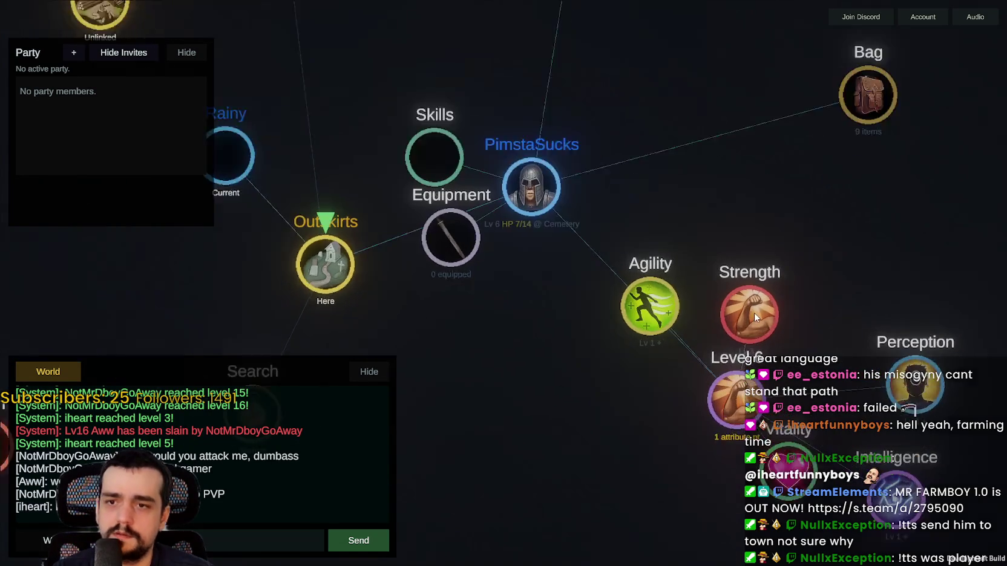
drag(753, 313, 791, 271)
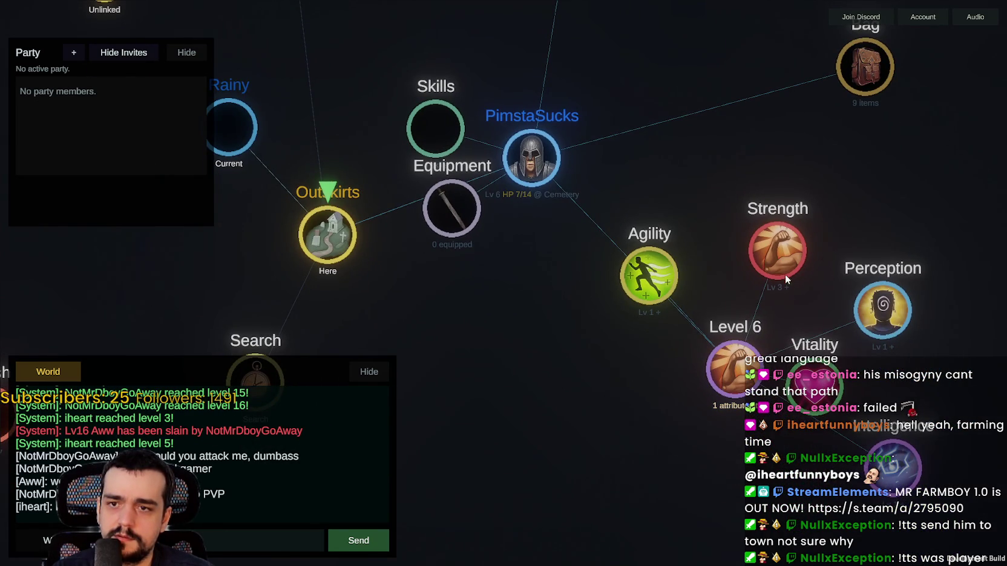
click(814, 385)
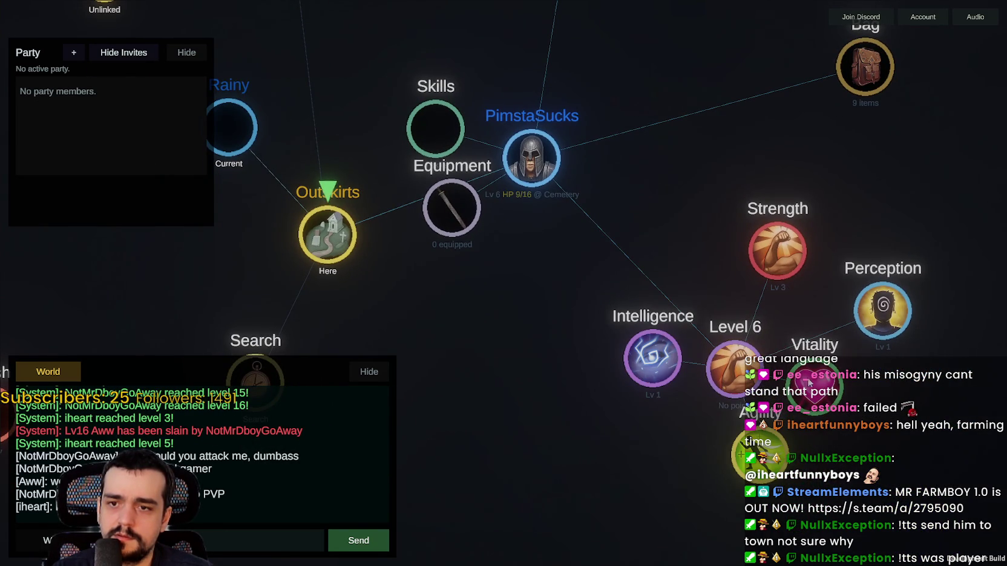
scroll(810, 382, down, 4)
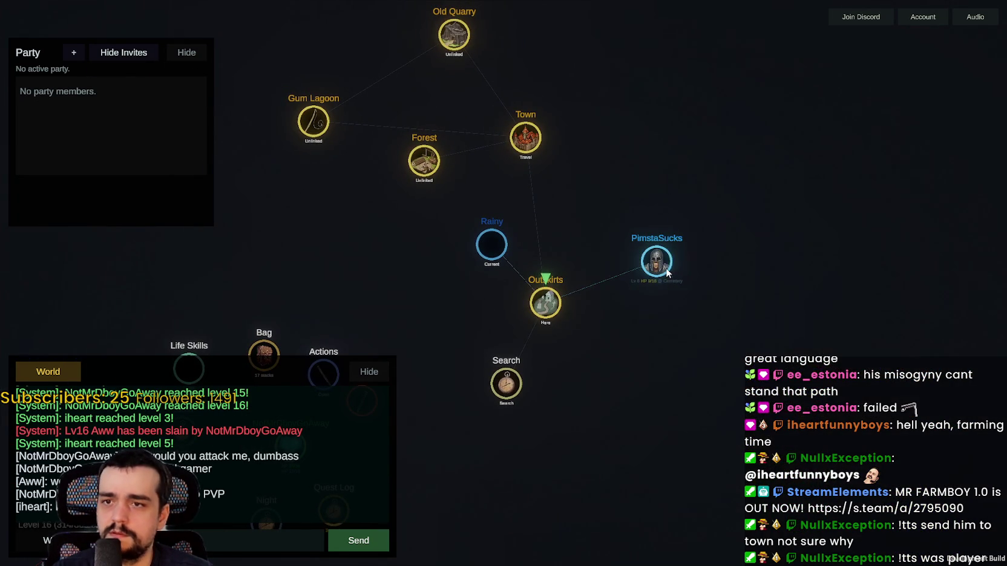
Step: Expand and then collapse the level 6 character's skill list and bag contents
click(667, 262)
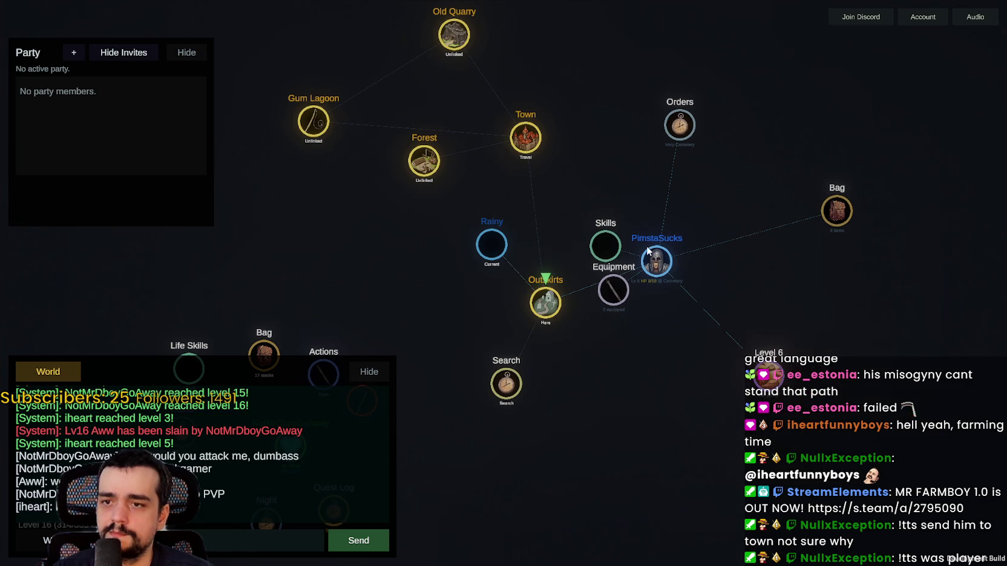
scroll(657, 350, up, 3)
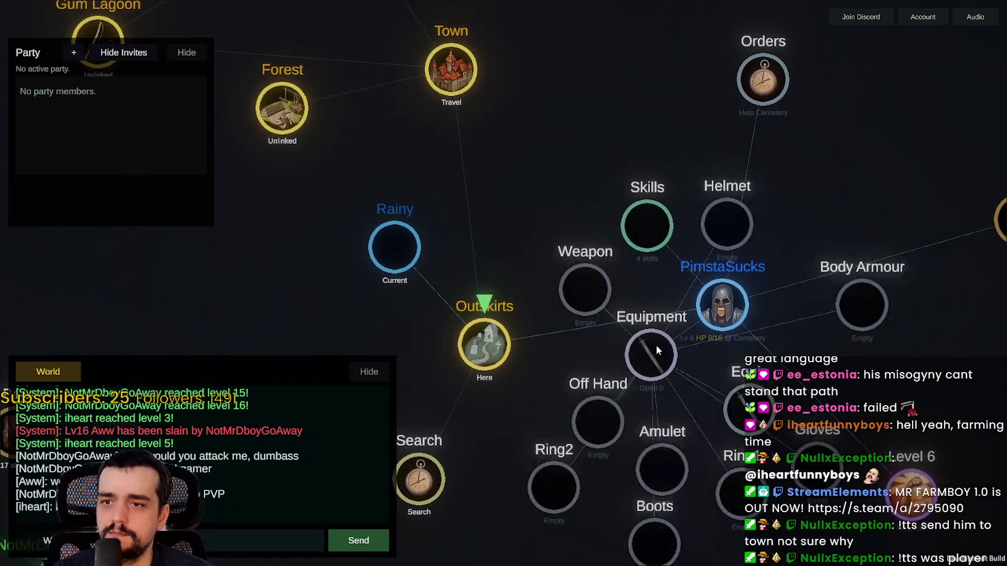
scroll(643, 251, down, 2)
mouse_move(647, 243)
scroll(645, 239, up, 2)
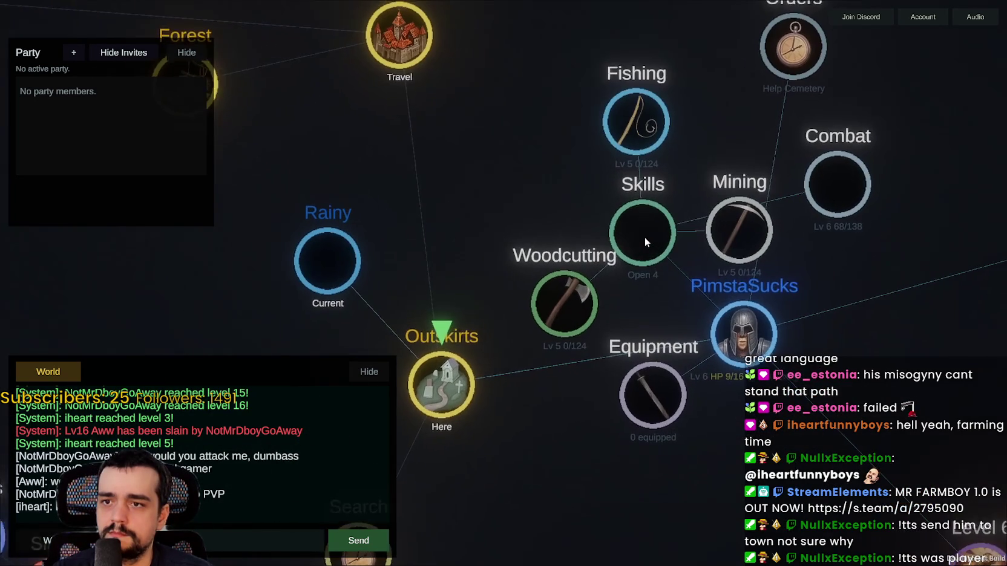
click(645, 242)
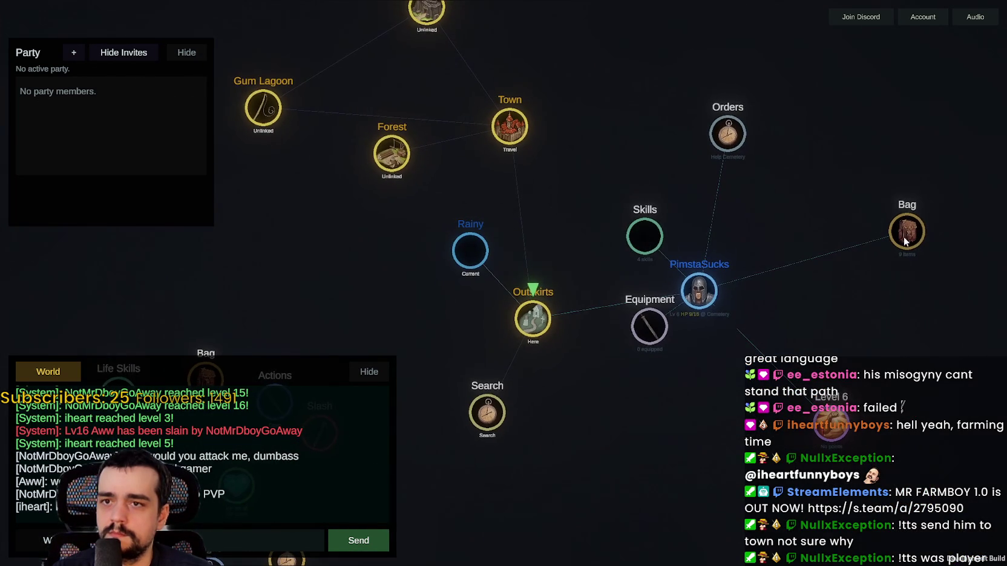
mouse_move(837, 201)
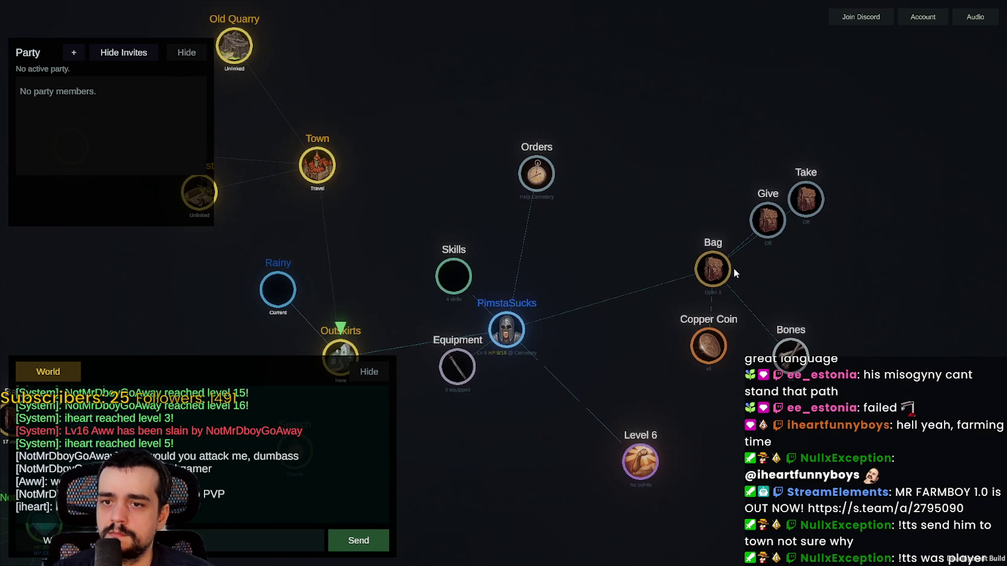
click(726, 272)
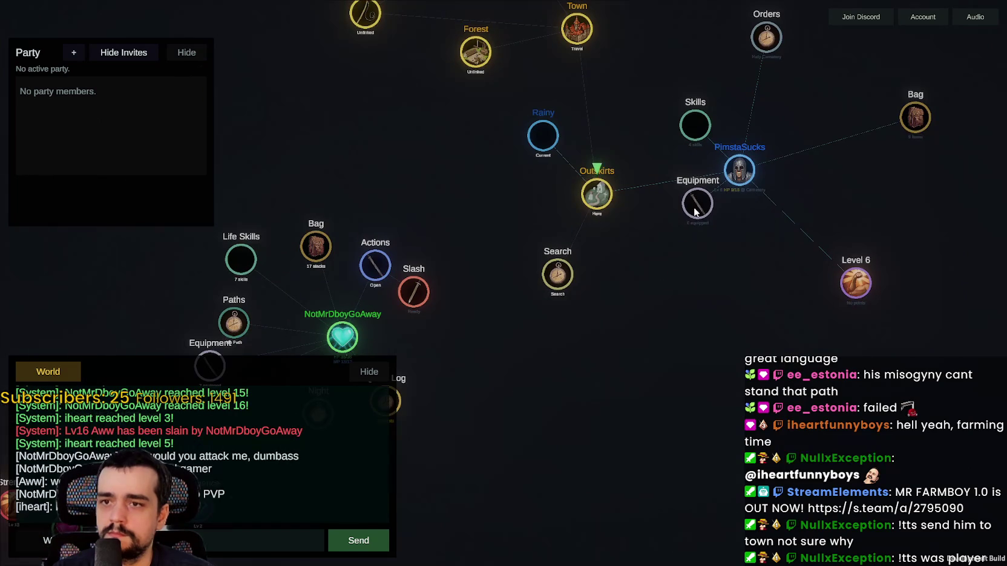
Step: Slash both Outskirts Zombies and loot their bones and copper, reaching level 17
click(743, 185)
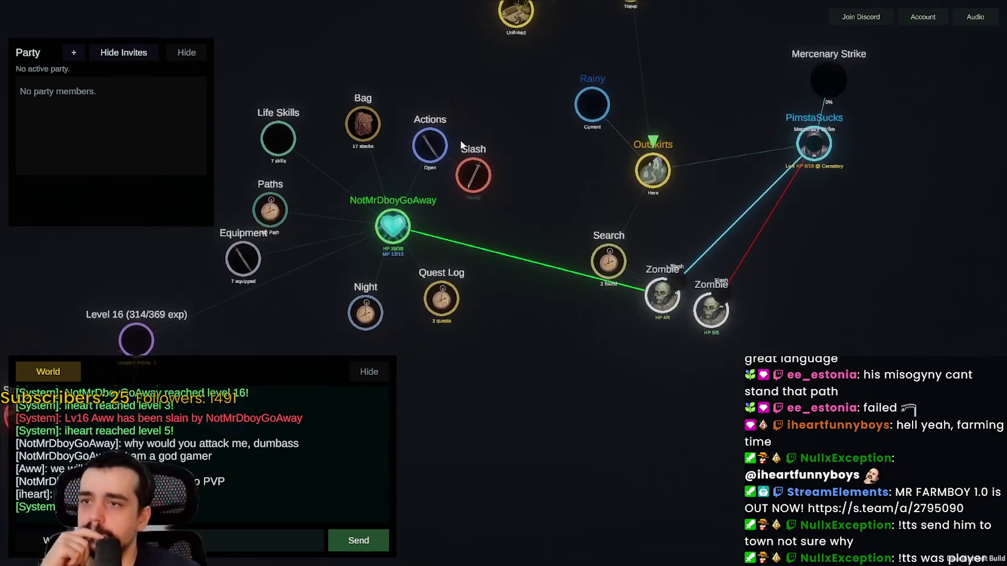
click(490, 185)
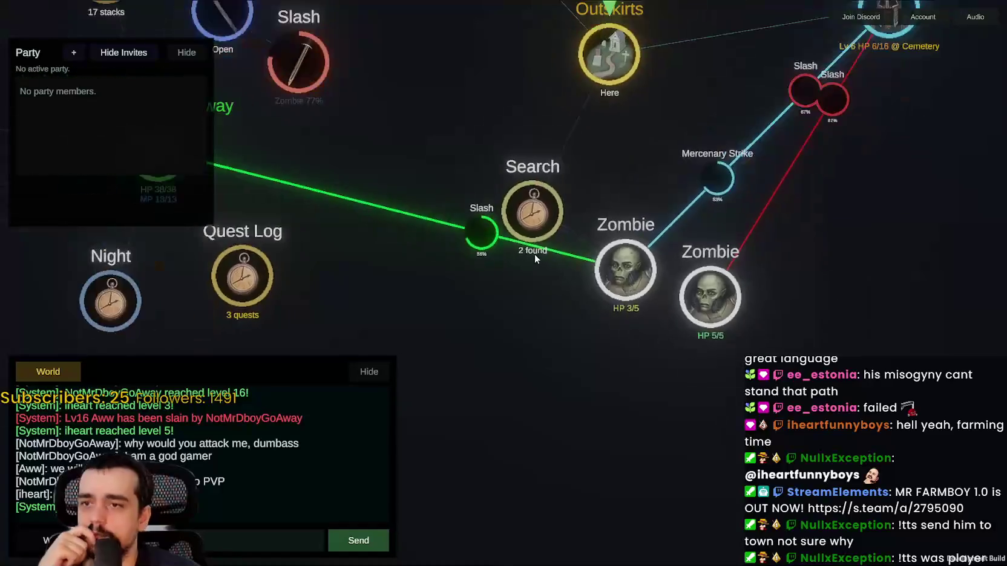
click(653, 272)
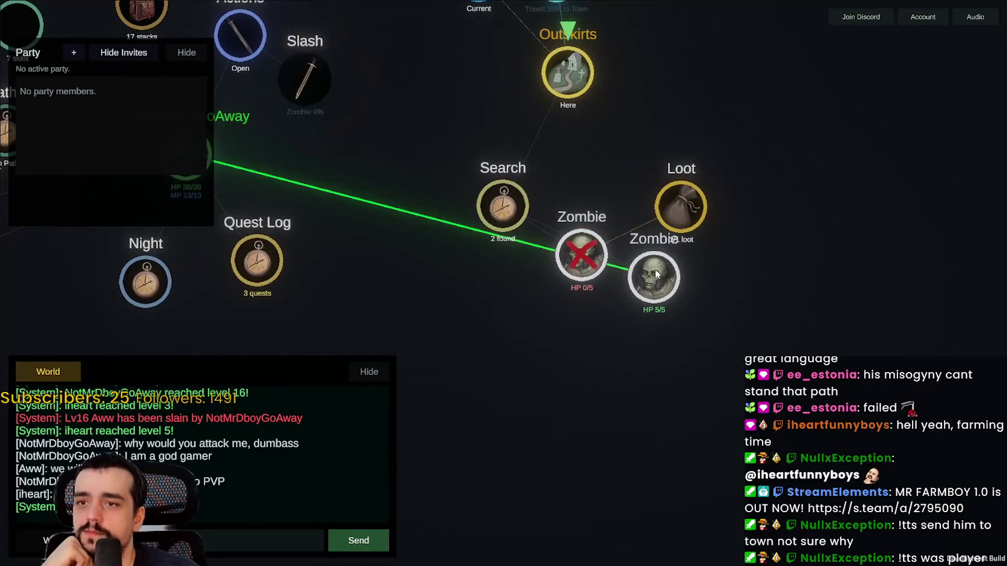
click(655, 210)
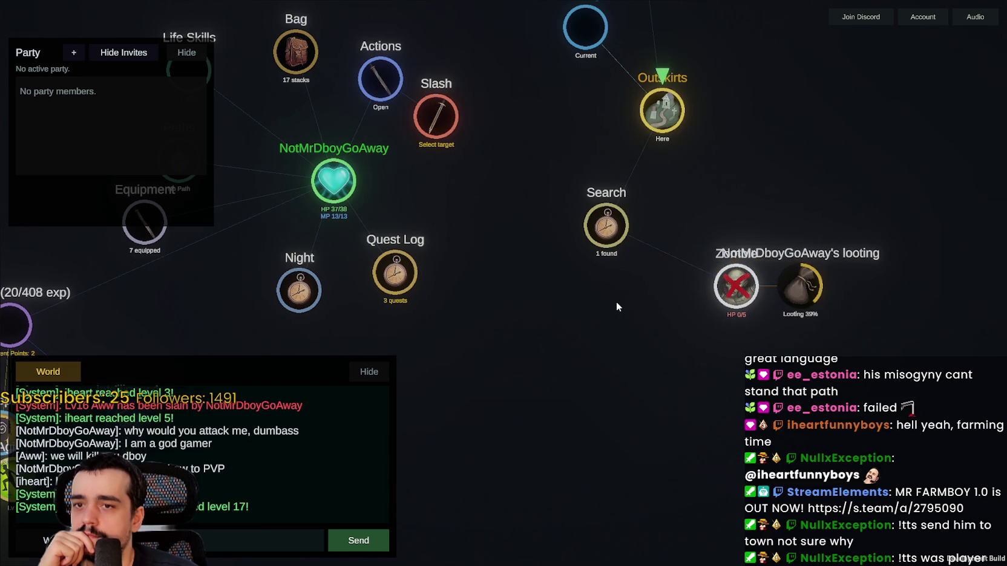
click(606, 261)
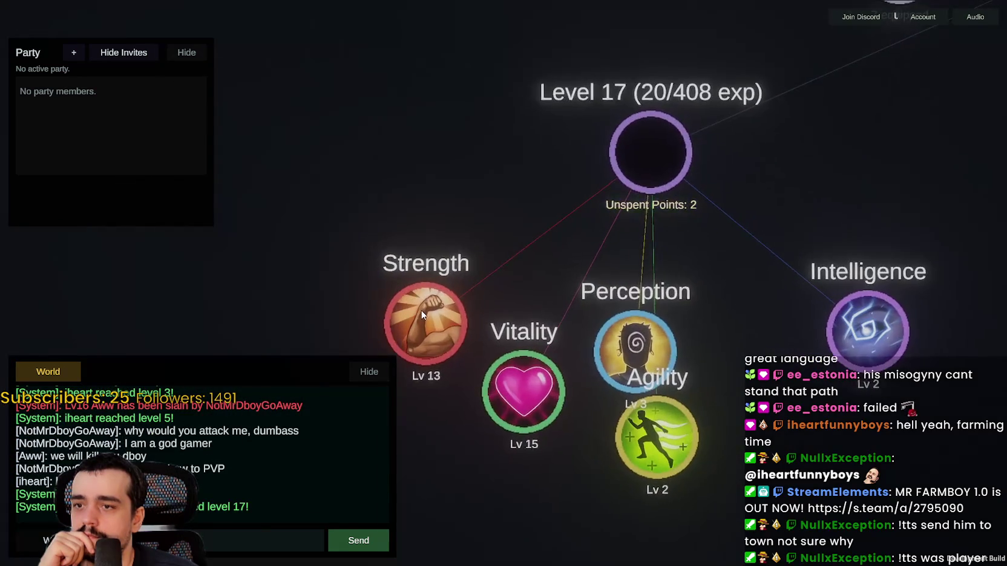
Step: Put a point into Strength, kill a Zombie, then search and attack a newly found Zombie
click(422, 315)
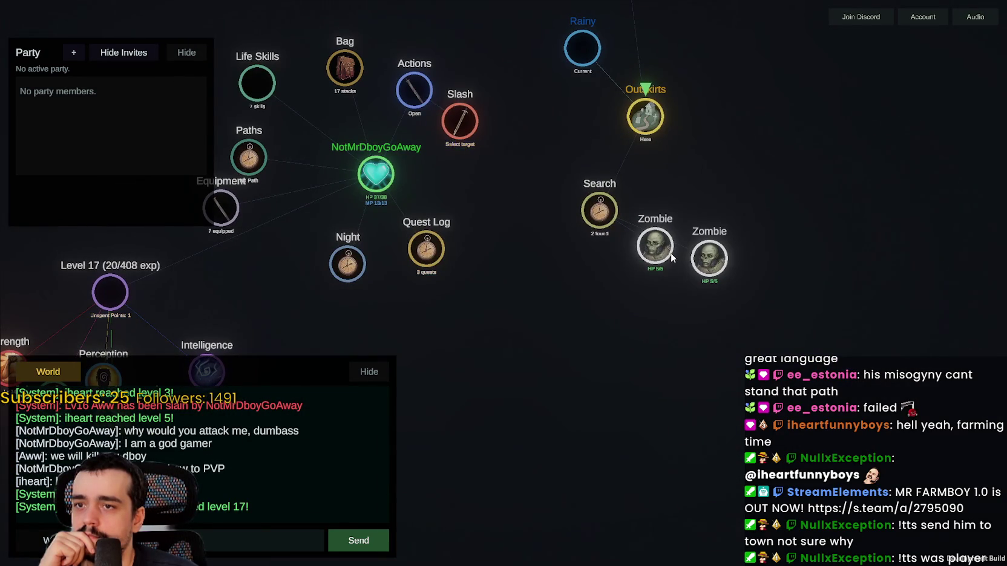
click(670, 256)
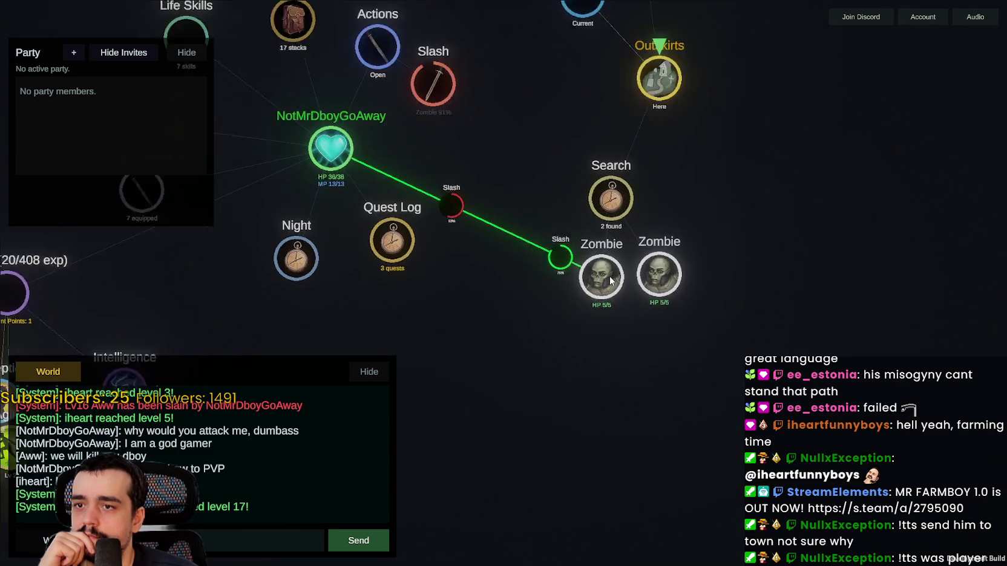
click(680, 284)
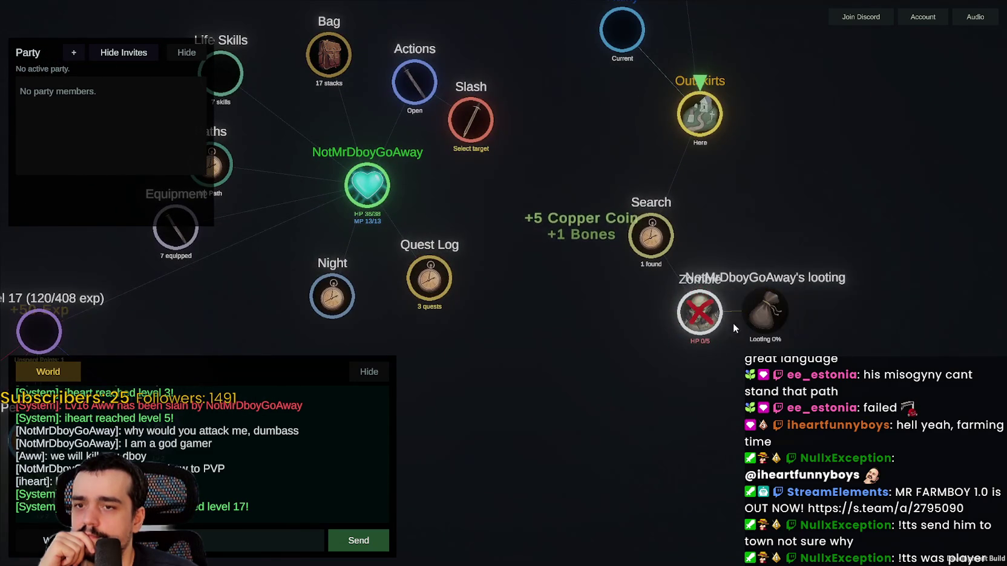
click(660, 254)
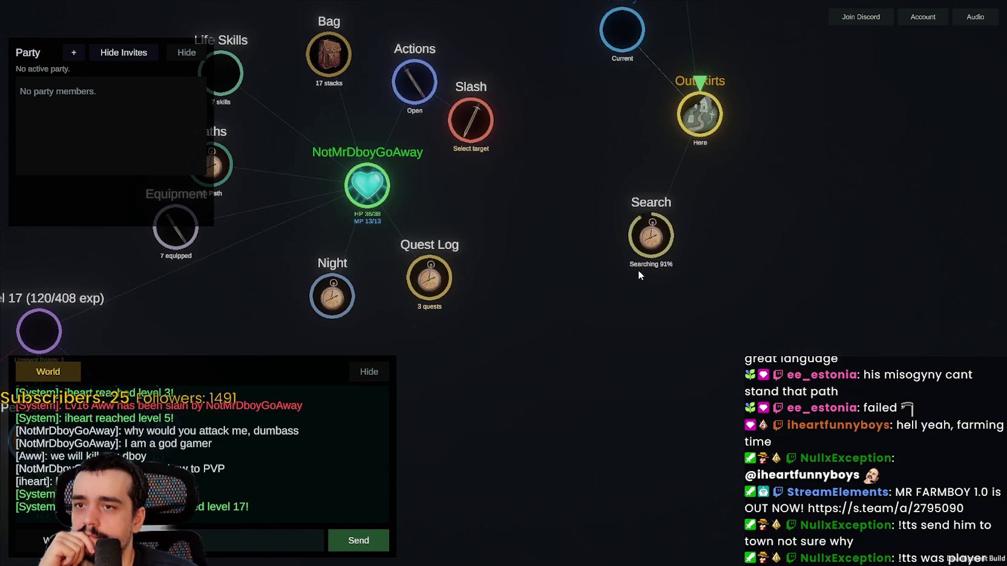
click(726, 292)
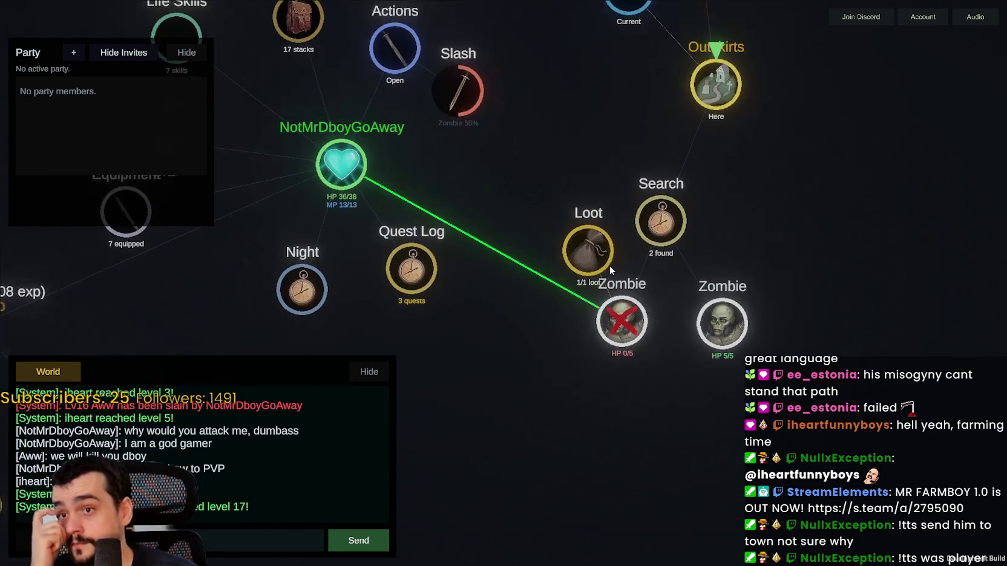
Step: Spend the remaining Level 17 point on Strength
scroll(598, 259, down, 3)
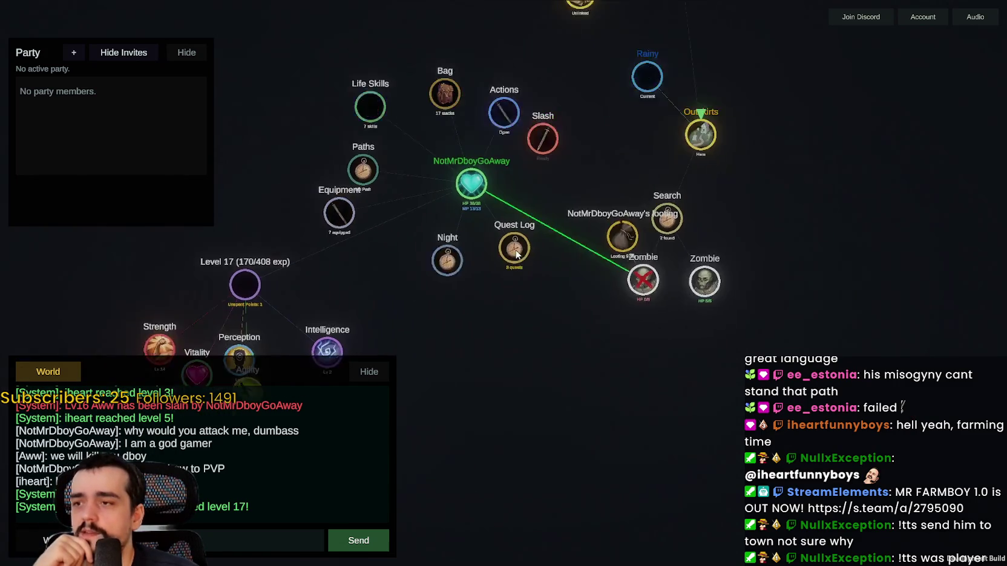
drag(222, 361, 440, 301)
scroll(440, 301, up, 3)
drag(430, 425, 485, 440)
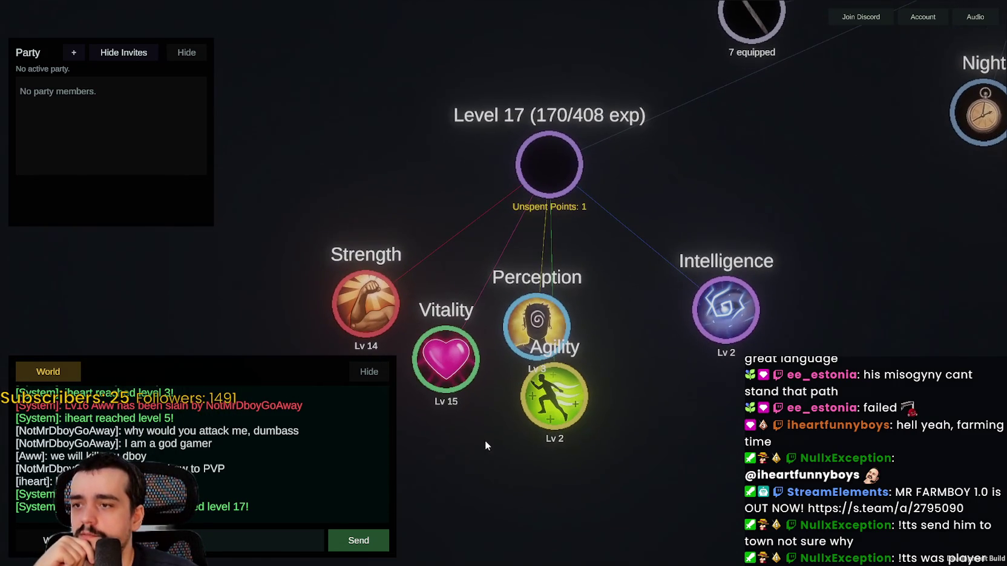
click(366, 302)
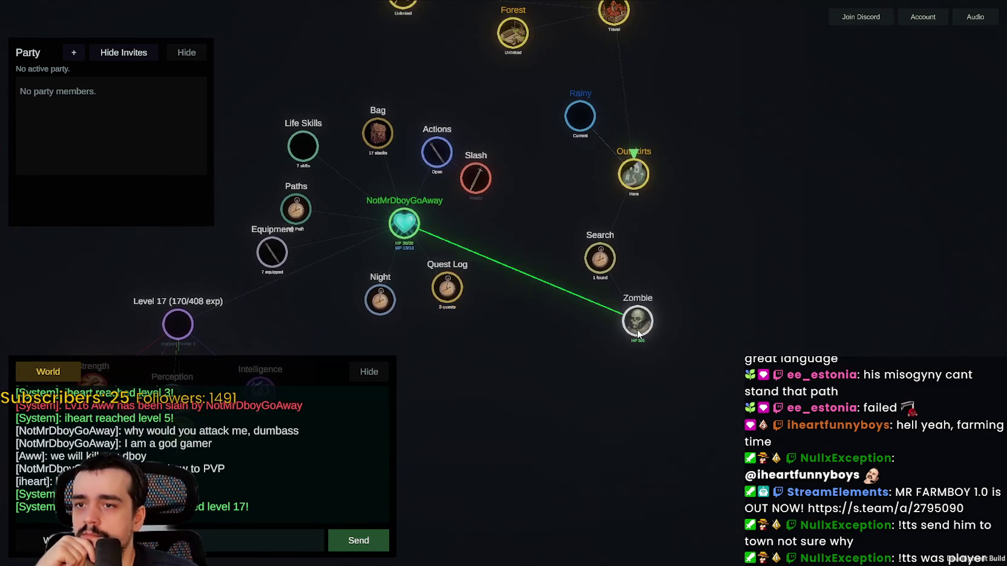
scroll(464, 159, up, 5)
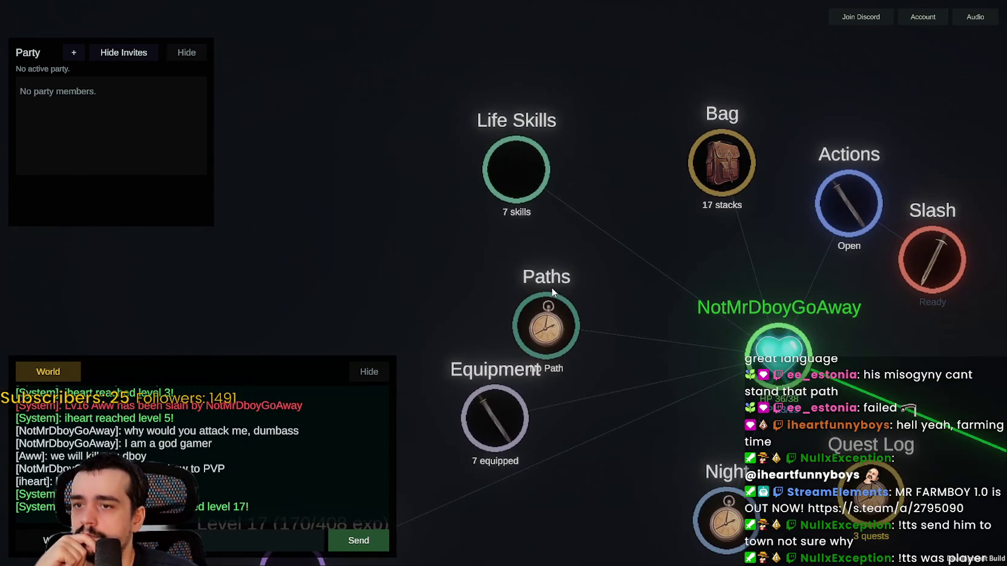
Step: Loot the dead Zombie for +1 Bones
scroll(572, 348, down, 3)
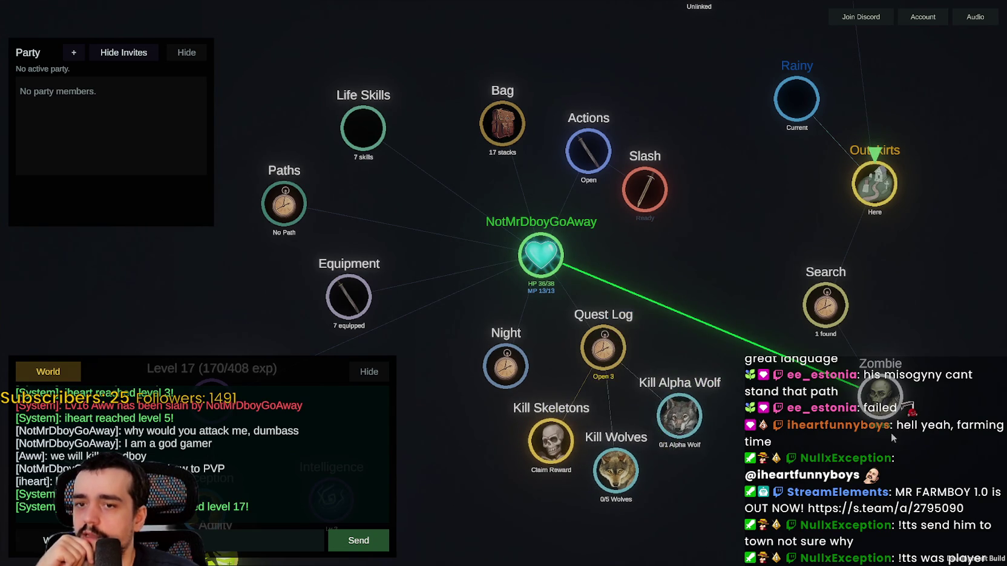
scroll(706, 430, down, 2)
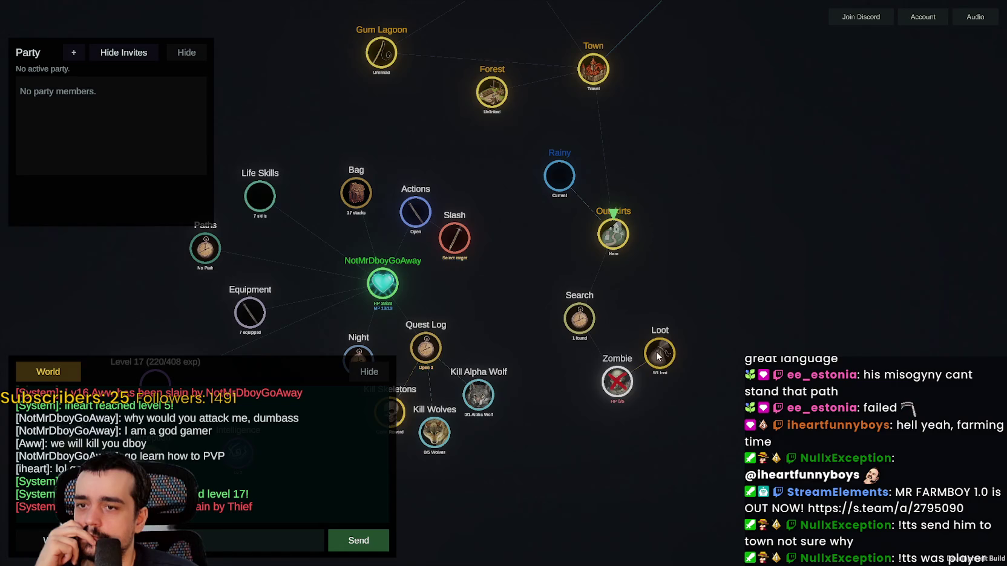
click(657, 356)
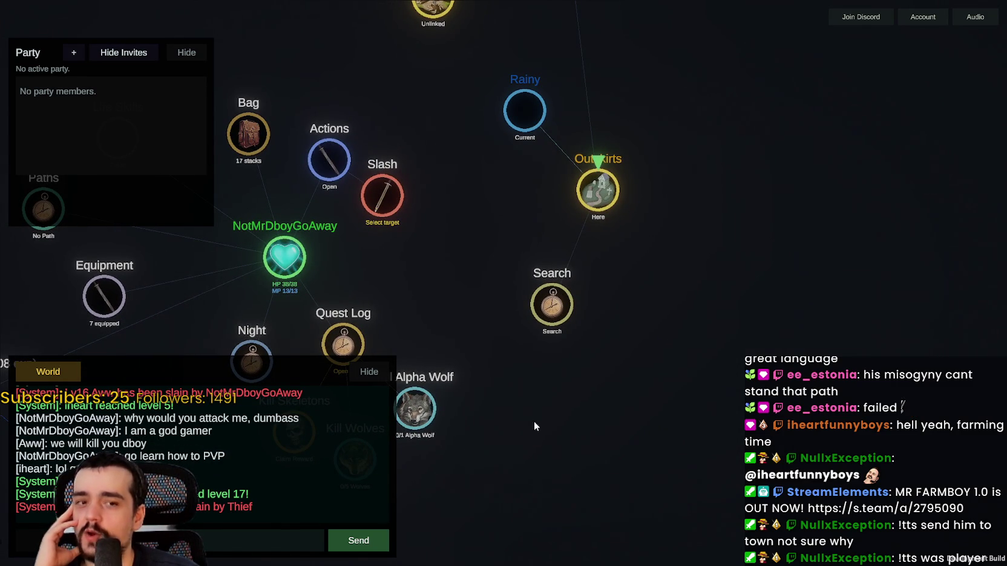
Step: Travel from the Outskirts toward Town, with the journey reaching 29%
drag(620, 294, 732, 147)
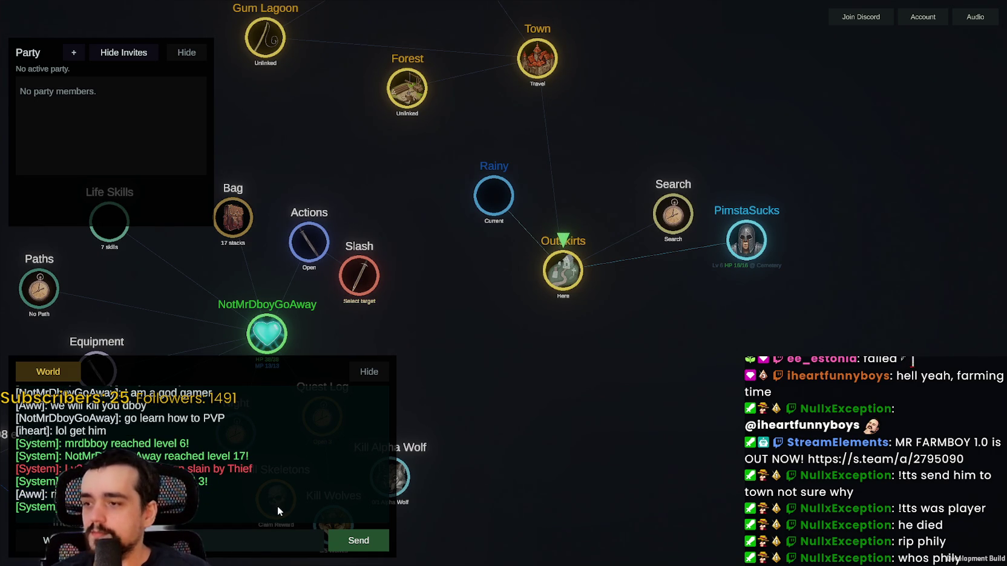
mouse_move(277, 507)
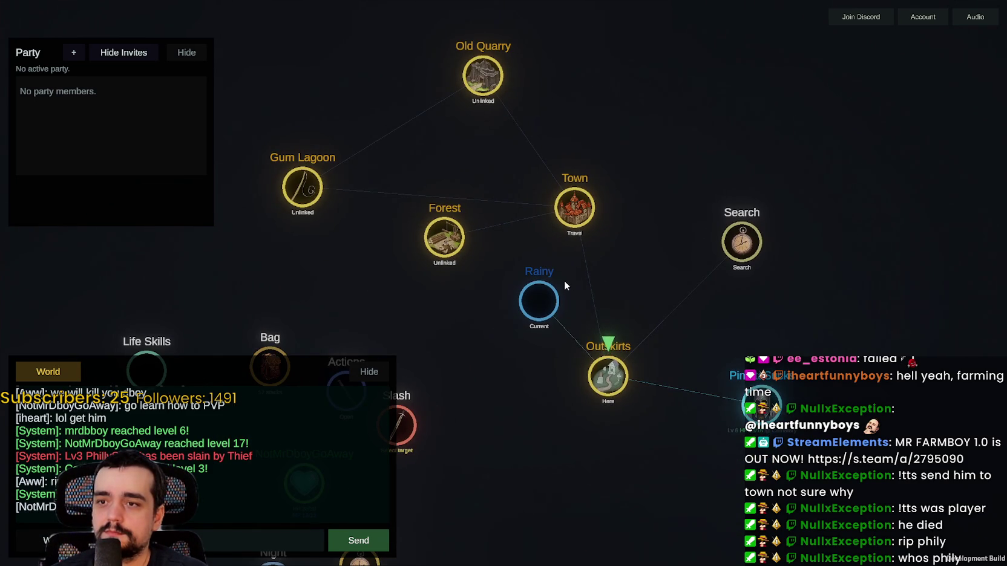
click(653, 340)
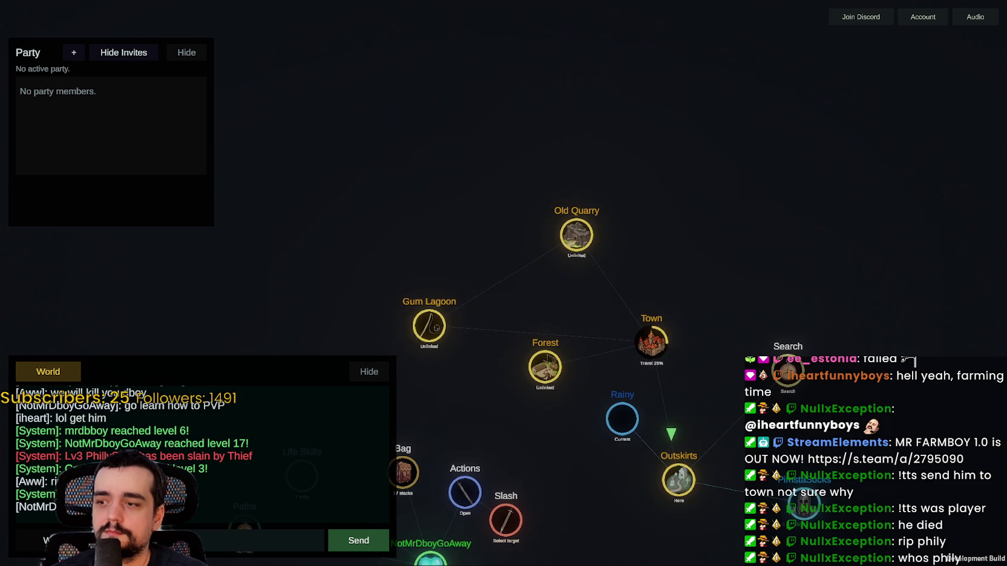